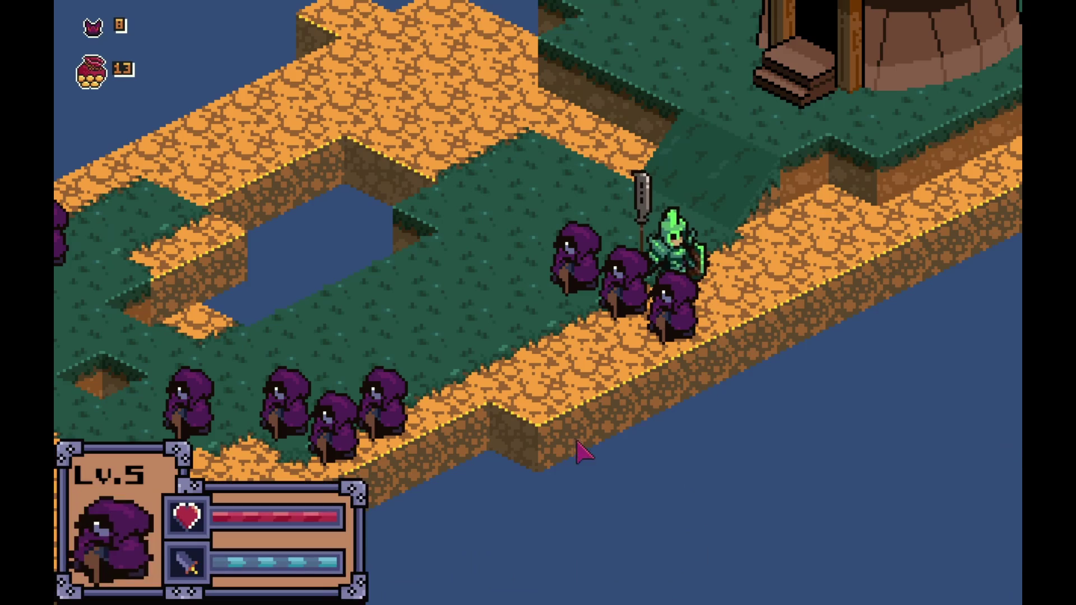
In the playtest, show the hooded unit's attack range, then where it can move
{"action": "left_click", "coordinate": [514, 577]}
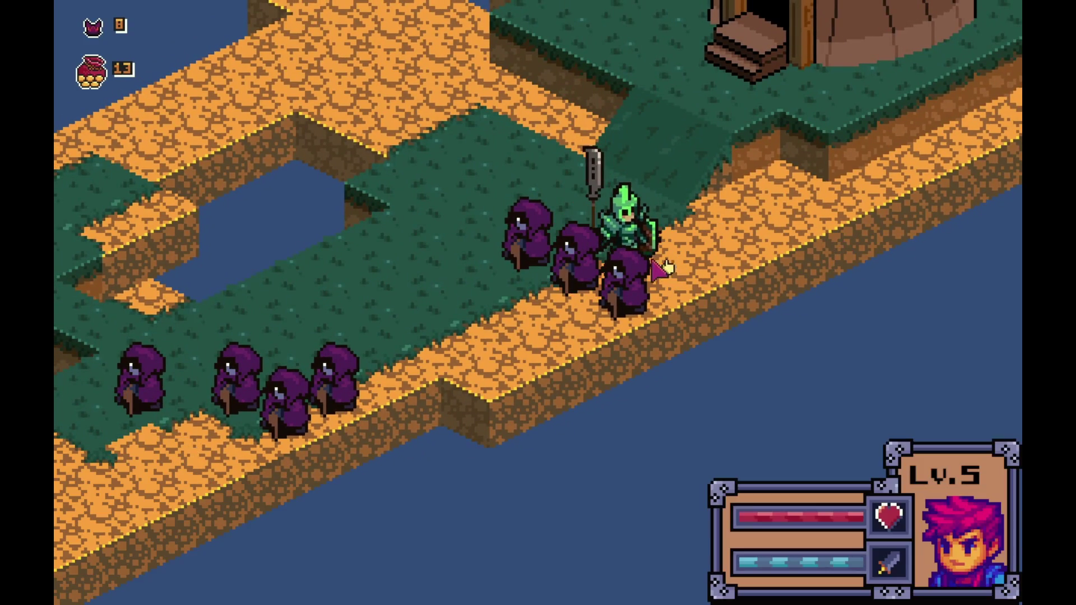
{"action": "left_click", "coordinate": [431, 561]}
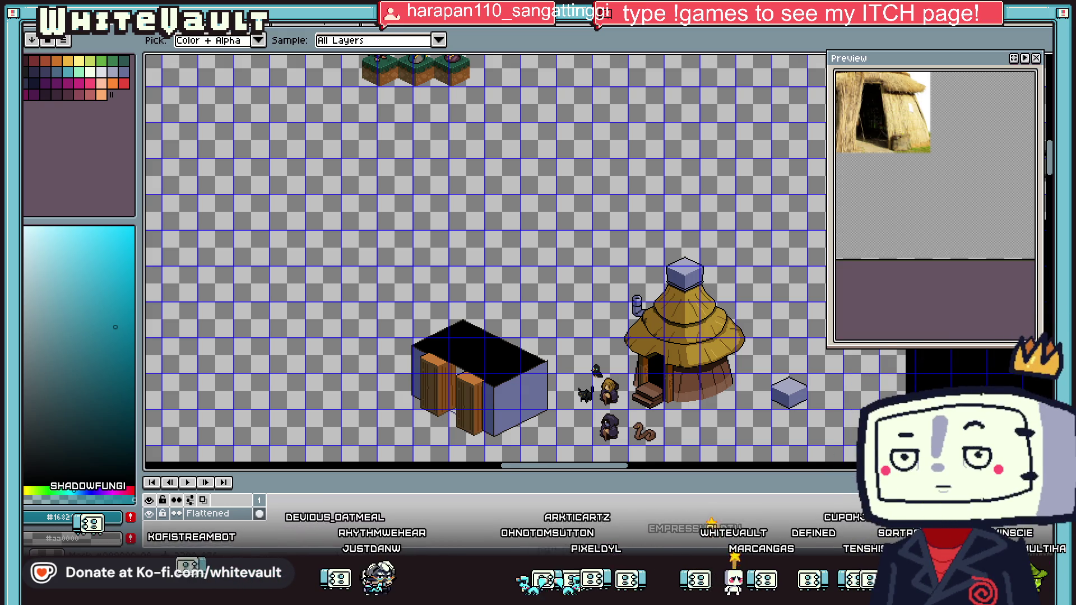
Select the bald, shirtless sprite on the sheet by colour with the magic wand
{"action": "scroll", "coordinate": [486, 261], "scroll_direction": "down", "scroll_amount": 3}
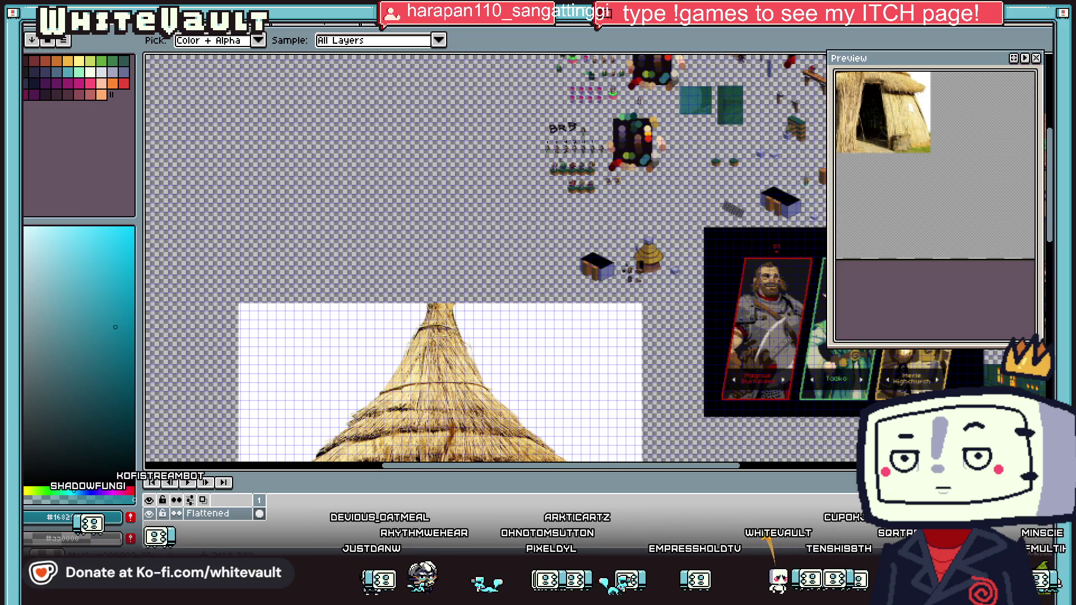
{"action": "scroll", "coordinate": [486, 261], "scroll_direction": "up", "scroll_amount": 3}
{"action": "scroll", "coordinate": [486, 262], "scroll_direction": "down", "scroll_amount": 3}
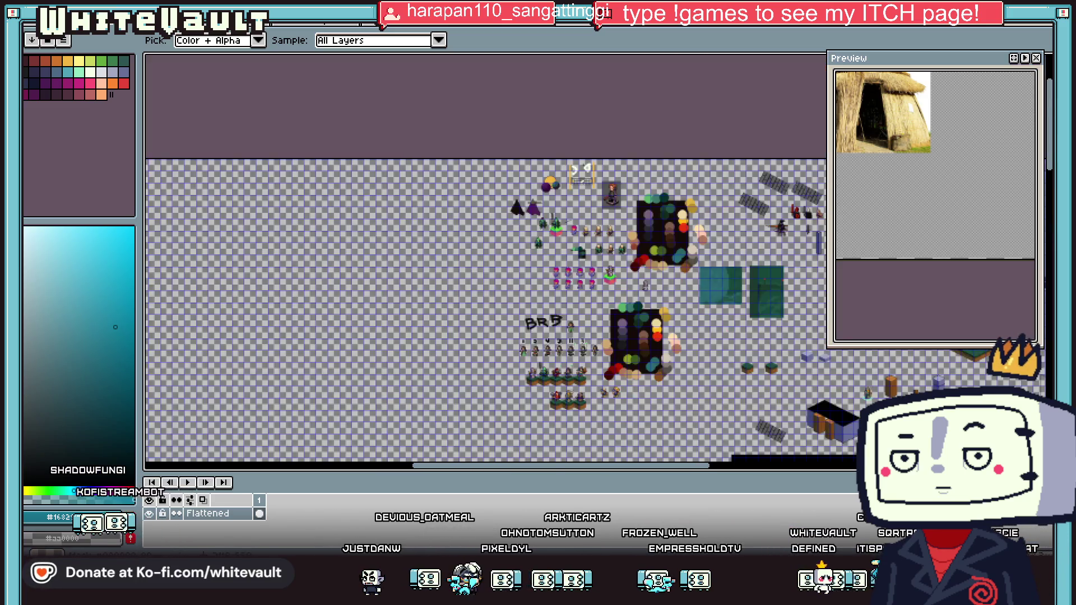
{"action": "scroll", "coordinate": [486, 261], "scroll_direction": "up", "scroll_amount": 3}
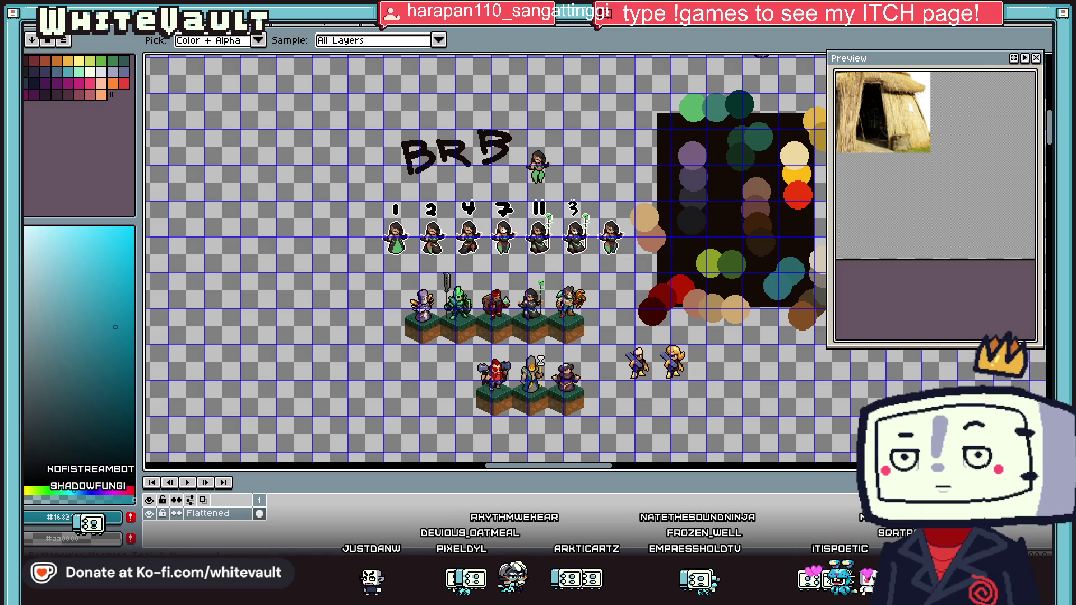
{"action": "left_click", "coordinate": [1048, 60]}
{"action": "scroll", "coordinate": [412, 131], "scroll_direction": "down", "scroll_amount": 2}
{"action": "scroll", "coordinate": [412, 131], "scroll_direction": "down", "scroll_amount": 1}
{"action": "scroll", "coordinate": [476, 185], "scroll_direction": "up", "scroll_amount": 2}
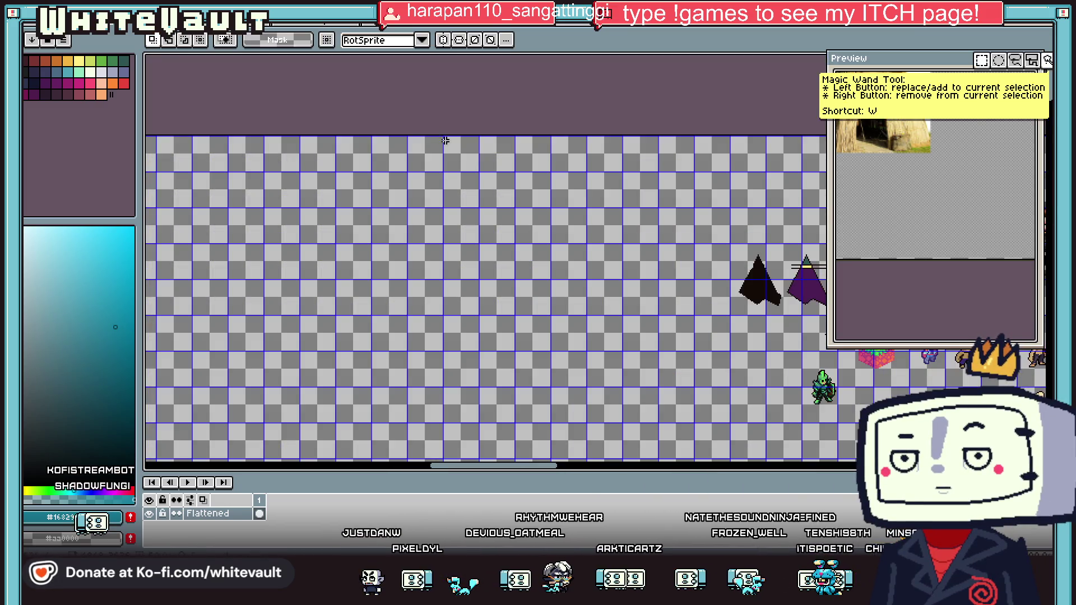
{"action": "scroll", "coordinate": [589, 253], "scroll_direction": "down", "scroll_amount": 1}
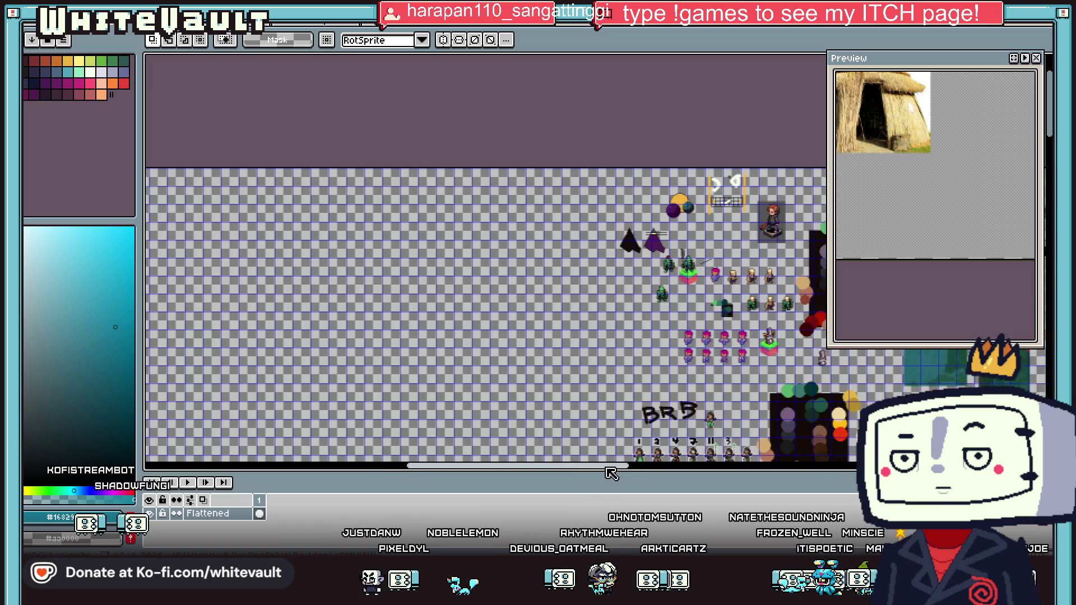
{"action": "mouse_move", "coordinate": [595, 467]}
{"action": "left_mouse_down"}
{"action": "mouse_move", "coordinate": [385, 466]}
{"action": "mouse_move", "coordinate": [560, 465]}
{"action": "left_mouse_up"}
{"action": "scroll", "coordinate": [591, 218], "scroll_direction": "up", "scroll_amount": 1}
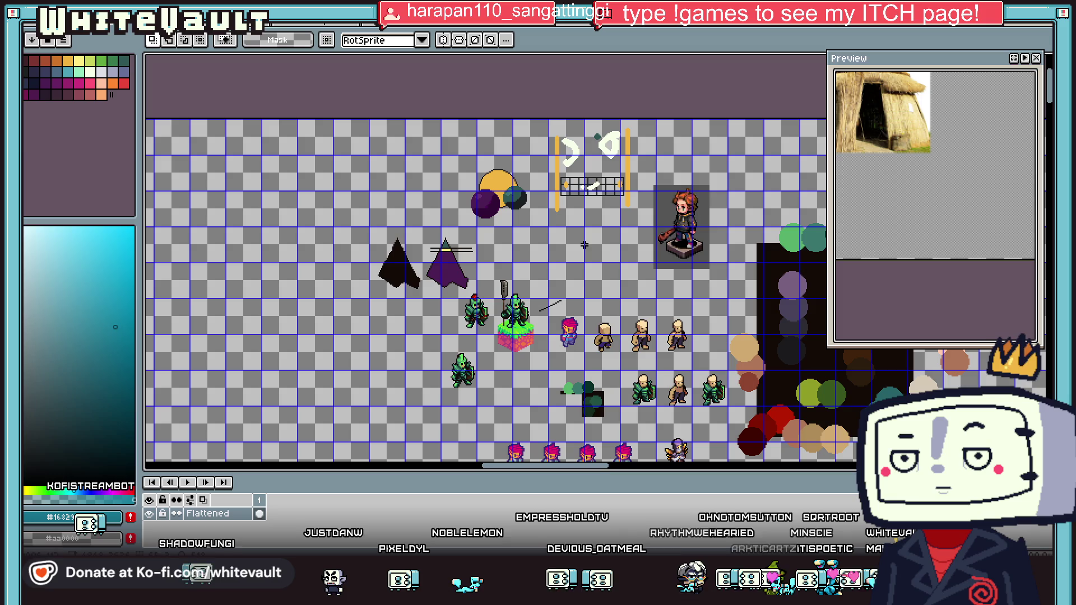
{"action": "scroll", "coordinate": [650, 329], "scroll_direction": "up", "scroll_amount": 1}
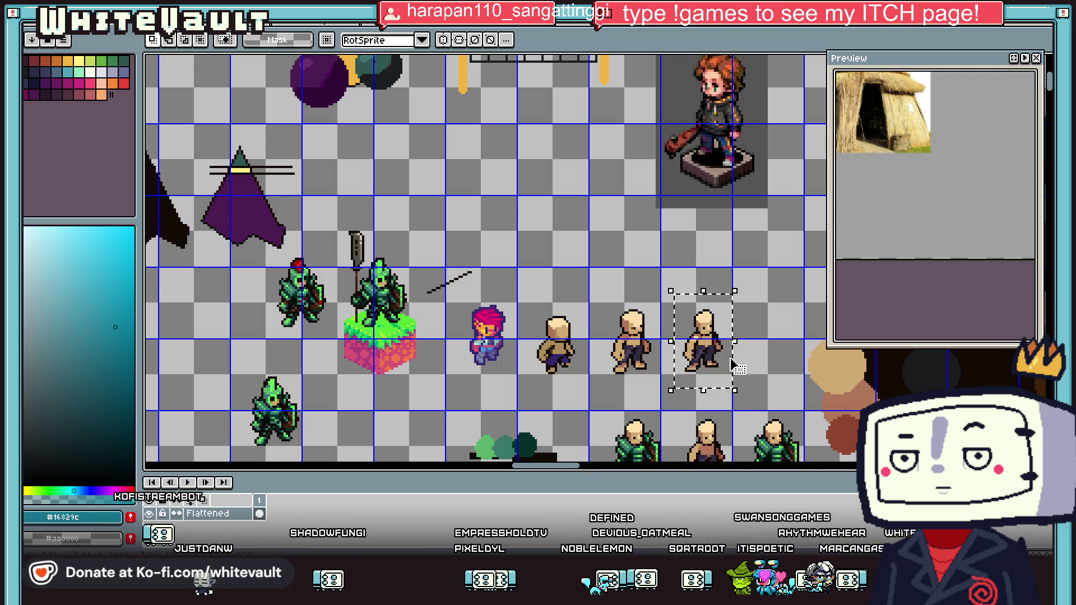
Paste a copy of the bald figure and position it in an empty area
{"action": "key", "text": "ctrl+v"}
{"action": "scroll", "coordinate": [732, 364], "scroll_direction": "down", "scroll_amount": 1}
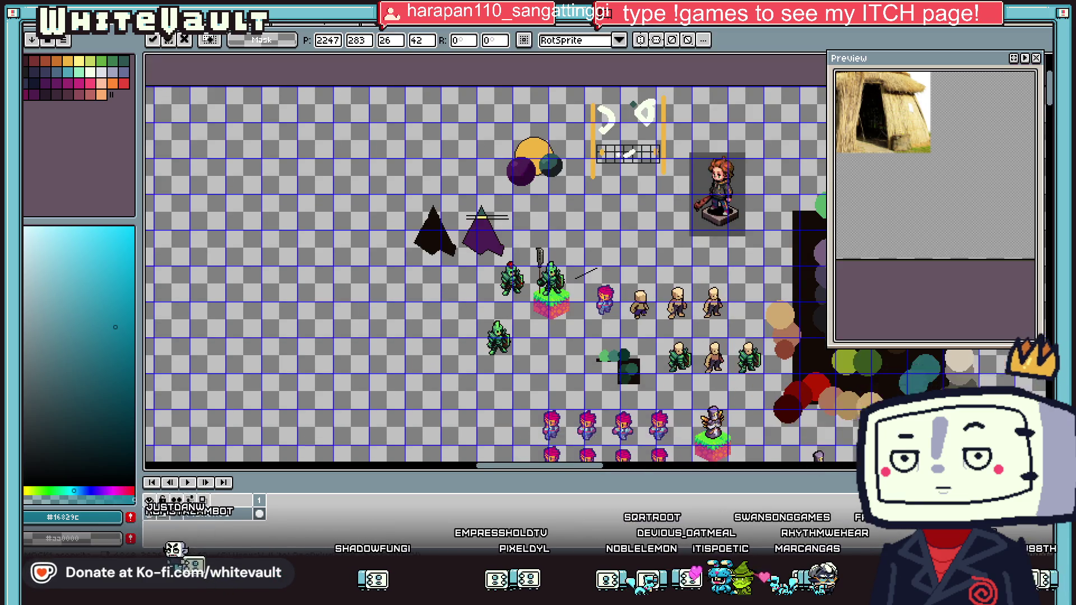
{"action": "scroll", "coordinate": [736, 357], "scroll_direction": "right", "scroll_amount": 10}
{"action": "scroll", "coordinate": [736, 357], "scroll_direction": "down", "scroll_amount": 5}
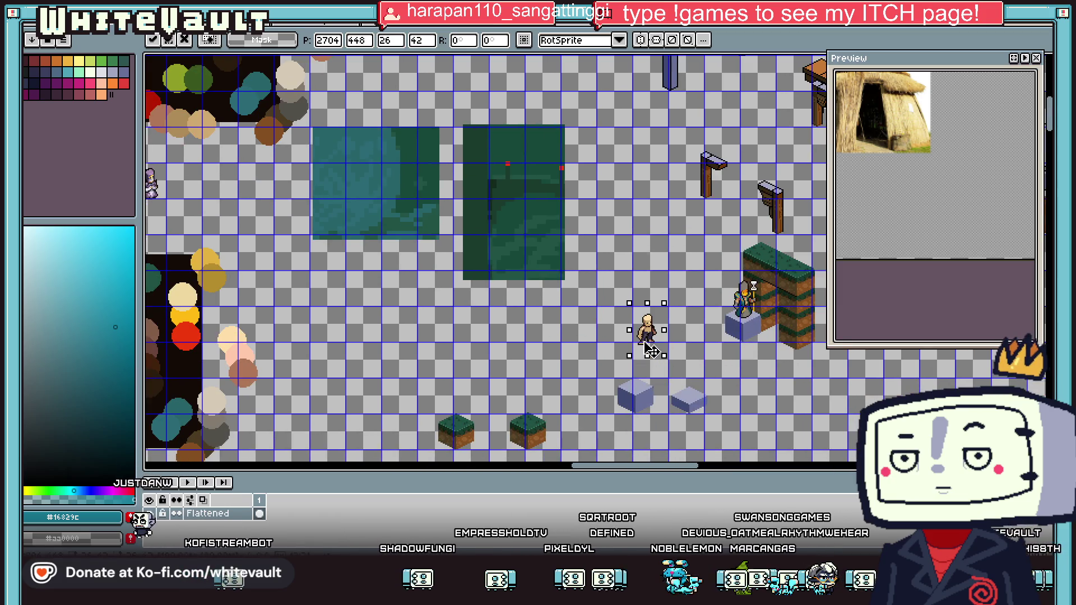
{"action": "scroll", "coordinate": [658, 341], "scroll_direction": "up", "scroll_amount": 1}
{"action": "scroll", "coordinate": [658, 341], "scroll_direction": "up", "scroll_amount": 1}
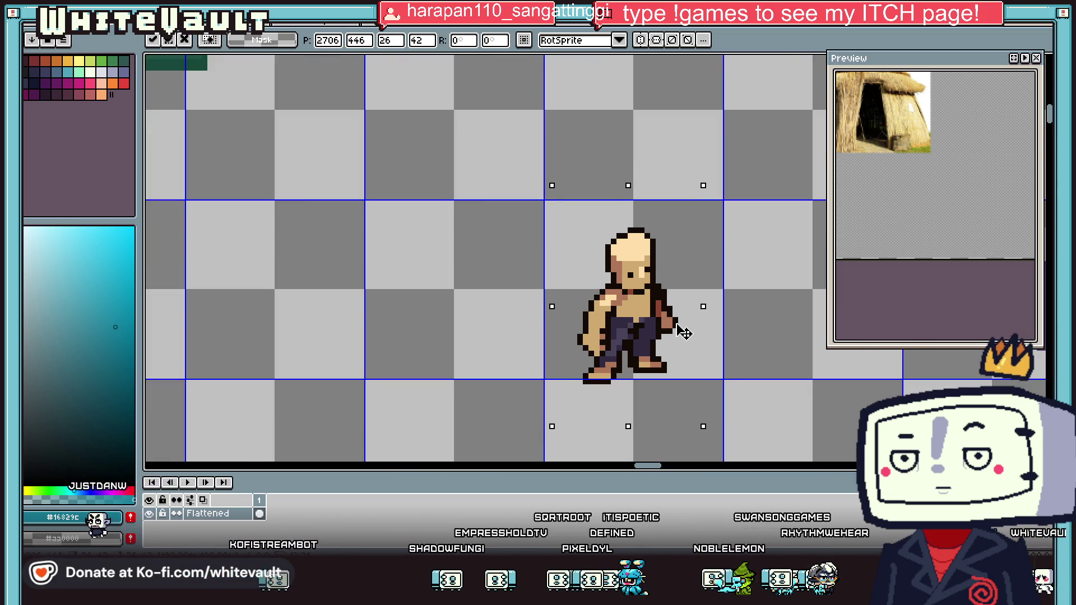
Commit the pasted figure and paint pale cream lines down the shoulder and across the chest
{"action": "key", "text": "Return"}
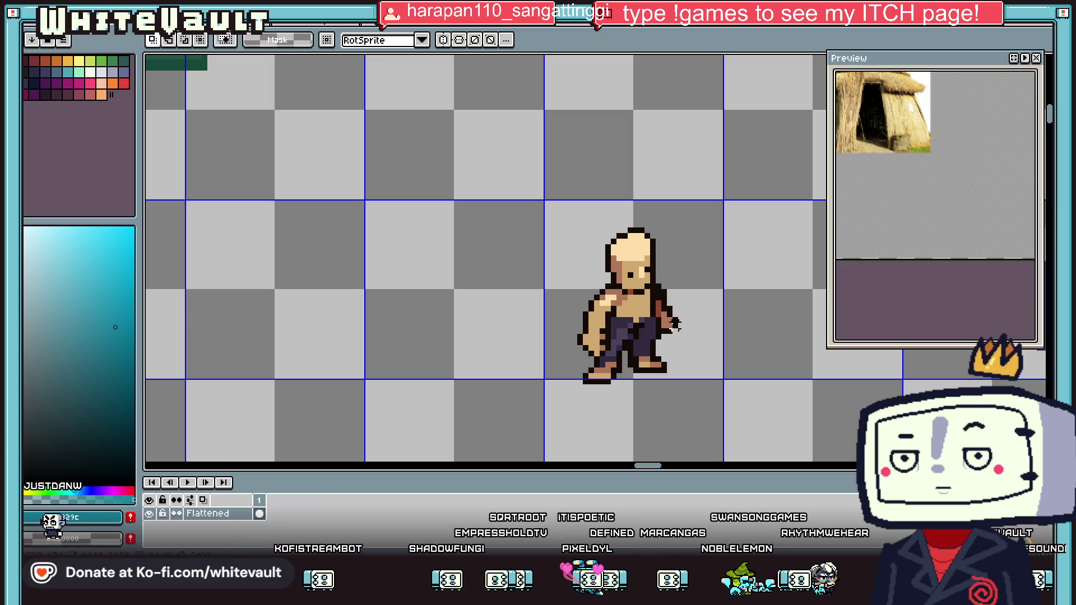
{"action": "key", "text": "i"}
{"action": "scroll", "coordinate": [652, 282], "scroll_direction": "up", "scroll_amount": 1}
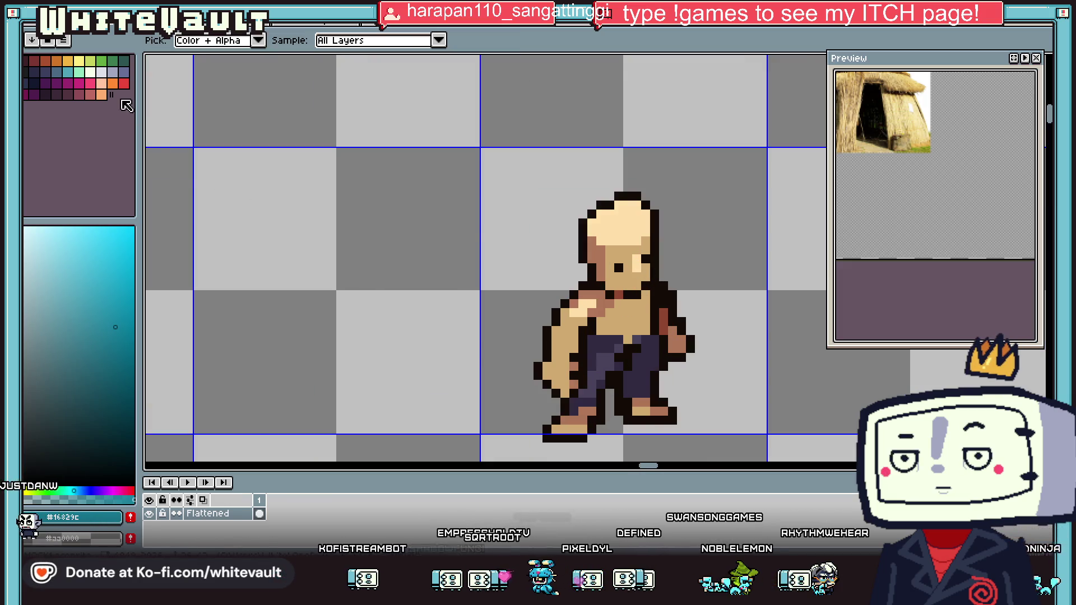
{"action": "left_click", "coordinate": [92, 73]}
{"action": "key", "text": "b"}
{"action": "scroll", "coordinate": [582, 278], "scroll_direction": "up", "scroll_amount": 2}
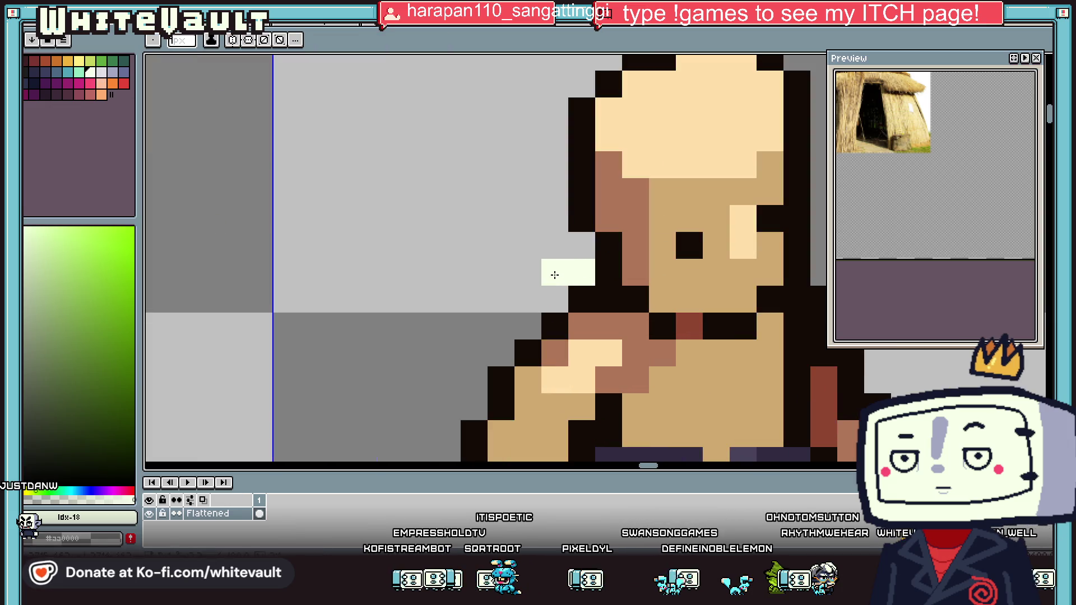
{"action": "mouse_move", "coordinate": [533, 294]}
{"action": "left_mouse_down"}
{"action": "mouse_move", "coordinate": [552, 371]}
{"action": "mouse_move", "coordinate": [690, 407]}
{"action": "left_mouse_up"}
{"action": "scroll", "coordinate": [758, 318], "scroll_direction": "down", "scroll_amount": 4}
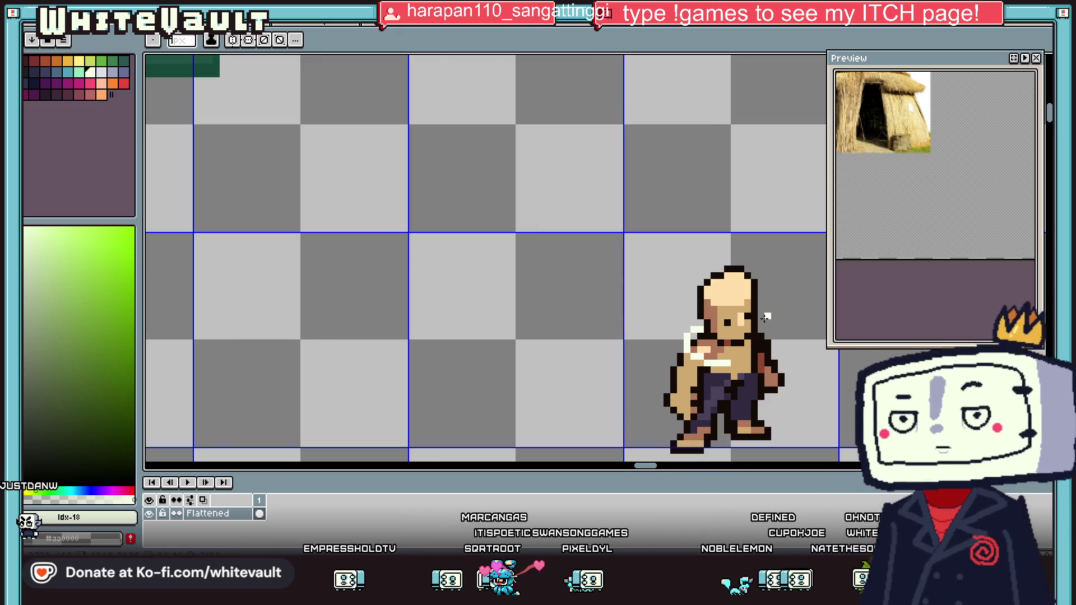
{"action": "scroll", "coordinate": [758, 318], "scroll_direction": "up", "scroll_amount": 3}
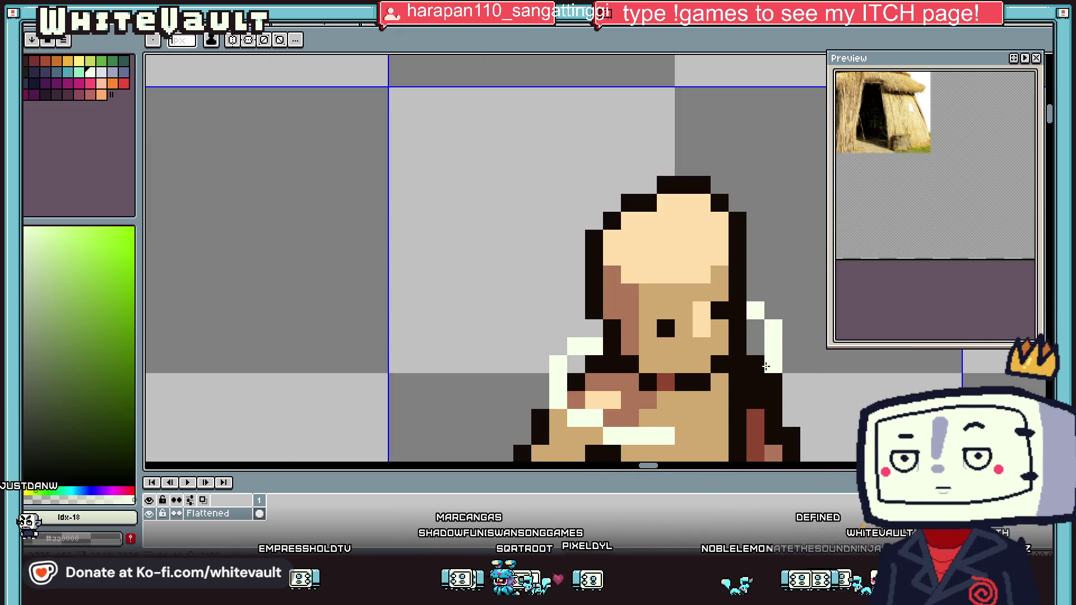
{"action": "left_click_drag", "start_coordinate": [689, 420], "coordinate": [575, 389]}
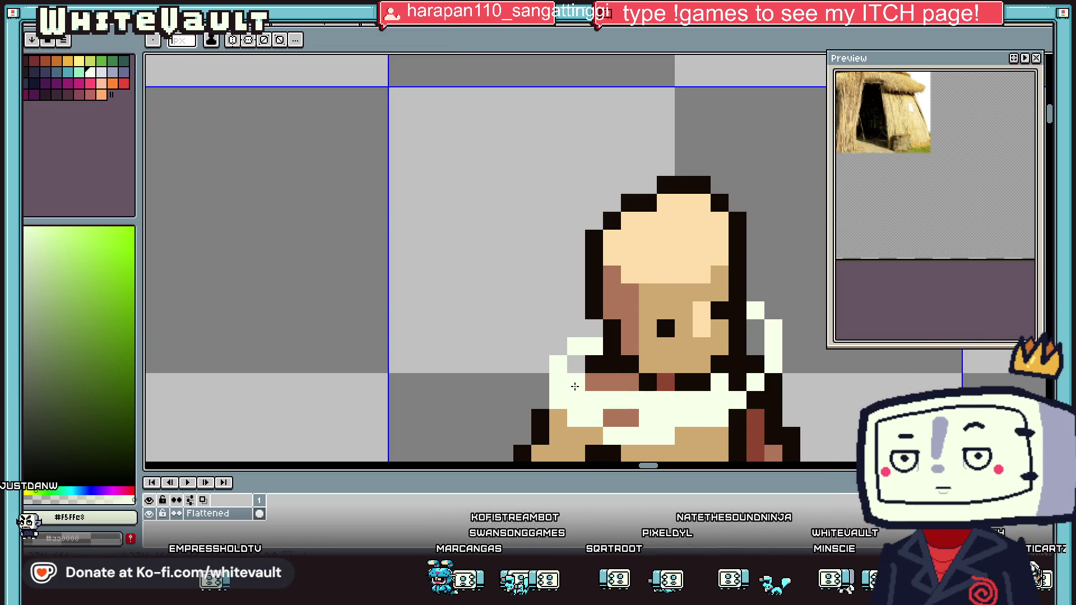
Fill the brown chest band, leftover pixels and the neck gap pale cream
{"action": "key", "text": "g"}
{"action": "left_click", "coordinate": [621, 386]}
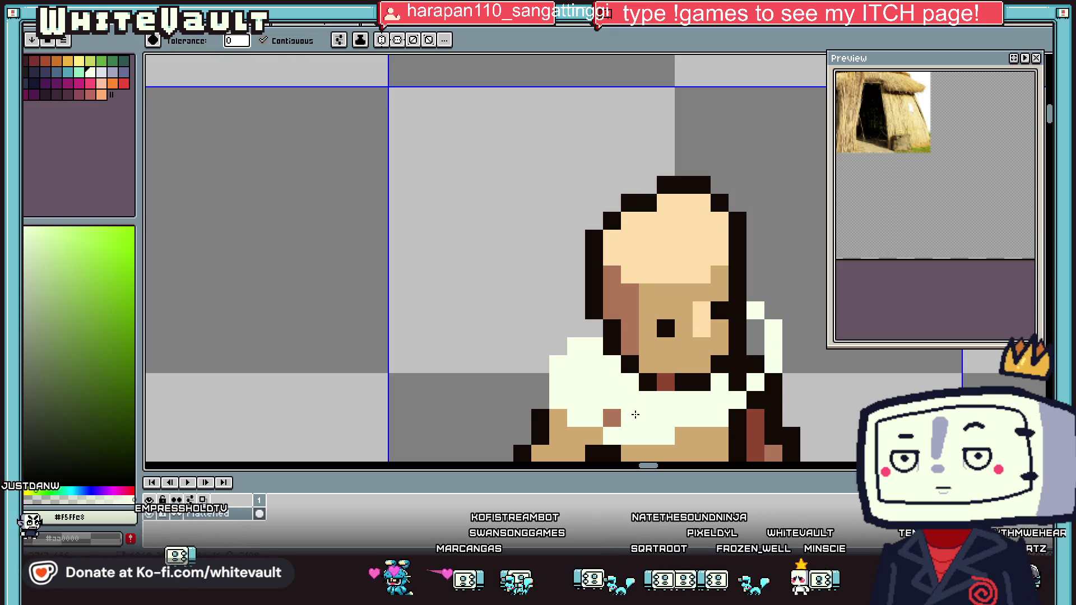
{"action": "left_click", "coordinate": [612, 418]}
{"action": "left_click", "coordinate": [754, 337]}
{"action": "key", "text": "b"}
{"action": "left_click_drag", "start_coordinate": [746, 367], "coordinate": [742, 384]}
Draw blue-grey fold shading across the cream collar
{"action": "left_click", "coordinate": [296, 187], "text": "alt"}
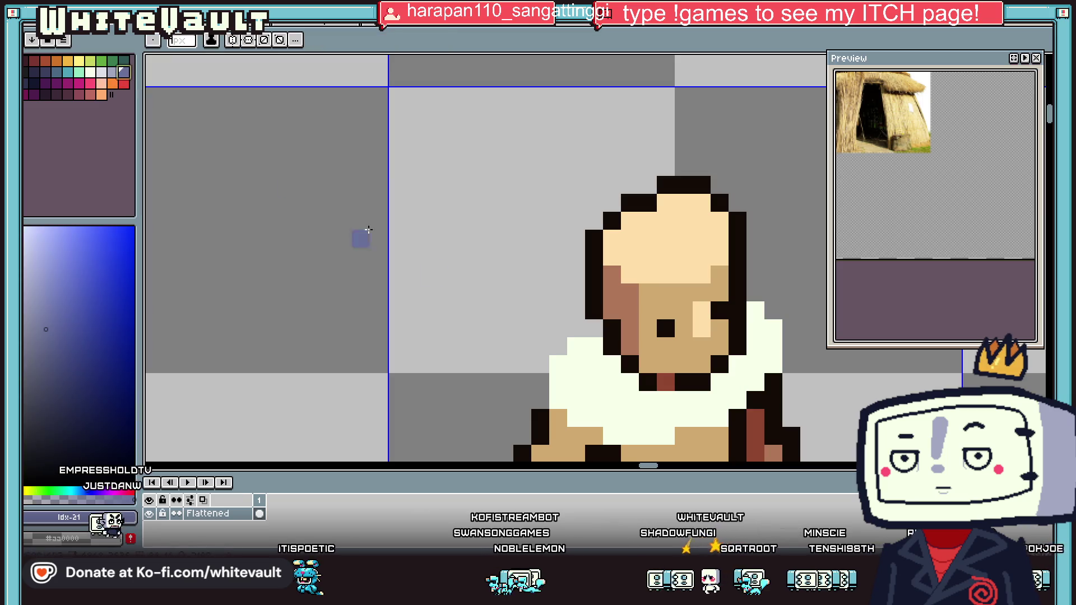
{"action": "left_click_drag", "start_coordinate": [594, 364], "coordinate": [630, 382]}
{"action": "right_click", "coordinate": [604, 375]}
{"action": "left_click", "coordinate": [578, 370]}
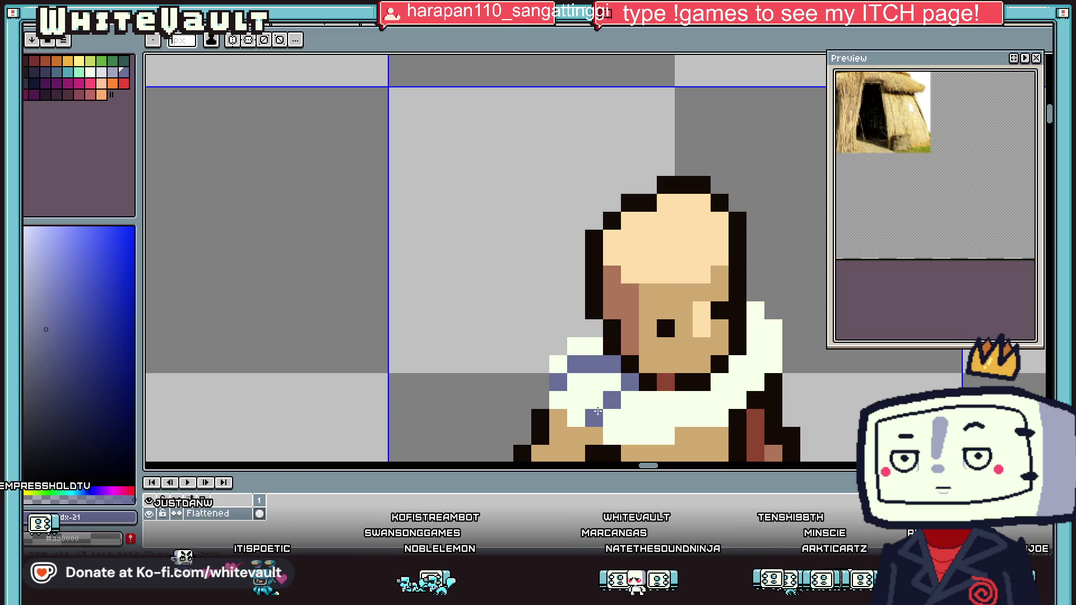
Add black outline pixels around both shoulders, with a blue-grey pixel beside the outline
{"action": "left_click", "coordinate": [743, 295], "text": "alt"}
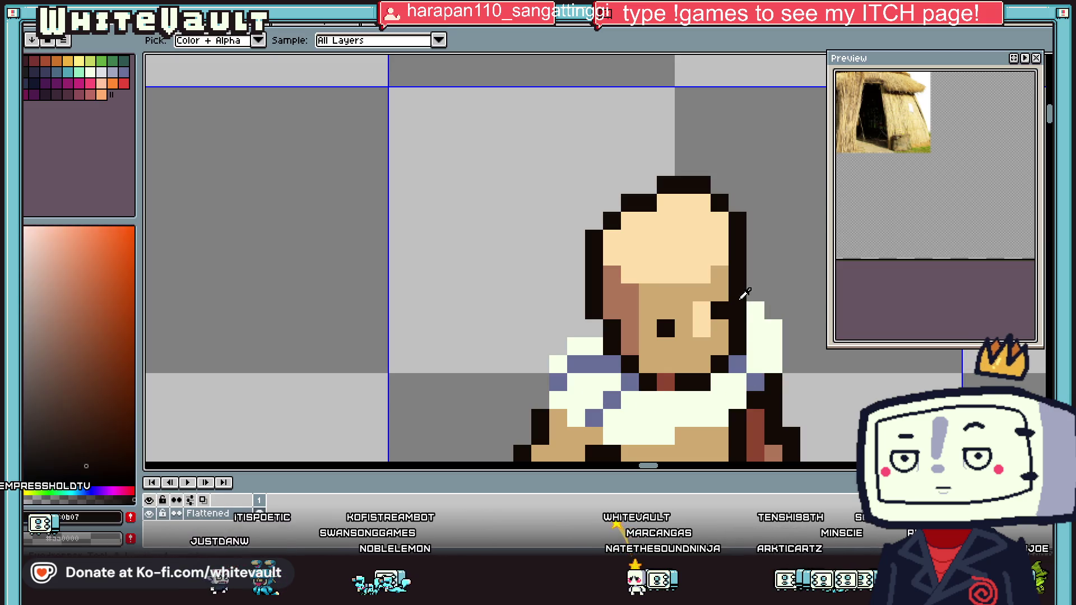
{"action": "left_click_drag", "start_coordinate": [756, 293], "coordinate": [773, 307]}
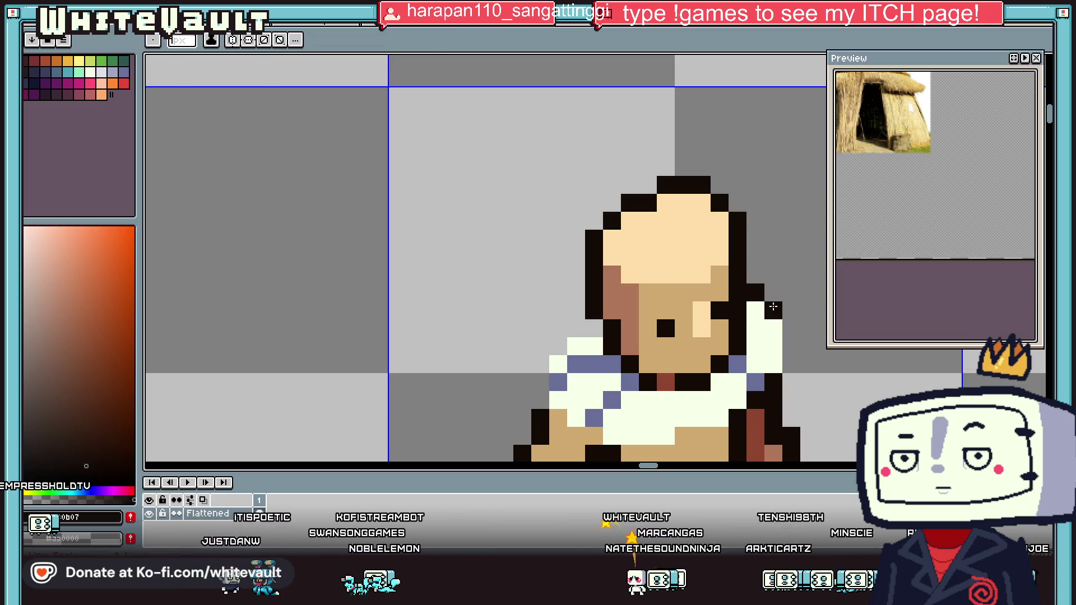
{"action": "left_click", "coordinate": [576, 328]}
{"action": "left_click", "coordinate": [585, 364], "text": "alt"}
{"action": "left_click", "coordinate": [594, 329]}
{"action": "left_click", "coordinate": [595, 311], "text": "alt"}
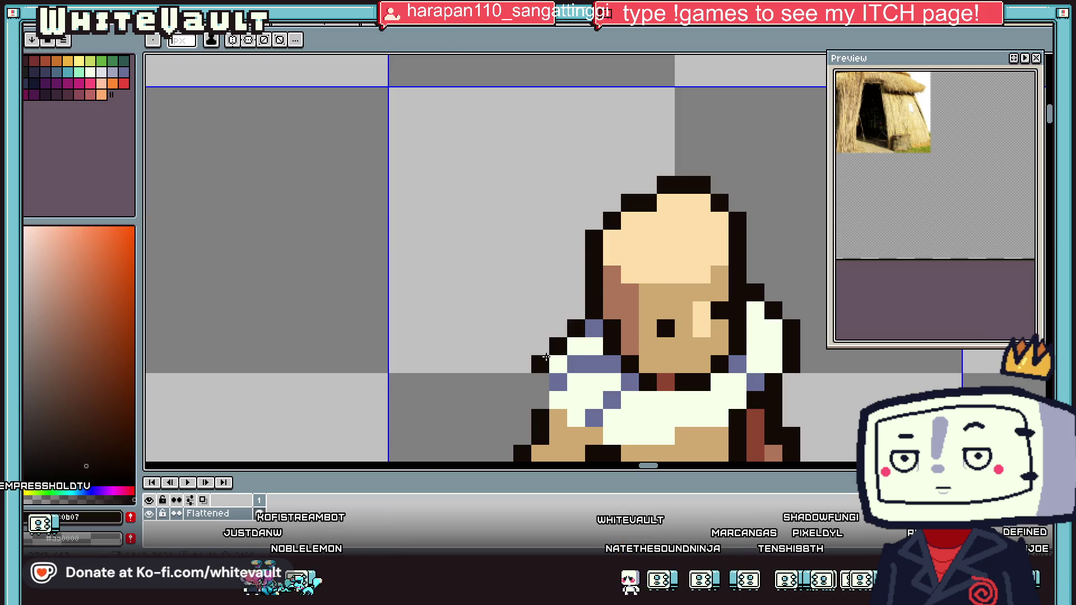
{"action": "scroll", "coordinate": [586, 438], "scroll_direction": "down", "scroll_amount": 2}
{"action": "scroll", "coordinate": [586, 438], "scroll_direction": "down", "scroll_amount": 2}
{"action": "scroll", "coordinate": [704, 380], "scroll_direction": "up", "scroll_amount": 2}
{"action": "scroll", "coordinate": [634, 331], "scroll_direction": "up", "scroll_amount": 1}
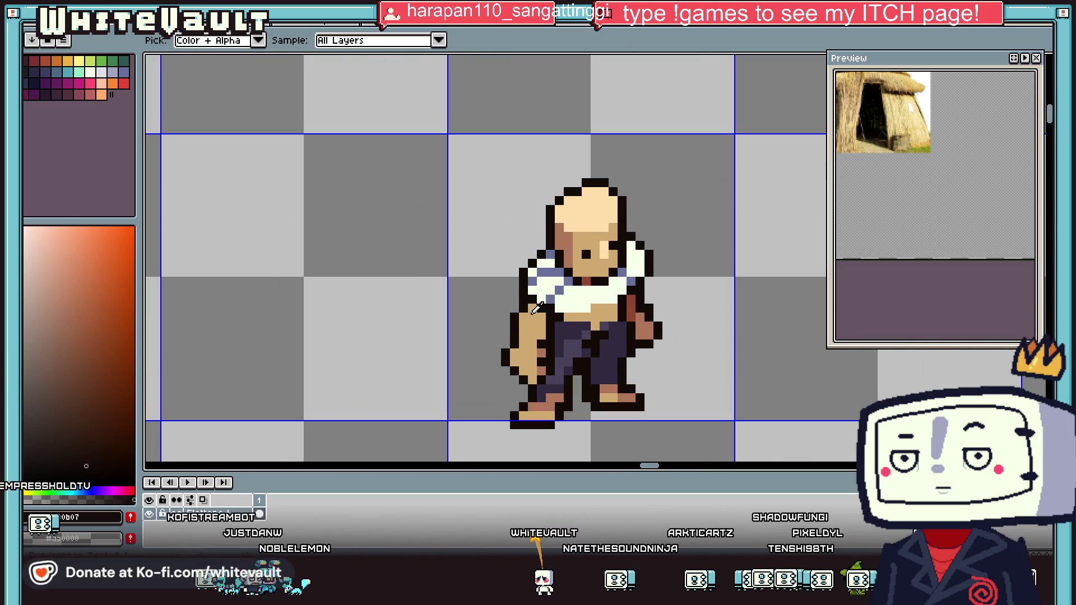
Rectangle-select the figure's left arm and foot and apply a transform
{"action": "scroll", "coordinate": [634, 330], "scroll_direction": "up", "scroll_amount": 2}
{"action": "left_click", "coordinate": [1048, 60]}
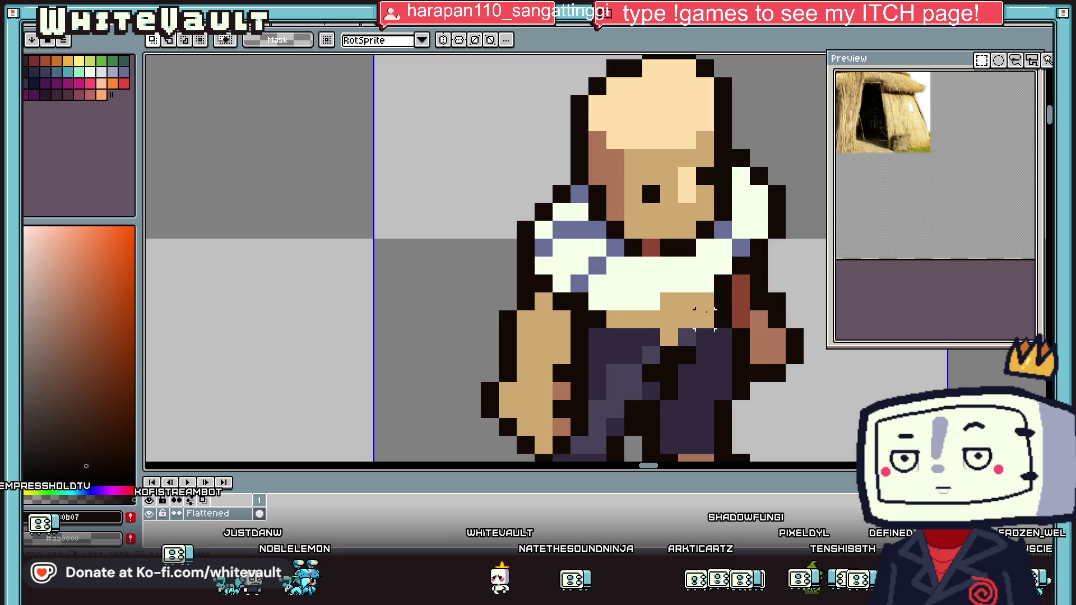
{"action": "scroll", "coordinate": [497, 440], "scroll_direction": "down", "scroll_amount": 2}
{"action": "scroll", "coordinate": [448, 414], "scroll_direction": "up", "scroll_amount": 1}
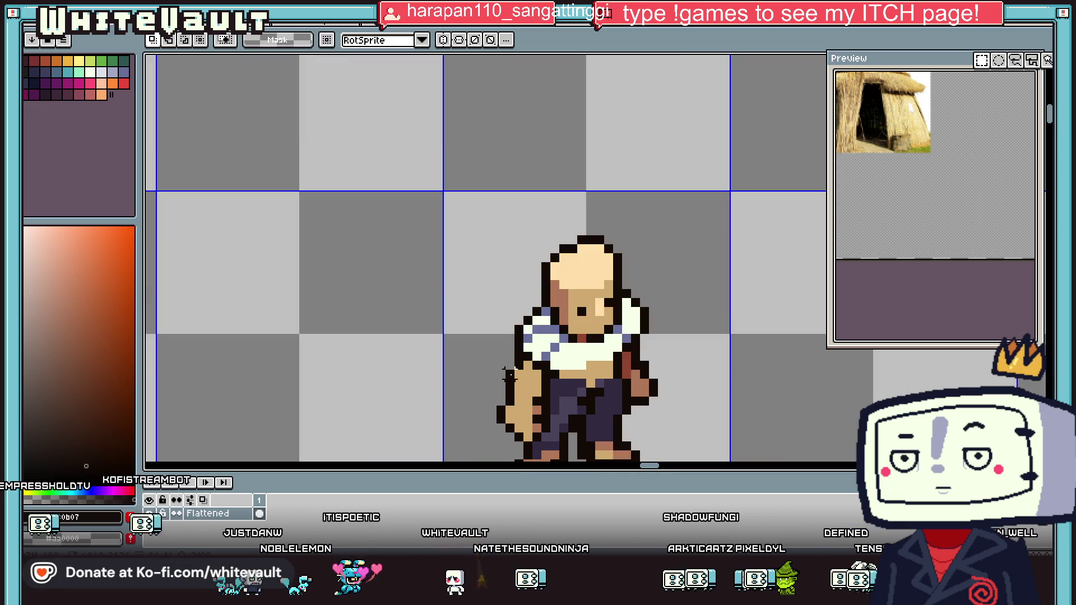
{"action": "scroll", "coordinate": [448, 414], "scroll_direction": "up", "scroll_amount": 1}
{"action": "left_click_drag", "start_coordinate": [538, 297], "coordinate": [439, 418]}
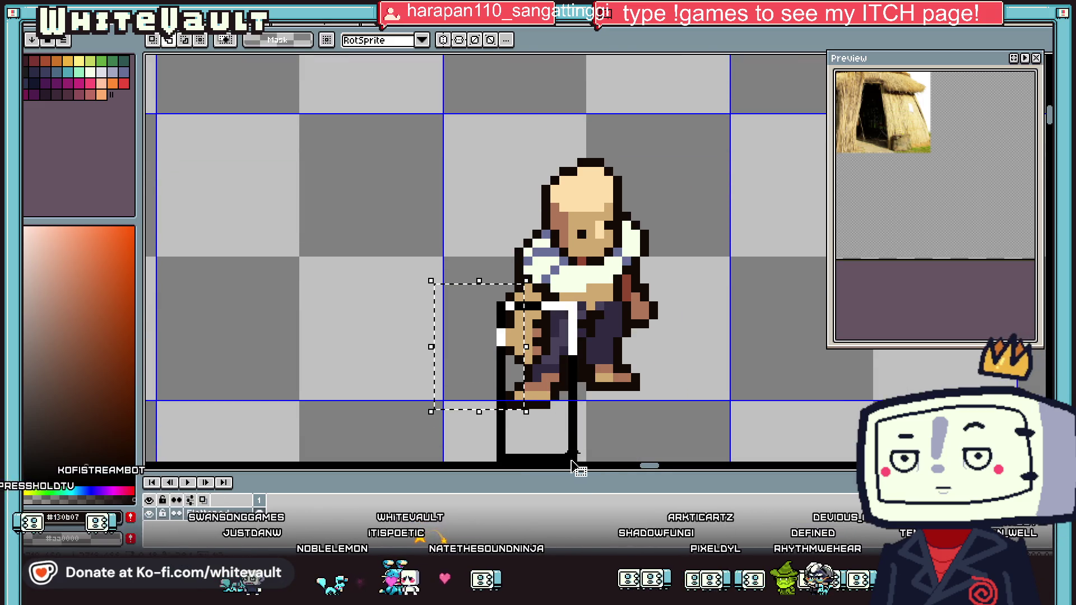
{"action": "key", "text": "ctrl+t"}
{"action": "key", "text": "Return"}
Remove the stray black stick and move the right arm and foot one pixel left
{"action": "left_click_drag", "start_coordinate": [619, 272], "coordinate": [750, 457]}
{"action": "key", "text": "Delete"}
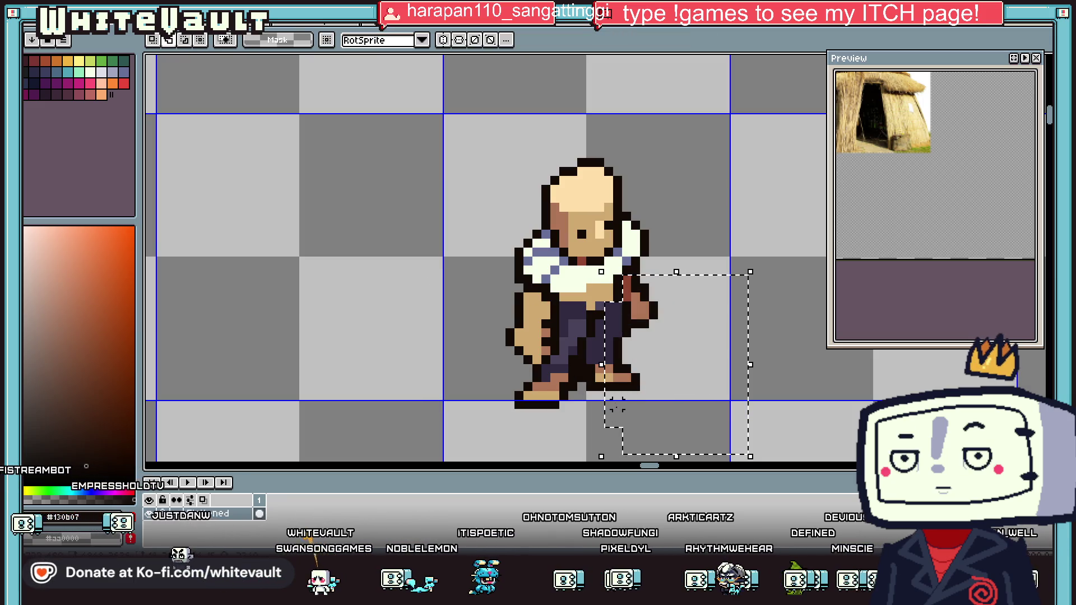
{"action": "left_click_drag", "start_coordinate": [685, 407], "coordinate": [678, 405]}
{"action": "key", "text": "ctrl+d"}
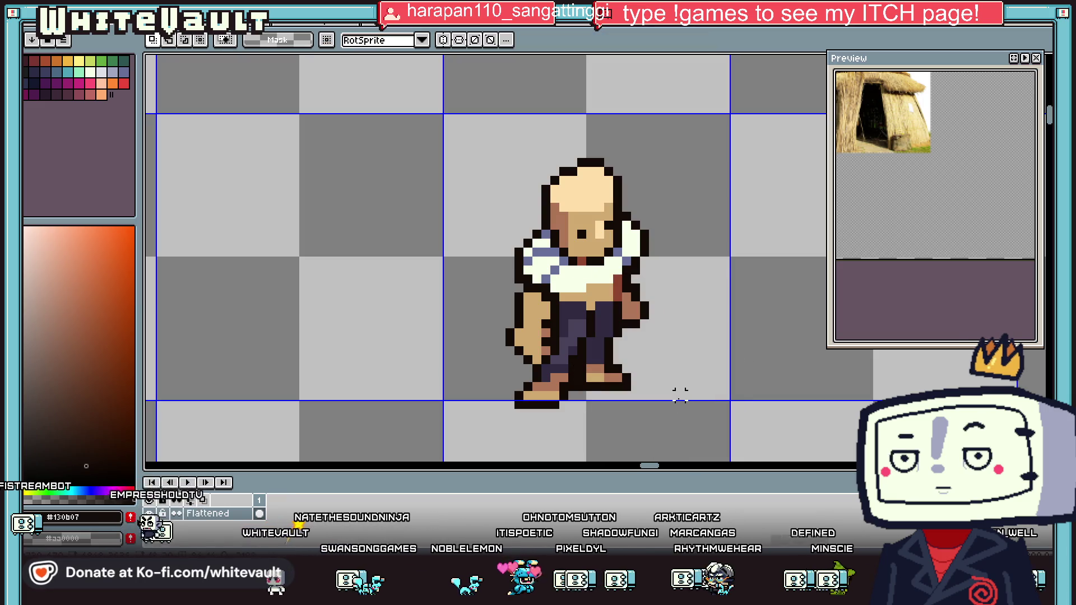
Nudge the left collar shoulder down-left and the right shoulder's white pixels one pixel outward
{"action": "scroll", "coordinate": [525, 253], "scroll_direction": "up", "scroll_amount": 1}
{"action": "left_click_drag", "start_coordinate": [582, 181], "coordinate": [434, 274]}
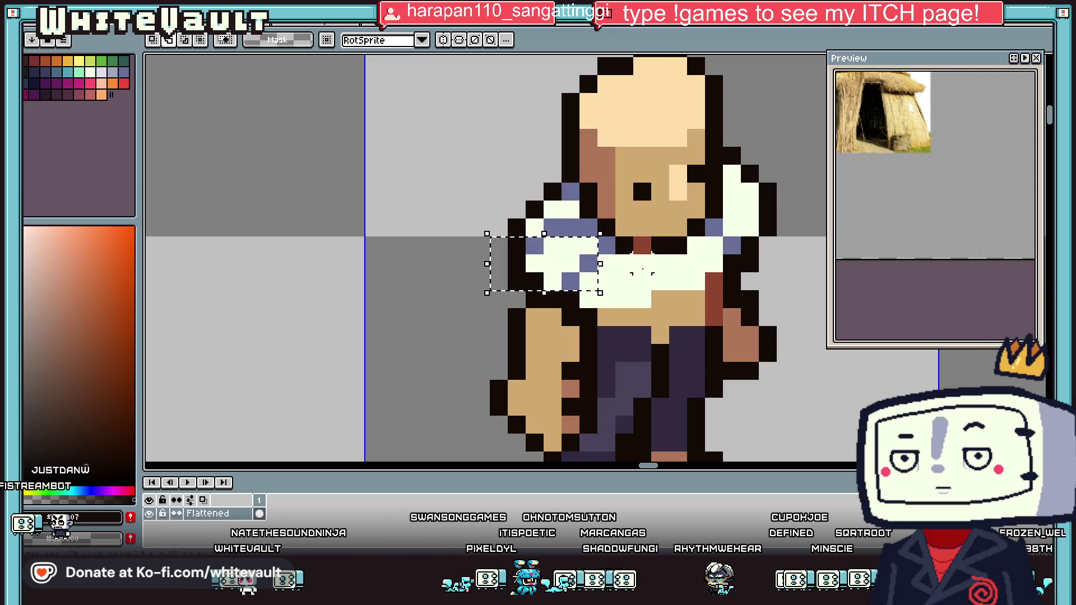
{"action": "mouse_move", "coordinate": [550, 300]}
{"action": "left_mouse_down"}
{"action": "mouse_move", "coordinate": [558, 304]}
{"action": "mouse_move", "coordinate": [539, 322]}
{"action": "left_mouse_up"}
{"action": "key", "text": "ctrl+d"}
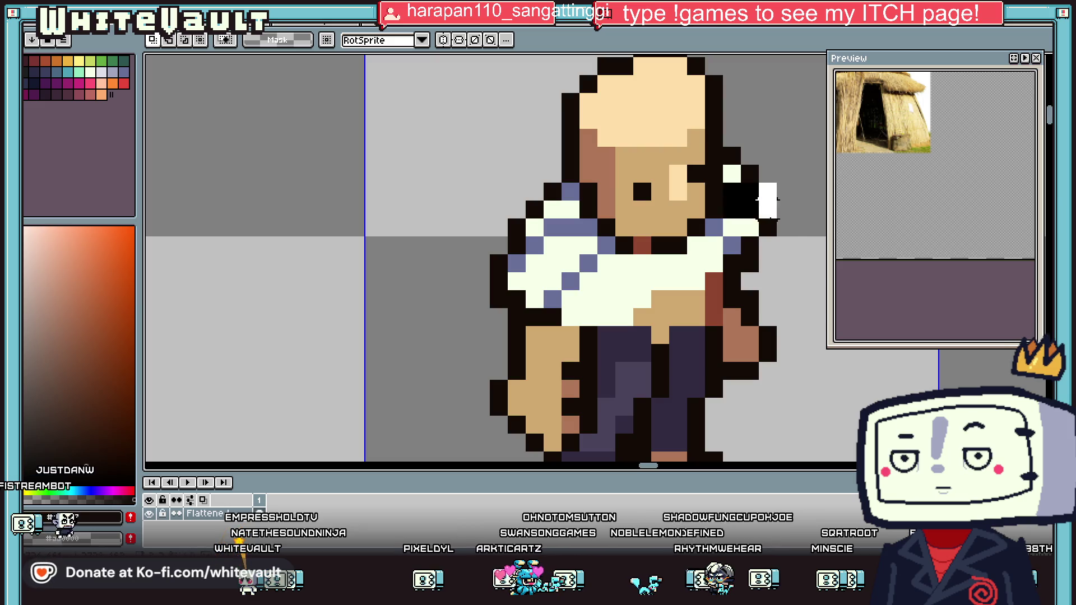
{"action": "left_click_drag", "start_coordinate": [768, 190], "coordinate": [723, 129]}
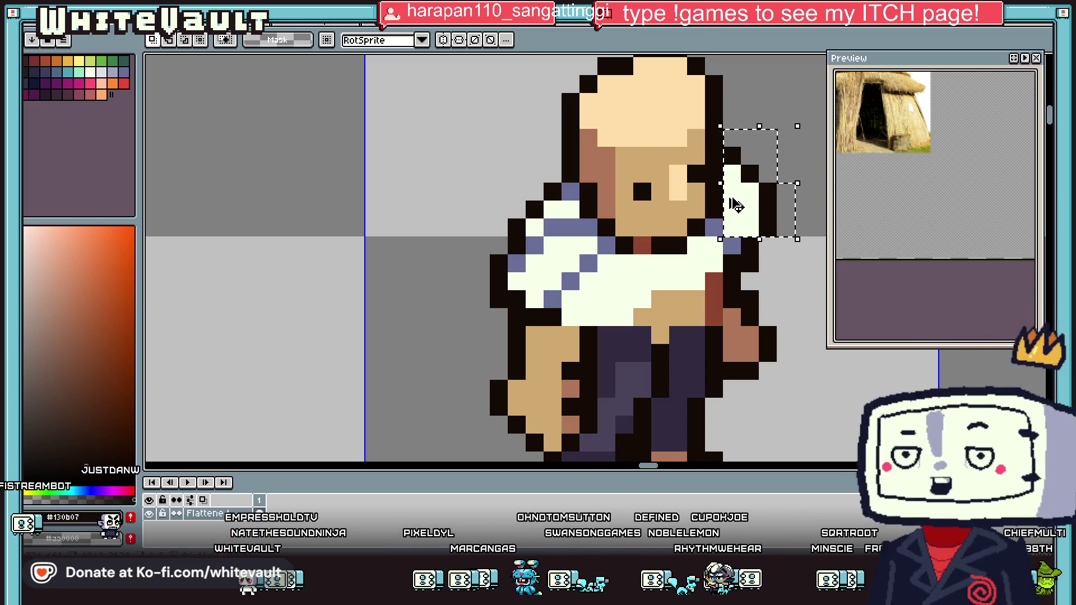
{"action": "key", "text": "Right"}
{"action": "key", "text": "ctrl+d"}
Paint a lavender shadow pixel below the right shoulder
{"action": "key", "text": "i"}
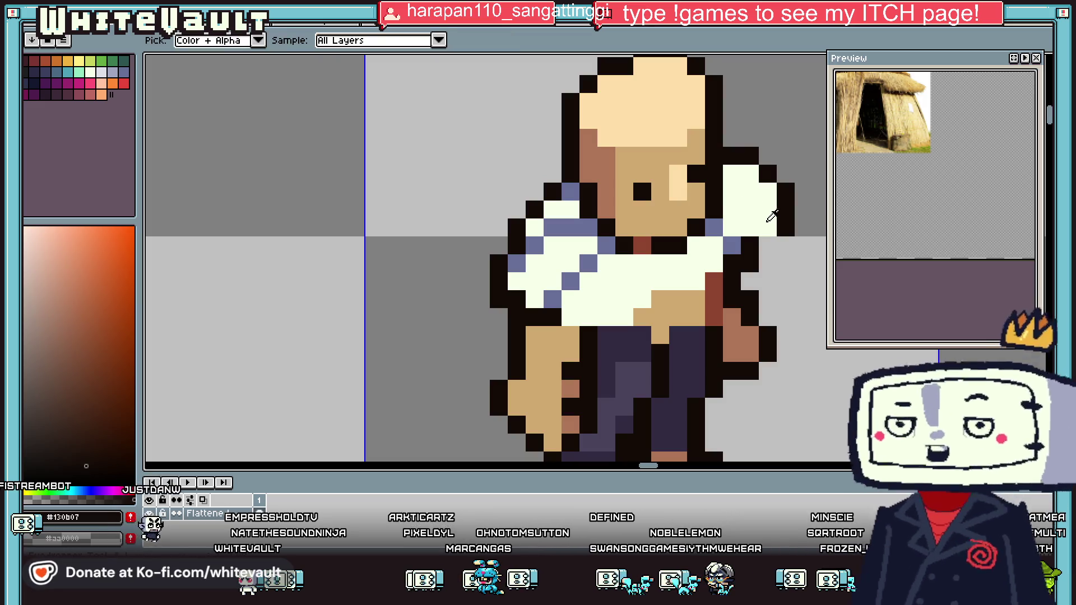
{"action": "left_click", "coordinate": [767, 208]}
{"action": "left_click", "coordinate": [784, 241]}
{"action": "key", "text": "b"}
{"action": "key", "text": "i"}
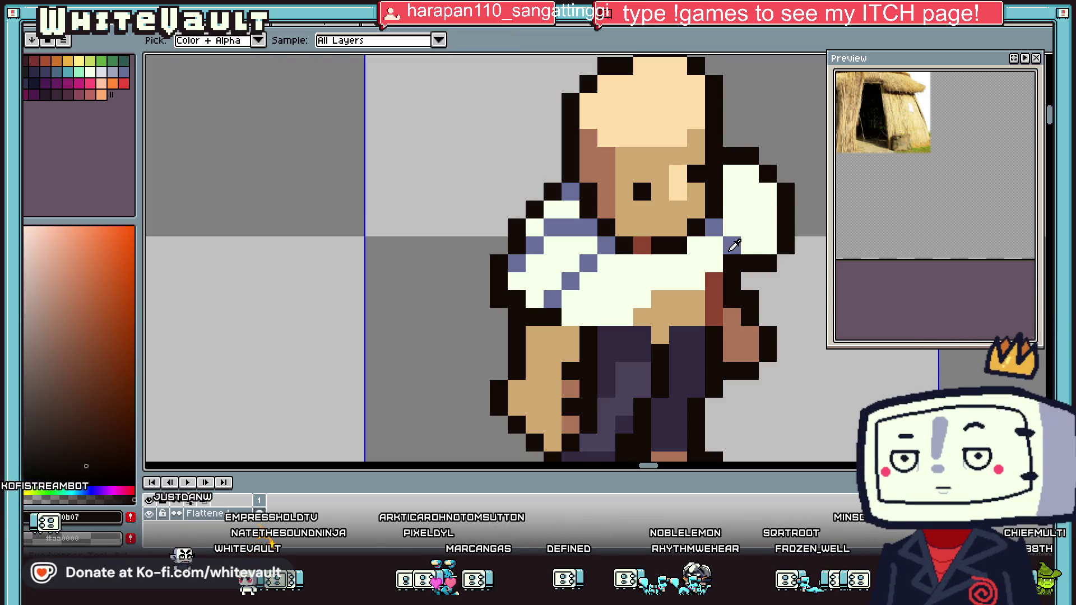
{"action": "left_click", "coordinate": [732, 245]}
{"action": "key", "text": "b"}
{"action": "left_click", "coordinate": [742, 263]}
Redraw the black outline beside the arm and close the gap below the shoulder
{"action": "key", "text": "i"}
{"action": "left_click", "coordinate": [731, 263]}
{"action": "key", "text": "b"}
{"action": "left_click", "coordinate": [768, 263]}
{"action": "left_click", "coordinate": [748, 276]}
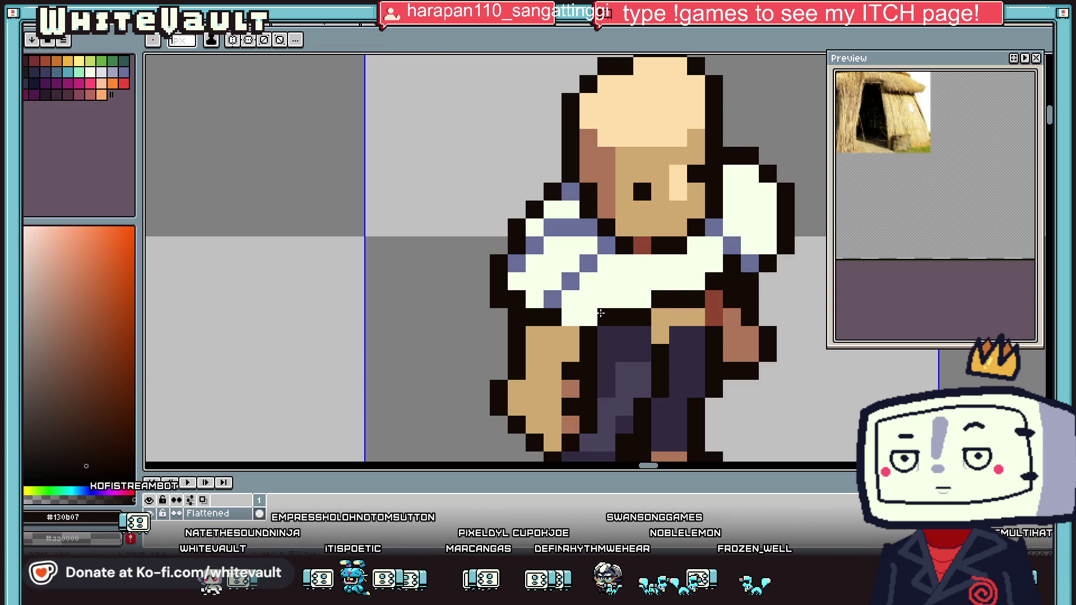
{"action": "key", "text": "i"}
{"action": "scroll", "coordinate": [601, 313], "scroll_direction": "down", "scroll_amount": 5}
{"action": "scroll", "coordinate": [666, 273], "scroll_direction": "down", "scroll_amount": 3}
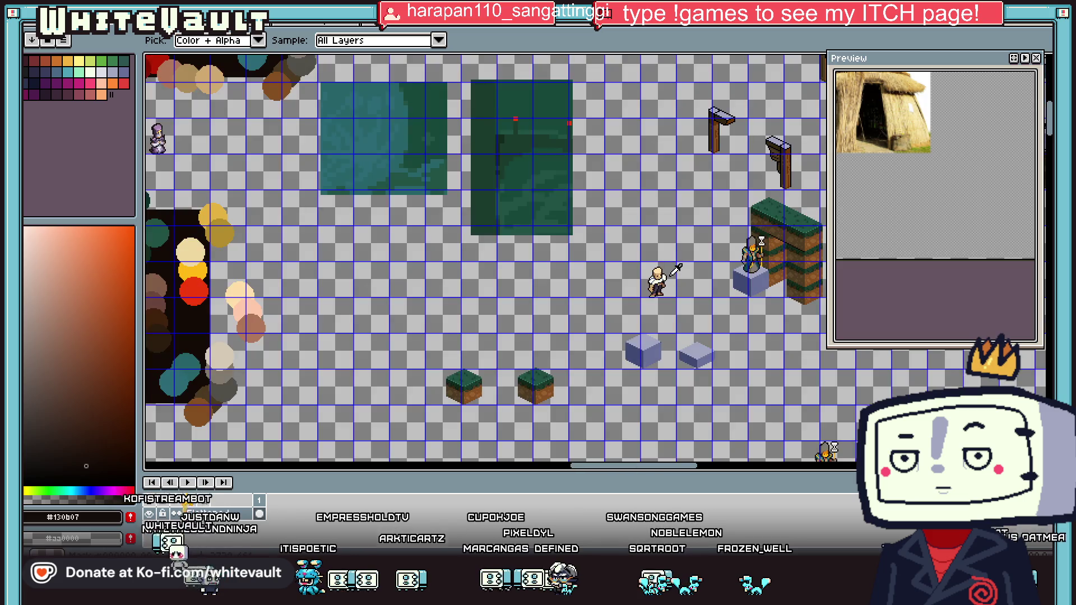
Flood-fill the torso cloth green
{"action": "scroll", "coordinate": [666, 274], "scroll_direction": "up", "scroll_amount": 5}
{"action": "scroll", "coordinate": [673, 278], "scroll_direction": "up", "scroll_amount": 2}
{"action": "scroll", "coordinate": [681, 281], "scroll_direction": "down", "scroll_amount": 3}
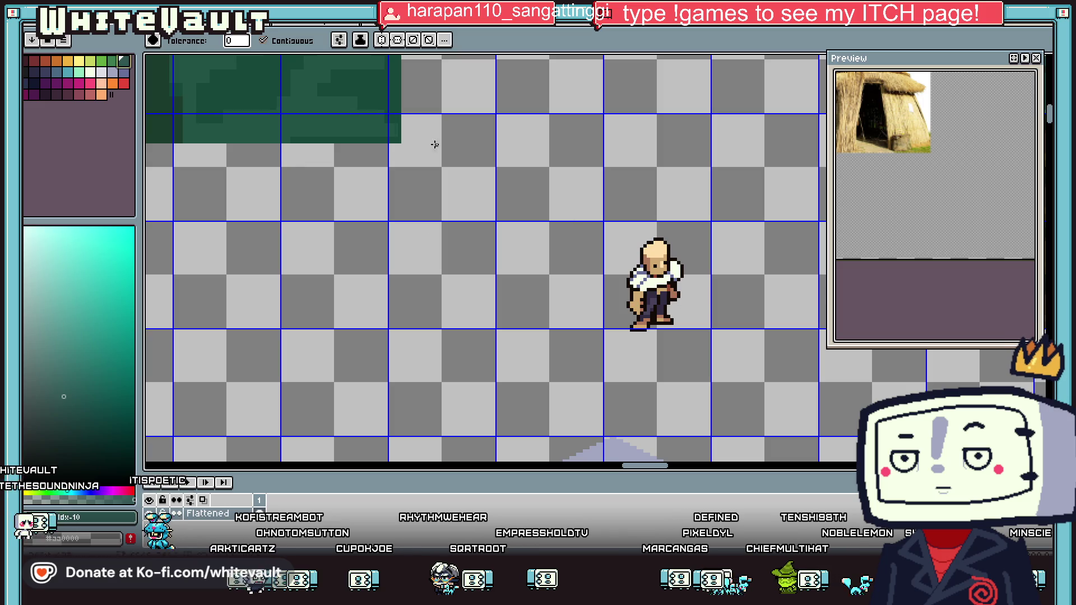
{"action": "left_click", "coordinate": [660, 275]}
{"action": "scroll", "coordinate": [684, 267], "scroll_direction": "up", "scroll_amount": 2}
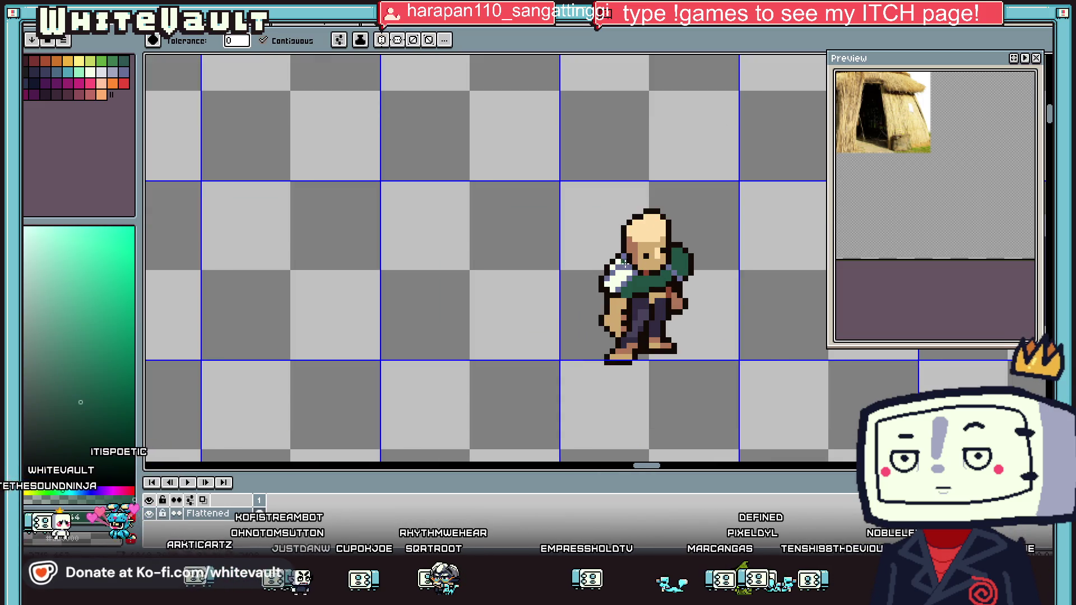
{"action": "scroll", "coordinate": [634, 264], "scroll_direction": "down", "scroll_amount": 2}
Paint dark green shading along the collar and the cloak's lower-left edge
{"action": "key", "text": "i"}
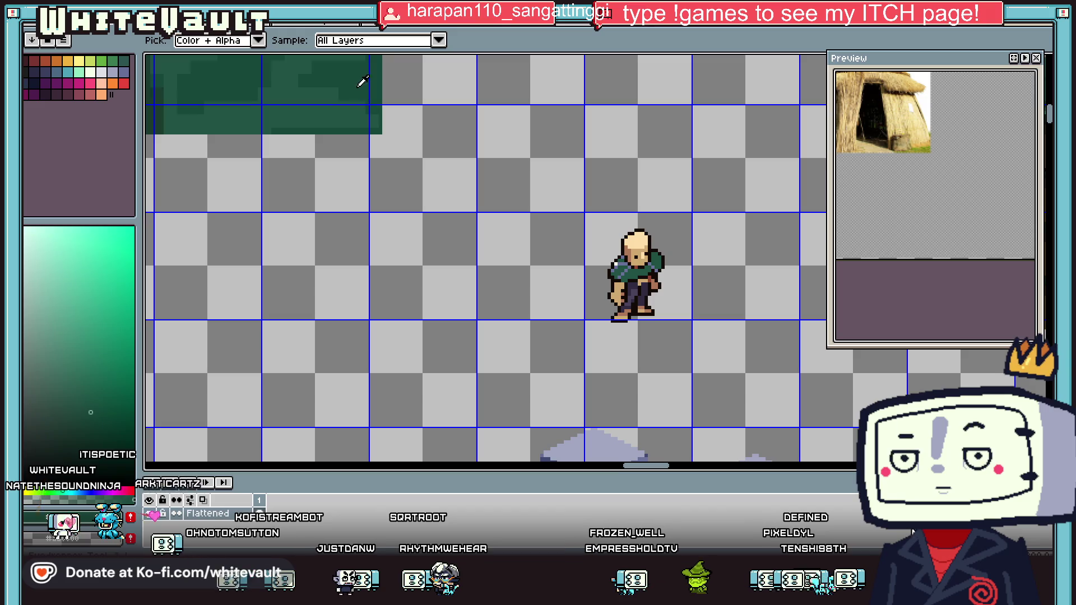
{"action": "left_click", "coordinate": [649, 278]}
{"action": "scroll", "coordinate": [649, 278], "scroll_direction": "up", "scroll_amount": 2}
{"action": "scroll", "coordinate": [653, 272], "scroll_direction": "up", "scroll_amount": 2}
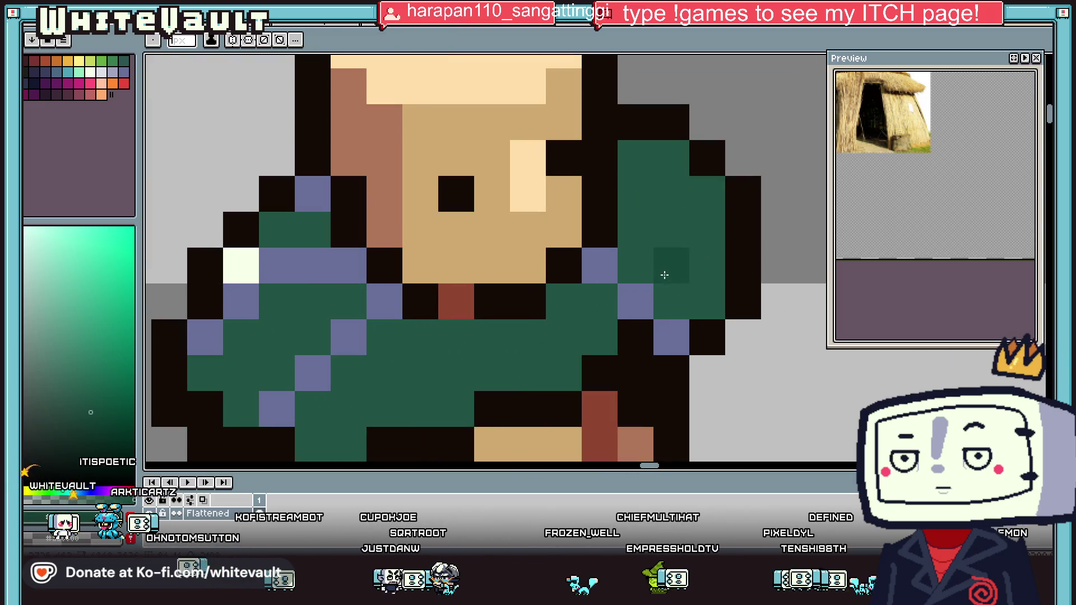
{"action": "left_click_drag", "start_coordinate": [556, 292], "coordinate": [620, 288]}
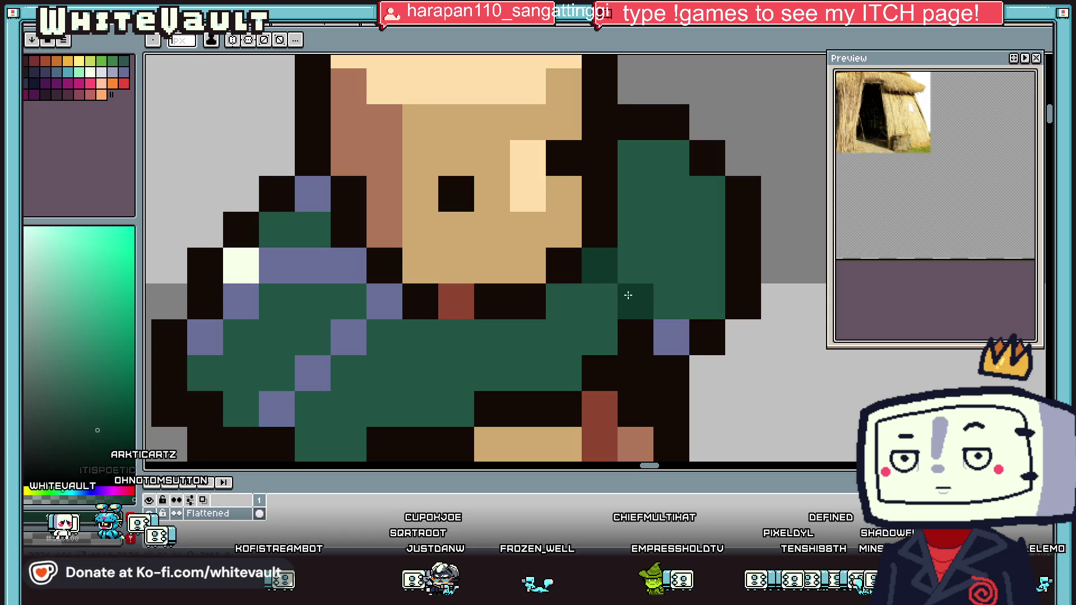
{"action": "left_click", "coordinate": [277, 409]}
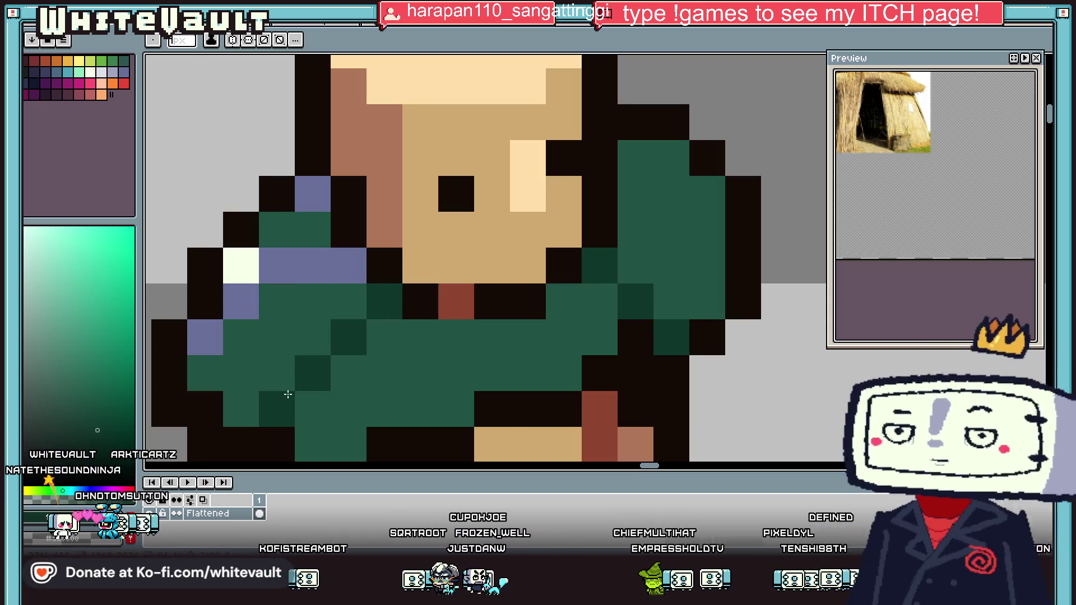
{"action": "left_click_drag", "start_coordinate": [276, 265], "coordinate": [348, 266]}
{"action": "left_click_drag", "start_coordinate": [241, 301], "coordinate": [206, 337]}
{"action": "left_click", "coordinate": [313, 158]}
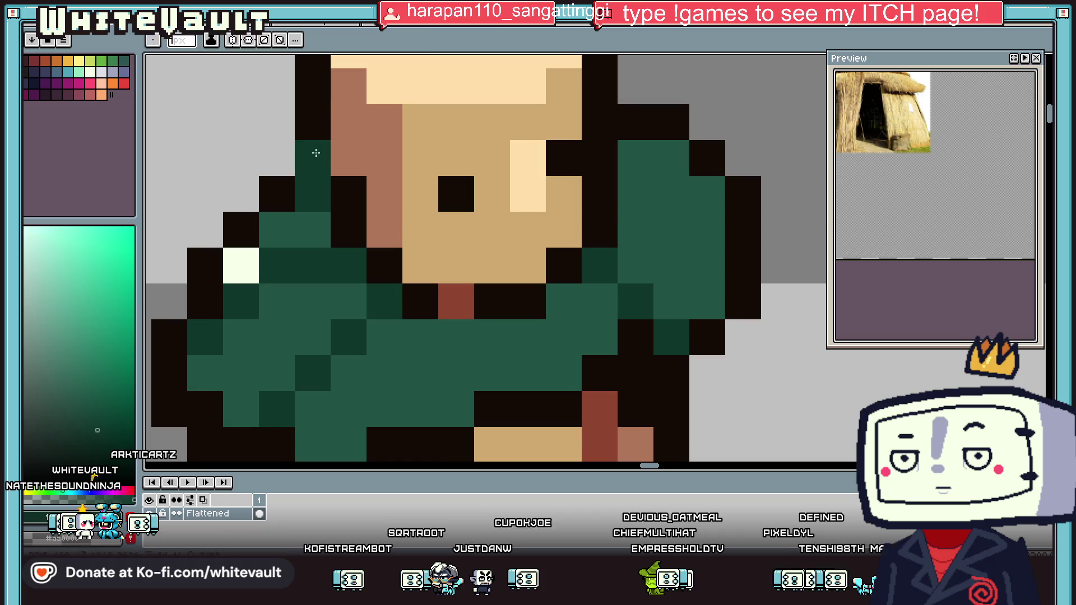
Blacken cloak edge pixels and turn leftover white and stray black pixels green
{"action": "left_click", "coordinate": [313, 168]}
{"action": "left_click", "coordinate": [241, 264]}
{"action": "left_click", "coordinate": [715, 232]}
{"action": "key", "text": "alt"}
{"action": "scroll", "coordinate": [706, 210], "scroll_direction": "down", "scroll_amount": 3}
{"action": "scroll", "coordinate": [643, 252], "scroll_direction": "up", "scroll_amount": 3}
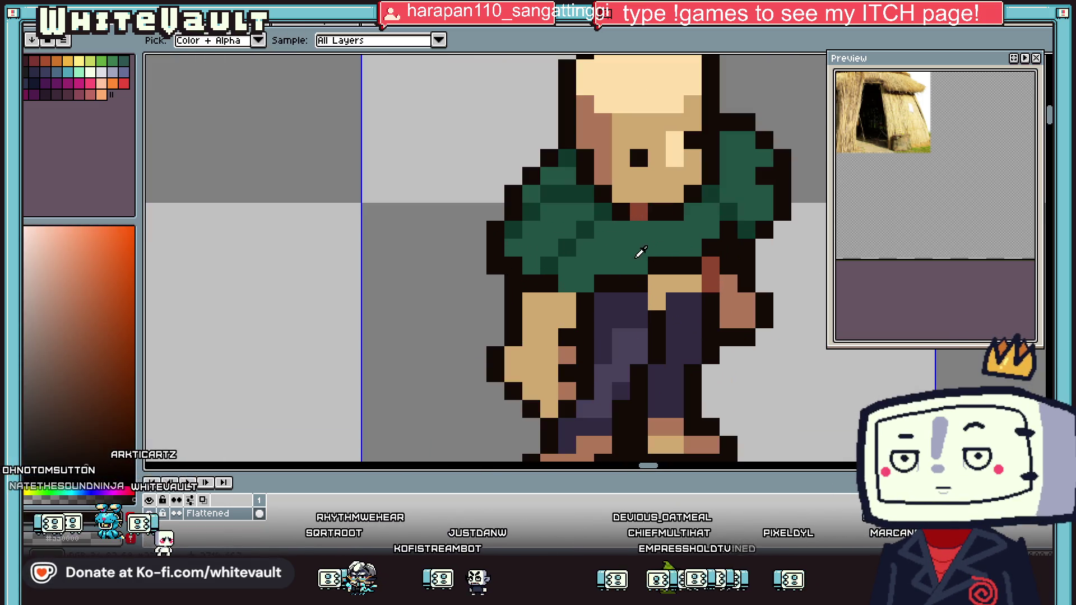
{"action": "left_click", "coordinate": [626, 280], "text": "alt"}
{"action": "left_click", "coordinate": [636, 281]}
Outline the cloak hem in black over the legs and extend dark green shading downward
{"action": "left_click", "coordinate": [680, 242], "text": "alt"}
{"action": "left_click_drag", "start_coordinate": [681, 249], "coordinate": [649, 322]}
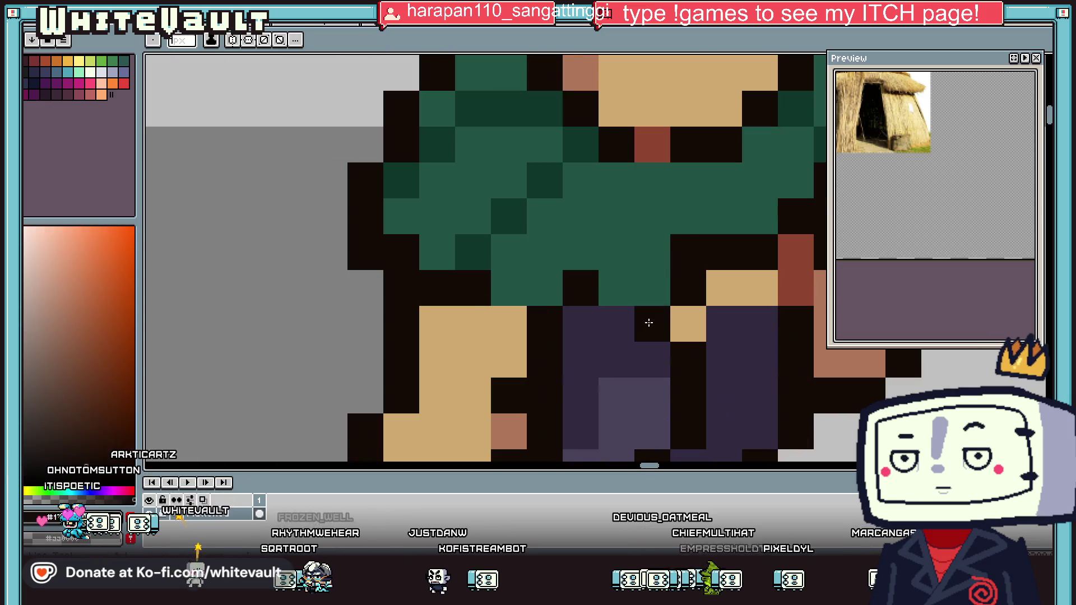
{"action": "left_click", "coordinate": [547, 185], "text": "alt"}
{"action": "left_click", "coordinate": [695, 255]}
{"action": "left_click", "coordinate": [589, 316]}
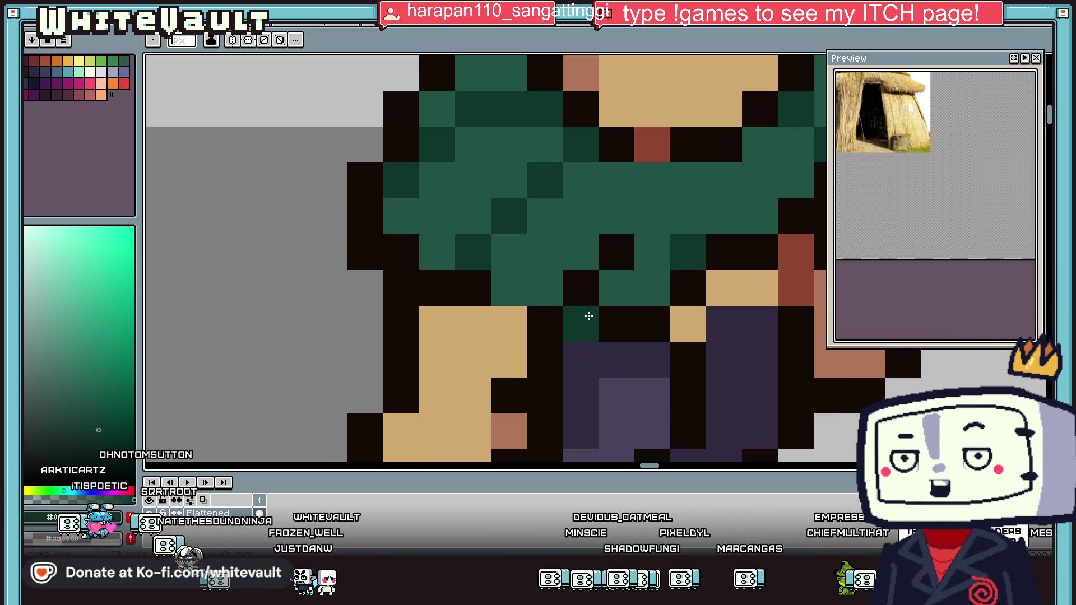
{"action": "scroll", "coordinate": [589, 317], "scroll_direction": "down", "scroll_amount": 4}
{"action": "scroll", "coordinate": [605, 254], "scroll_direction": "up", "scroll_amount": 3}
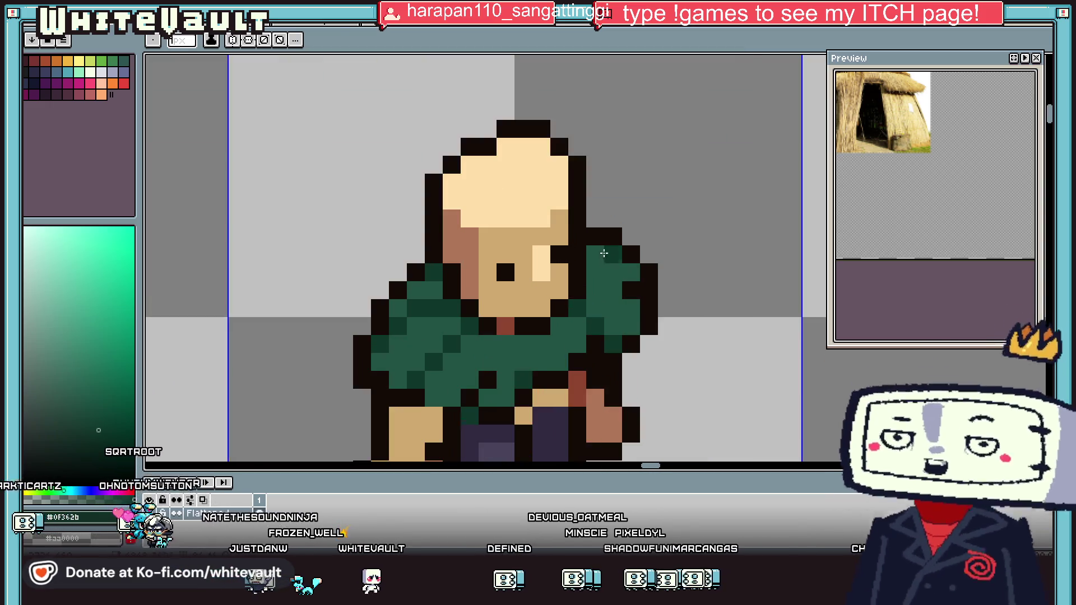
{"action": "scroll", "coordinate": [606, 255], "scroll_direction": "down", "scroll_amount": 3}
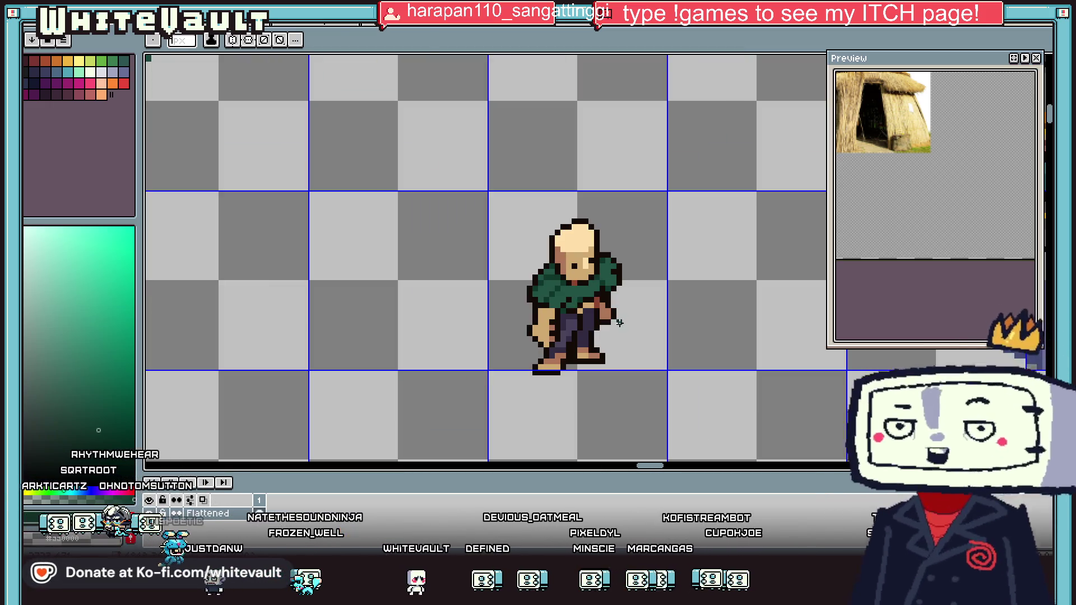
Add a black outline pixel under the hand and turn an outline pixel brown skin
{"action": "key", "text": "i"}
{"action": "scroll", "coordinate": [613, 305], "scroll_direction": "up", "scroll_amount": 2}
{"action": "left_click", "coordinate": [612, 306]}
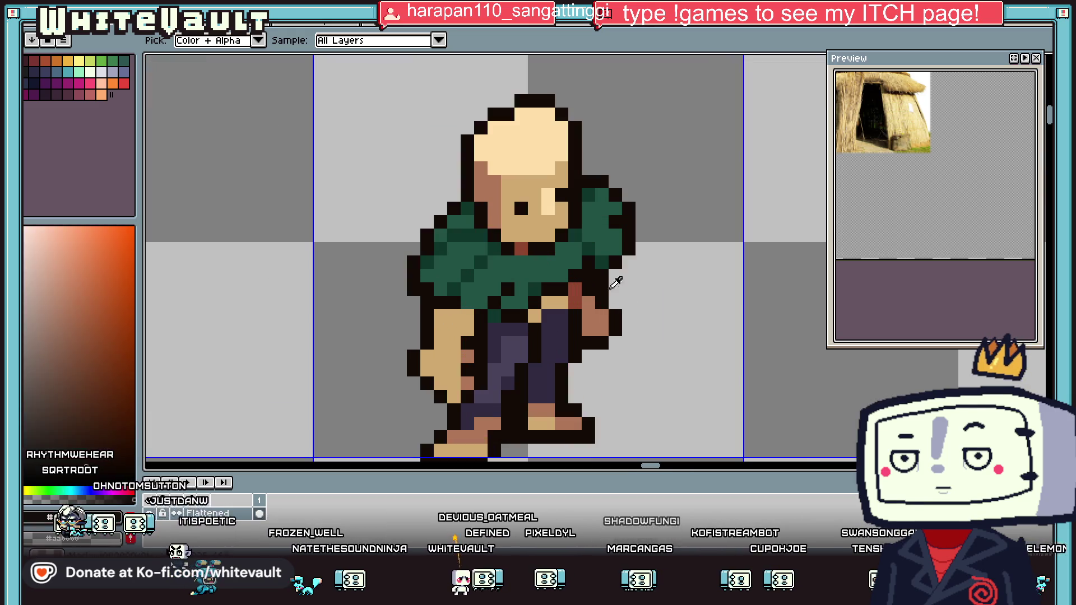
{"action": "key", "text": "b"}
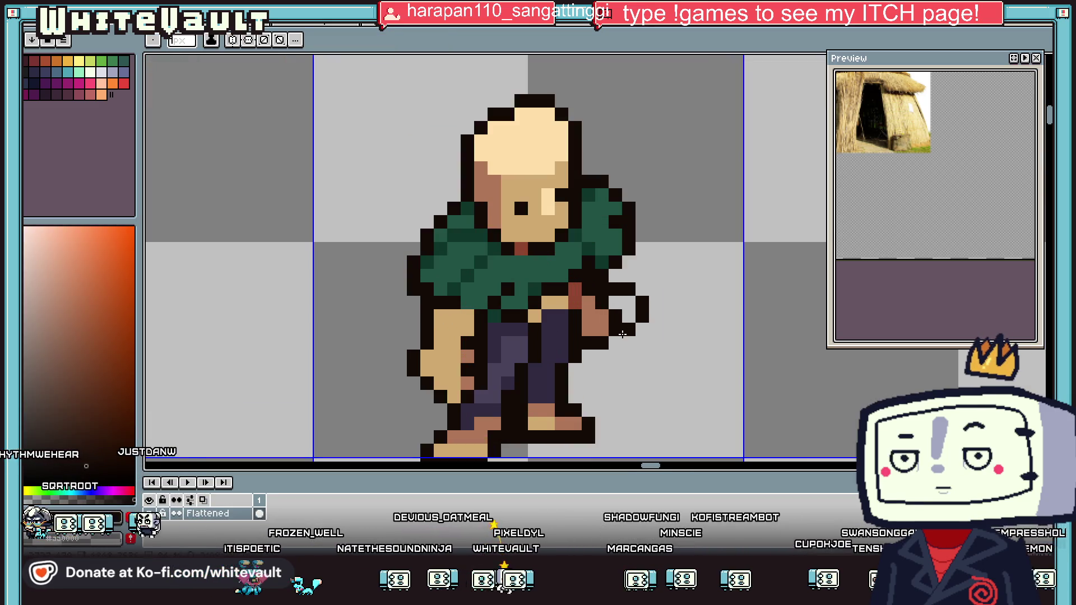
{"action": "left_click", "coordinate": [626, 330], "text": "alt"}
{"action": "left_click", "coordinate": [615, 342]}
{"action": "left_click", "coordinate": [597, 317], "text": "alt"}
Paint the hand's right edge brown and redraw its bottom black outline
{"action": "left_click", "coordinate": [615, 315]}
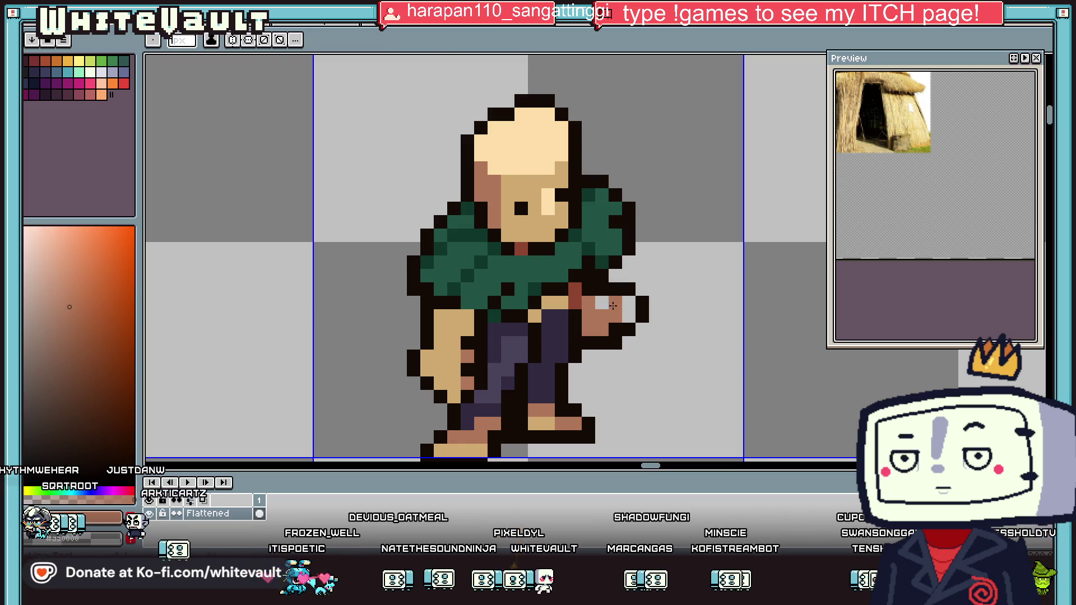
{"action": "left_click", "coordinate": [628, 315]}
{"action": "left_click", "coordinate": [602, 330]}
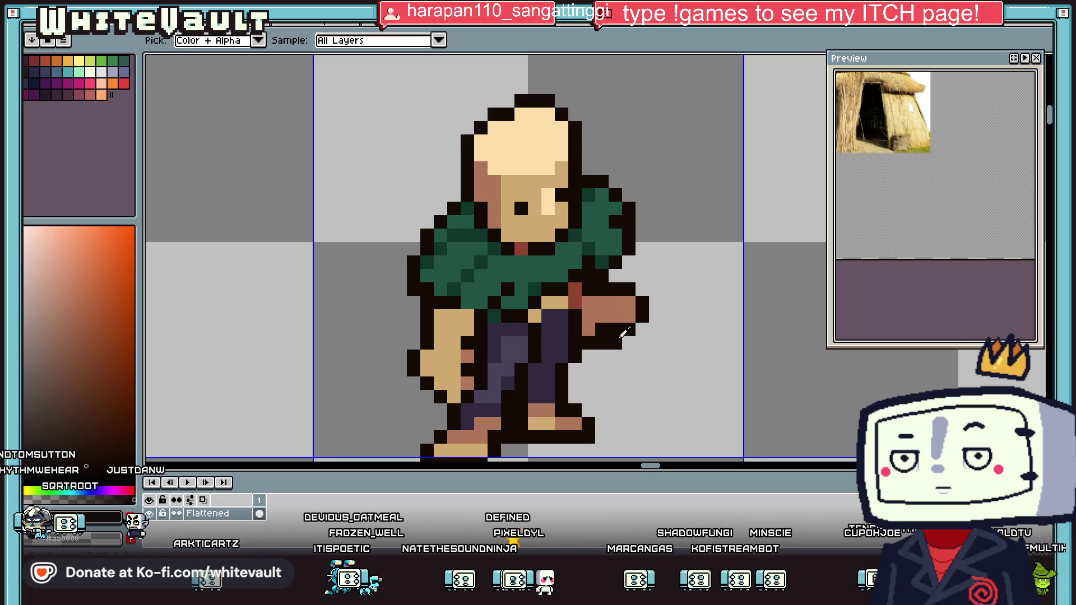
{"action": "left_click", "coordinate": [629, 343], "text": "alt"}
{"action": "left_click", "coordinate": [615, 342]}
{"action": "left_click", "coordinate": [589, 308], "text": "alt"}
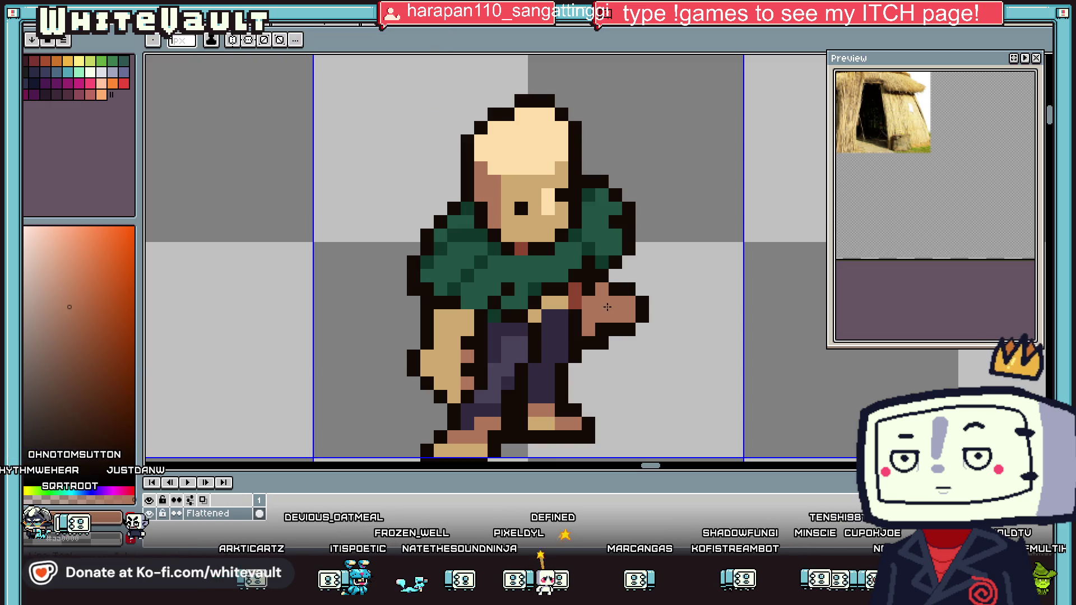
Select the hand with a rectangle and commit it in its new position
{"action": "scroll", "coordinate": [632, 293], "scroll_direction": "down", "scroll_amount": 5}
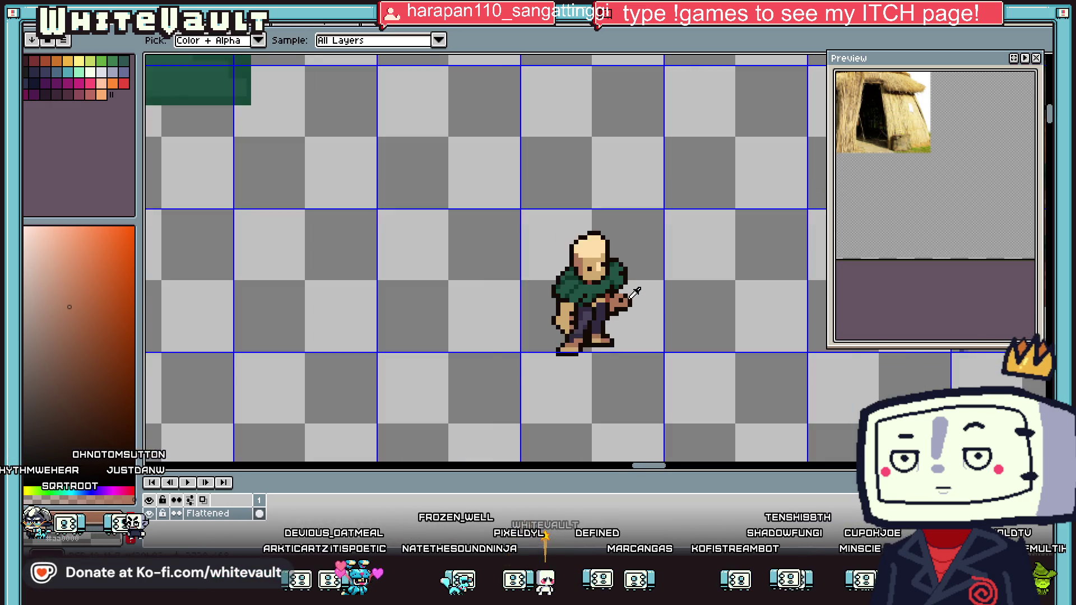
{"action": "scroll", "coordinate": [632, 294], "scroll_direction": "down", "scroll_amount": 2}
{"action": "scroll", "coordinate": [737, 241], "scroll_direction": "up", "scroll_amount": 3}
{"action": "key", "text": "b"}
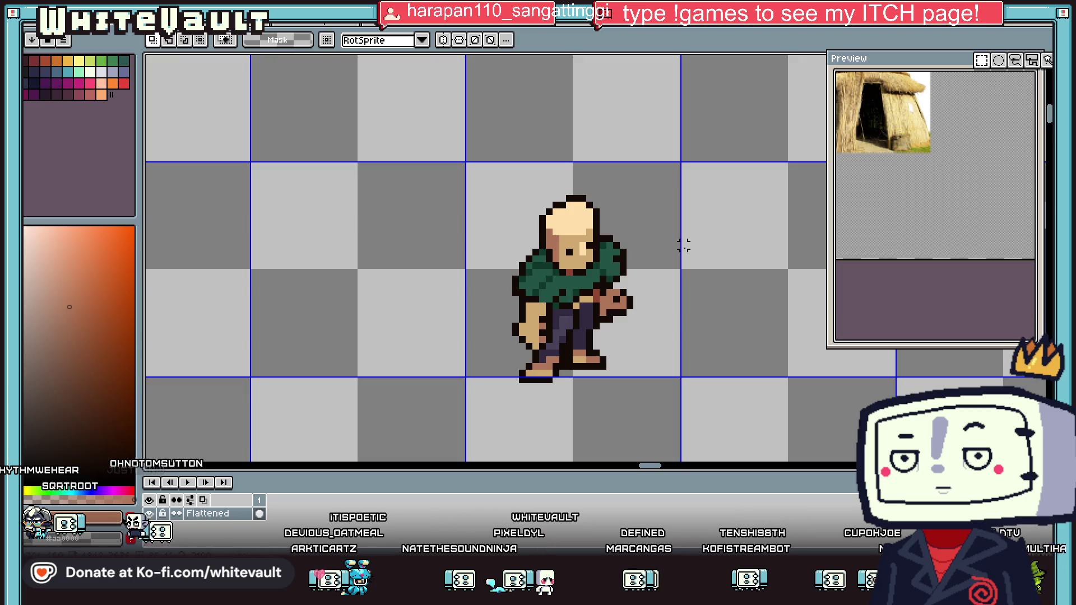
{"action": "scroll", "coordinate": [737, 226], "scroll_direction": "up", "scroll_amount": 2}
{"action": "left_click_drag", "start_coordinate": [608, 257], "coordinate": [757, 371]}
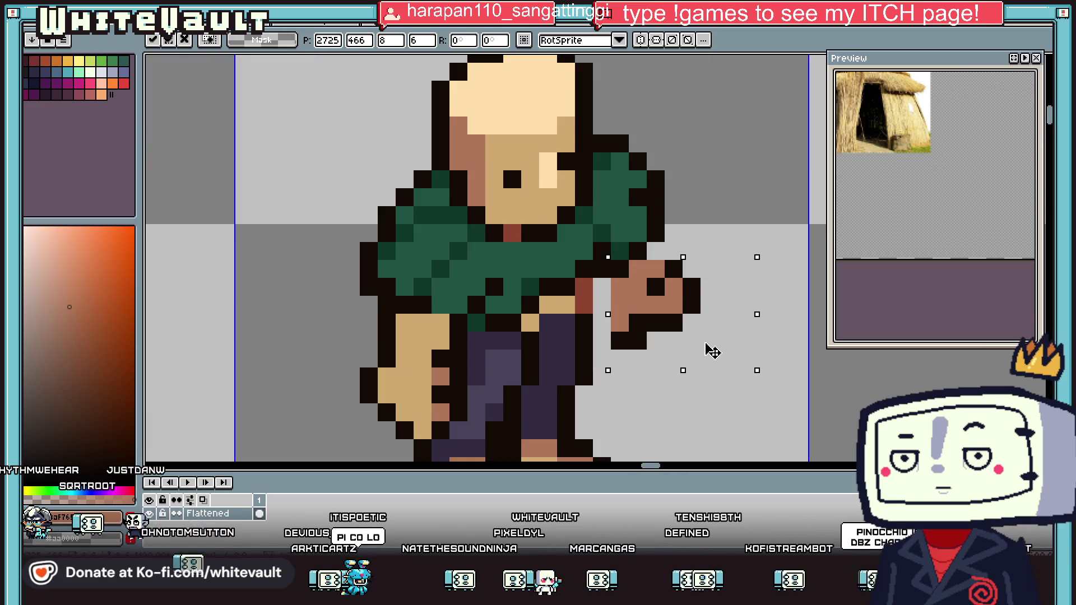
{"action": "key", "text": "ctrl+d"}
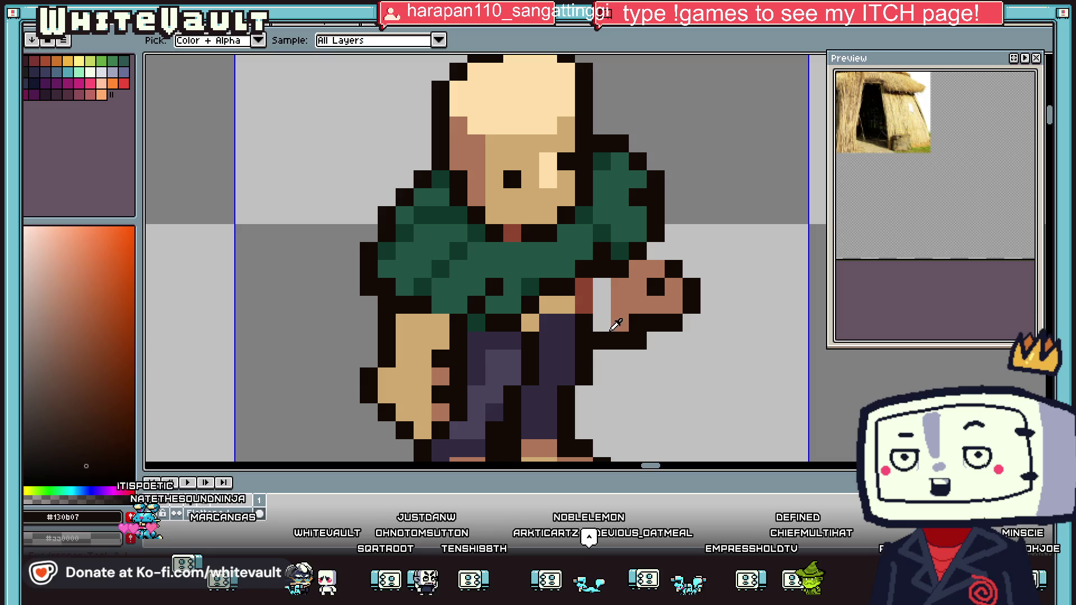
Paint dark brown grip pixels in the outstretched hand and sample the black outline colour
{"action": "left_click_drag", "start_coordinate": [603, 324], "coordinate": [606, 310]}
{"action": "key", "text": "alt"}
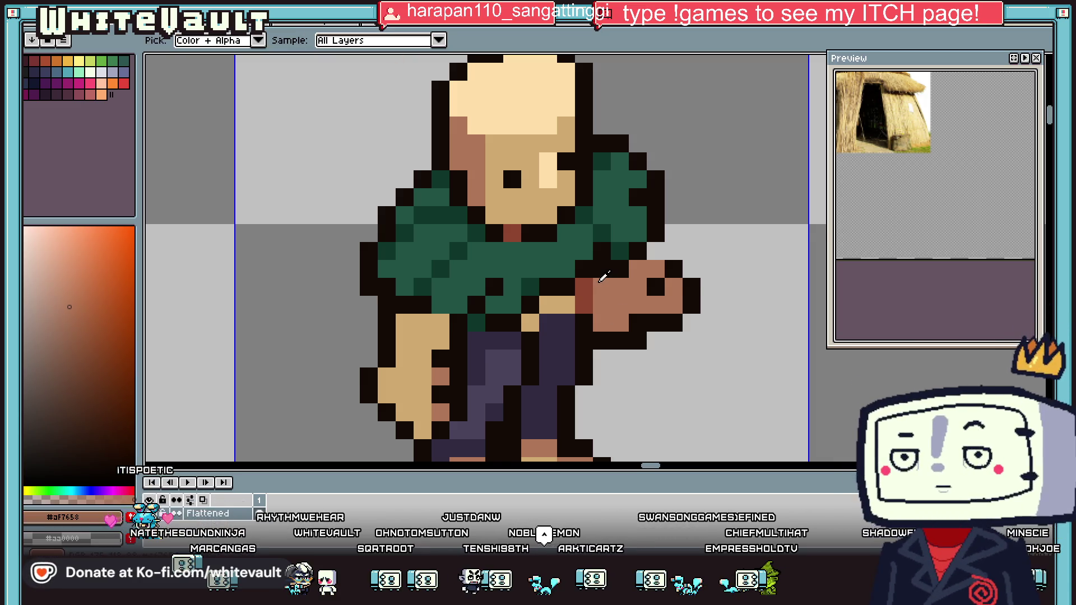
{"action": "left_click", "coordinate": [596, 284]}
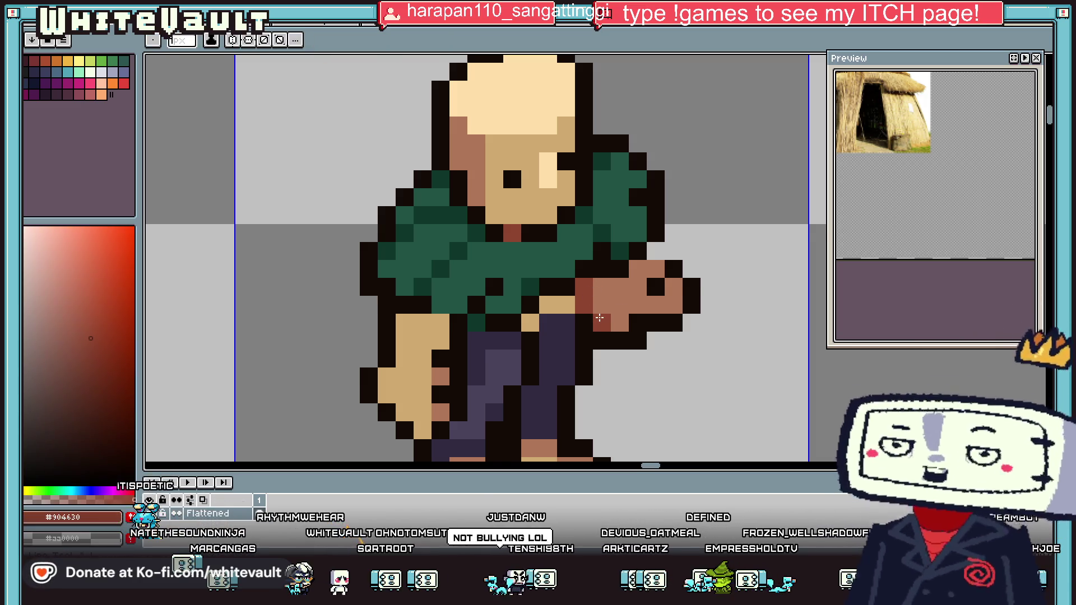
{"action": "scroll", "coordinate": [680, 290], "scroll_direction": "down", "scroll_amount": 4}
{"action": "scroll", "coordinate": [680, 290], "scroll_direction": "down", "scroll_amount": 2}
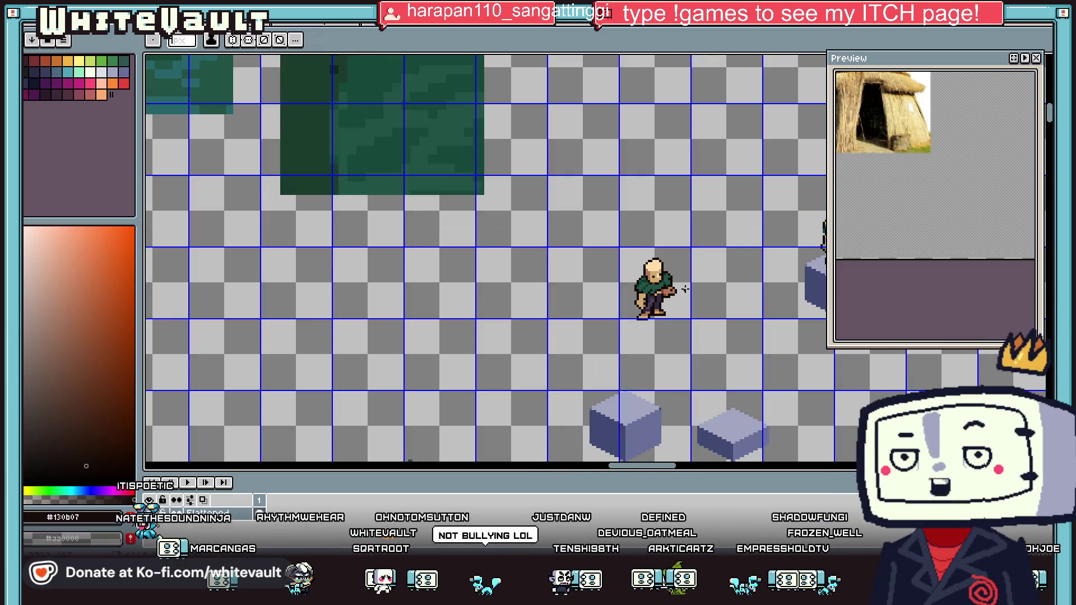
{"action": "scroll", "coordinate": [662, 289], "scroll_direction": "up", "scroll_amount": 2}
{"action": "scroll", "coordinate": [701, 275], "scroll_direction": "up", "scroll_amount": 1}
Zoom out to check the sprite on the sheet, sample the tan skin, and zoom back in on the hand
{"action": "key", "text": "alt"}
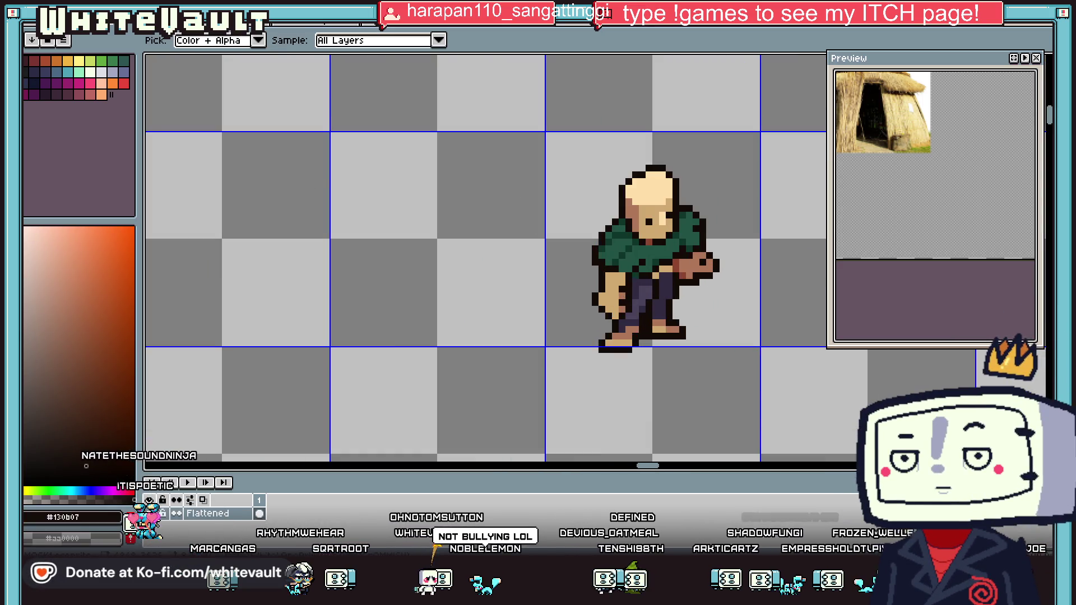
{"action": "scroll", "coordinate": [669, 220], "scroll_direction": "down", "scroll_amount": 2}
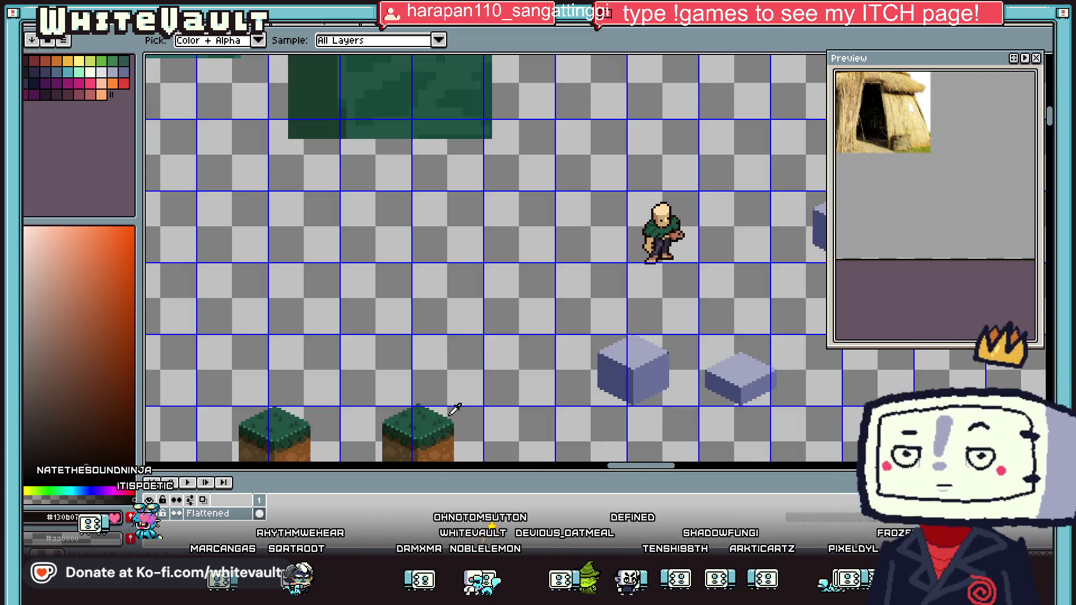
{"action": "left_click", "coordinate": [650, 242], "text": "alt"}
{"action": "scroll", "coordinate": [667, 224], "scroll_direction": "up", "scroll_amount": 1}
{"action": "scroll", "coordinate": [670, 216], "scroll_direction": "up", "scroll_amount": 1}
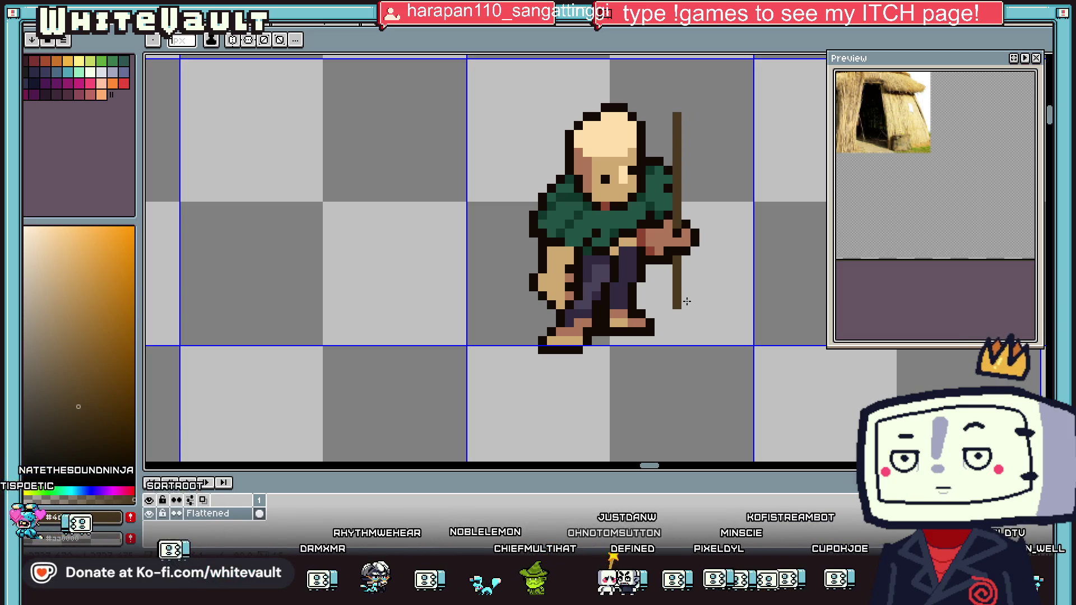
{"action": "scroll", "coordinate": [732, 273], "scroll_direction": "down", "scroll_amount": 2}
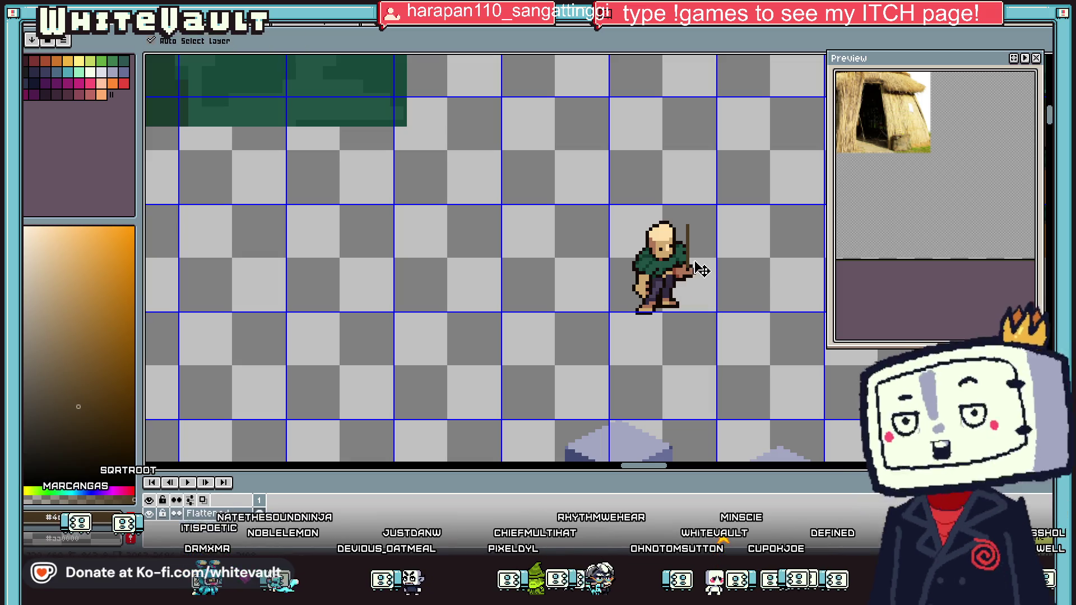
{"action": "scroll", "coordinate": [685, 275], "scroll_direction": "up", "scroll_amount": 2}
{"action": "scroll", "coordinate": [685, 275], "scroll_direction": "up", "scroll_amount": 1}
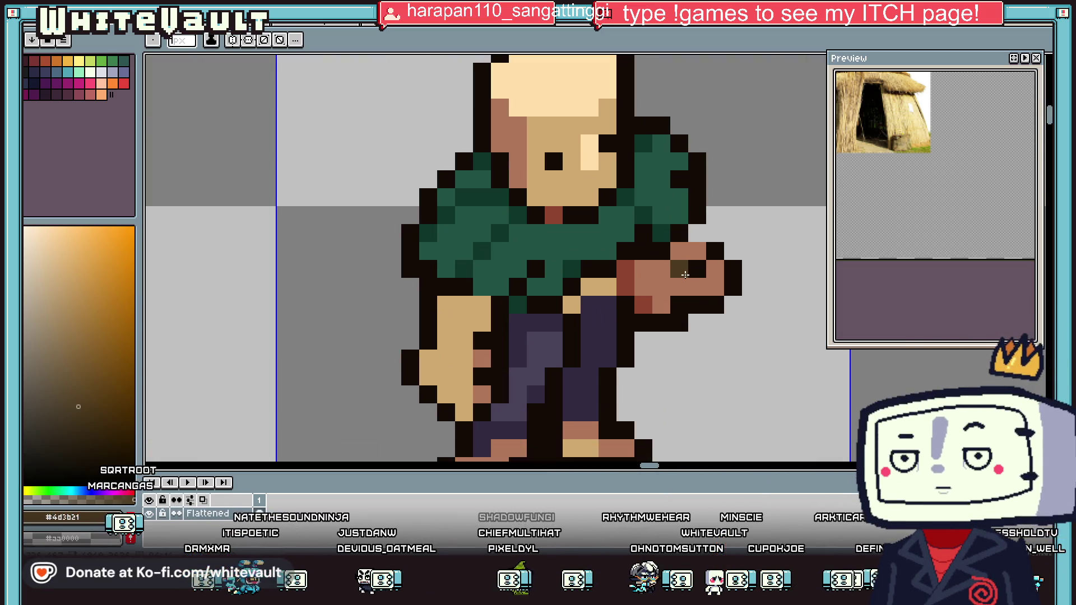
Outline a larger, lower hand in black and fill it with the hand brown
{"action": "left_click", "coordinate": [684, 249], "text": "alt"}
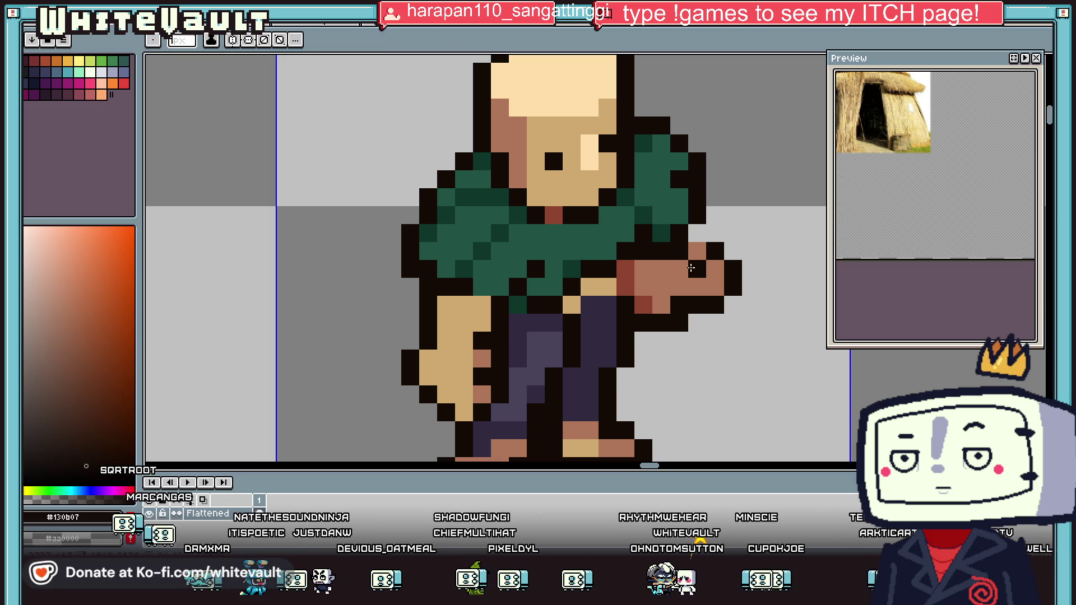
{"action": "left_click_drag", "start_coordinate": [739, 335], "coordinate": [751, 363]}
{"action": "mouse_move", "coordinate": [662, 341]}
{"action": "left_mouse_down"}
{"action": "mouse_move", "coordinate": [700, 379]}
{"action": "mouse_move", "coordinate": [733, 376]}
{"action": "left_mouse_up"}
{"action": "left_click", "coordinate": [679, 303], "text": "alt"}
{"action": "mouse_move", "coordinate": [662, 322]}
{"action": "left_mouse_down"}
{"action": "mouse_move", "coordinate": [722, 340]}
{"action": "mouse_move", "coordinate": [707, 353]}
{"action": "left_mouse_up"}
{"action": "left_click_drag", "start_coordinate": [715, 280], "coordinate": [697, 252]}
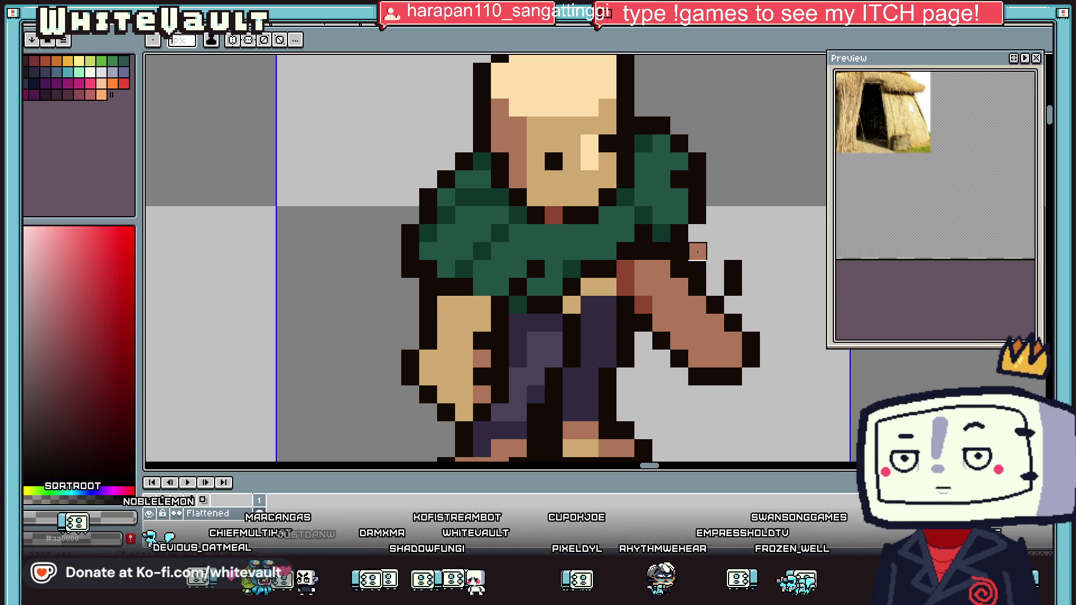
Add a #904630 red-brown shading pixel to the palm and sample the light tan from the other arm
{"action": "left_click", "coordinate": [716, 343], "text": "alt"}
{"action": "left_click", "coordinate": [651, 307], "text": "alt"}
{"action": "left_click", "coordinate": [701, 347]}
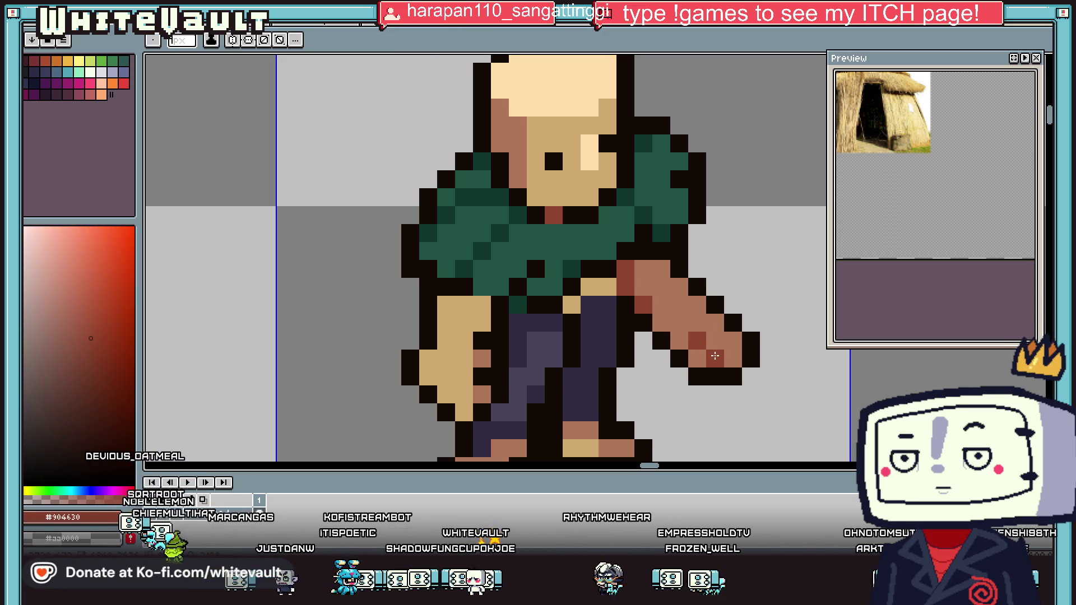
{"action": "scroll", "coordinate": [714, 348], "scroll_direction": "down", "scroll_amount": 8}
{"action": "scroll", "coordinate": [764, 318], "scroll_direction": "up", "scroll_amount": 5}
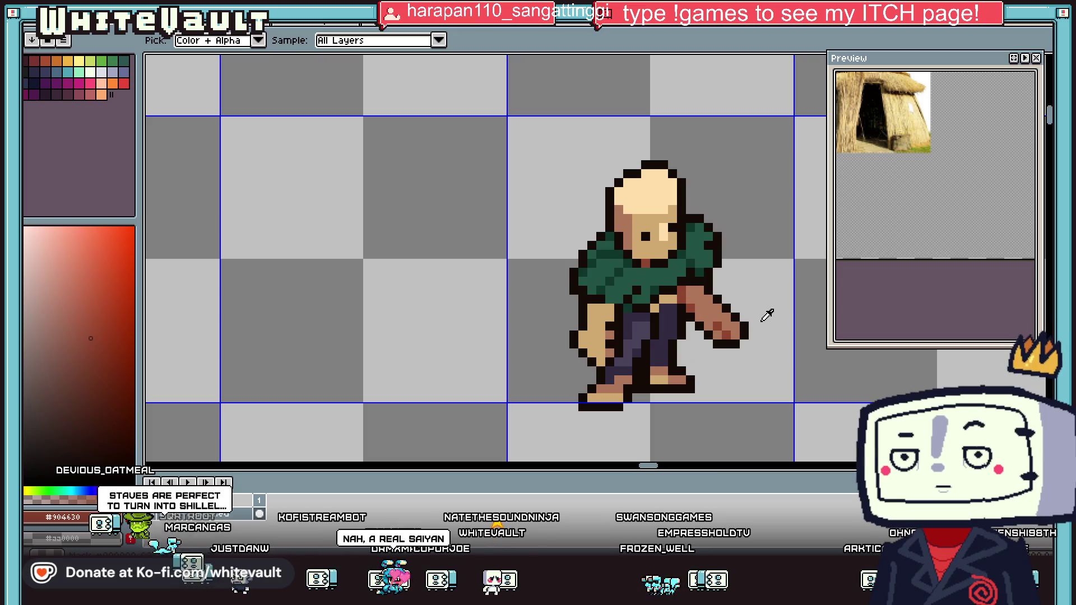
{"action": "left_click", "coordinate": [702, 320], "text": "alt"}
{"action": "left_click", "coordinate": [679, 292], "text": "alt"}
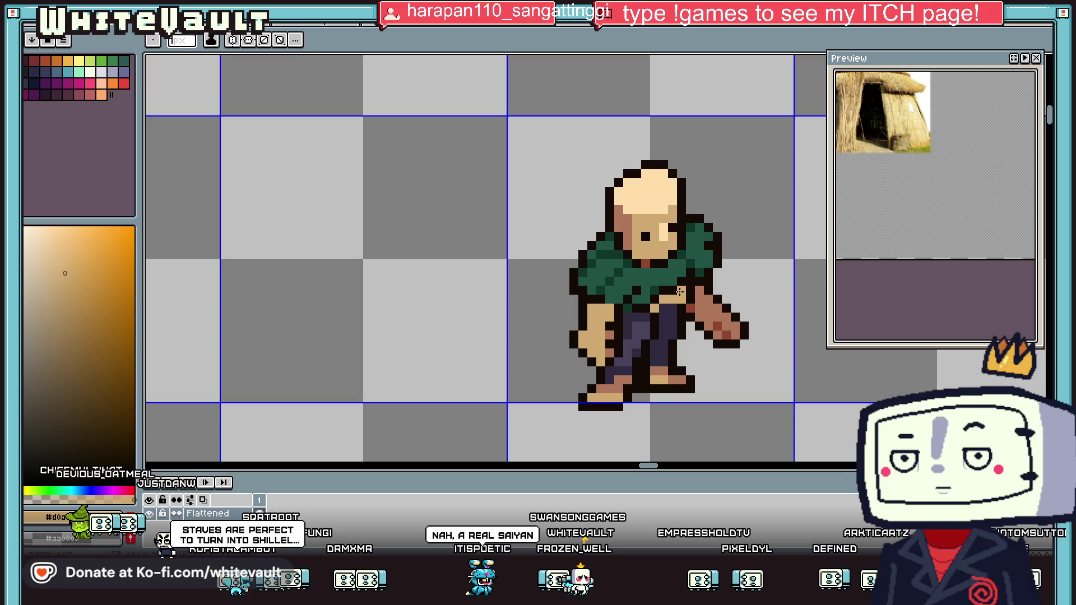
{"action": "scroll", "coordinate": [679, 292], "scroll_direction": "down", "scroll_amount": 1}
{"action": "scroll", "coordinate": [679, 292], "scroll_direction": "down", "scroll_amount": 2}
{"action": "scroll", "coordinate": [680, 292], "scroll_direction": "up", "scroll_amount": 2}
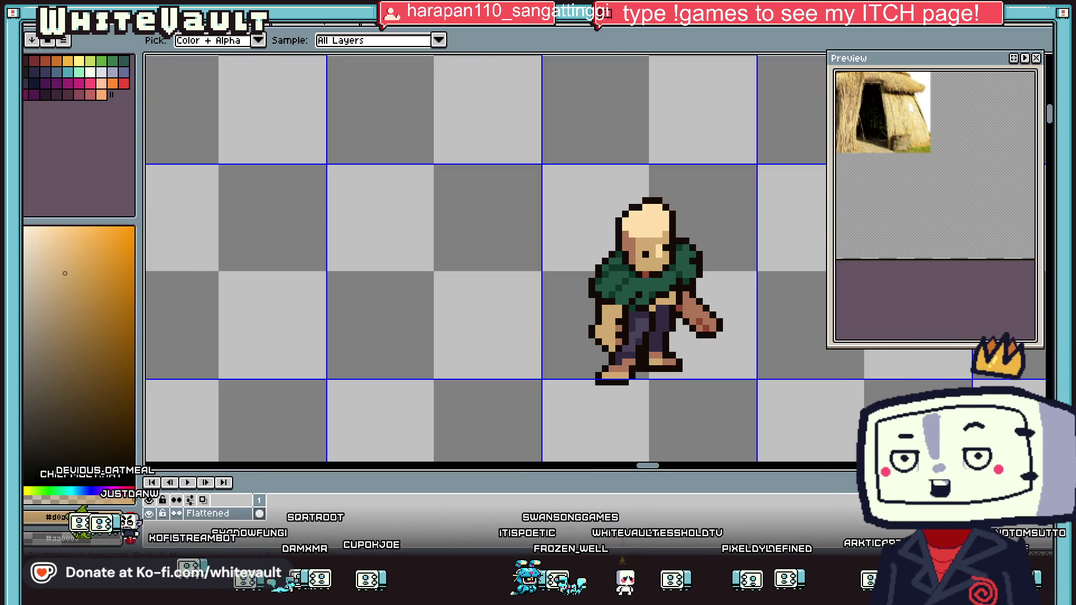
{"action": "key", "text": "m"}
{"action": "scroll", "coordinate": [707, 306], "scroll_direction": "up", "scroll_amount": 2}
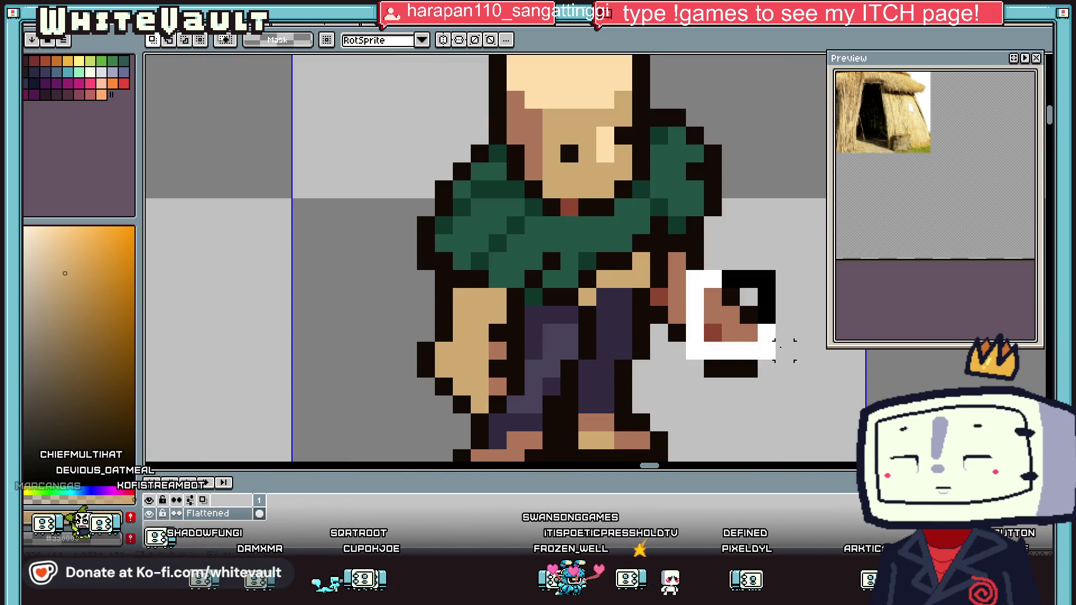
Marquee-select the other hand and nudge it outward, then deselect
{"action": "left_click_drag", "start_coordinate": [683, 249], "coordinate": [868, 399]}
{"action": "key", "text": "ctrl+d"}
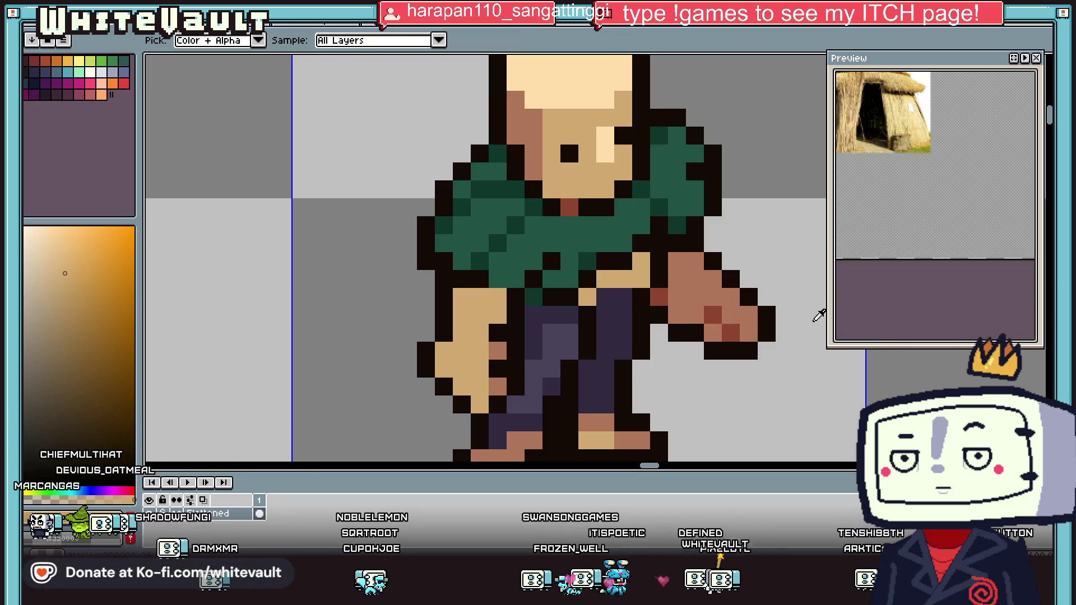
{"action": "scroll", "coordinate": [819, 316], "scroll_direction": "down", "scroll_amount": 2}
{"action": "key", "text": "m"}
{"action": "scroll", "coordinate": [530, 346], "scroll_direction": "up", "scroll_amount": 2}
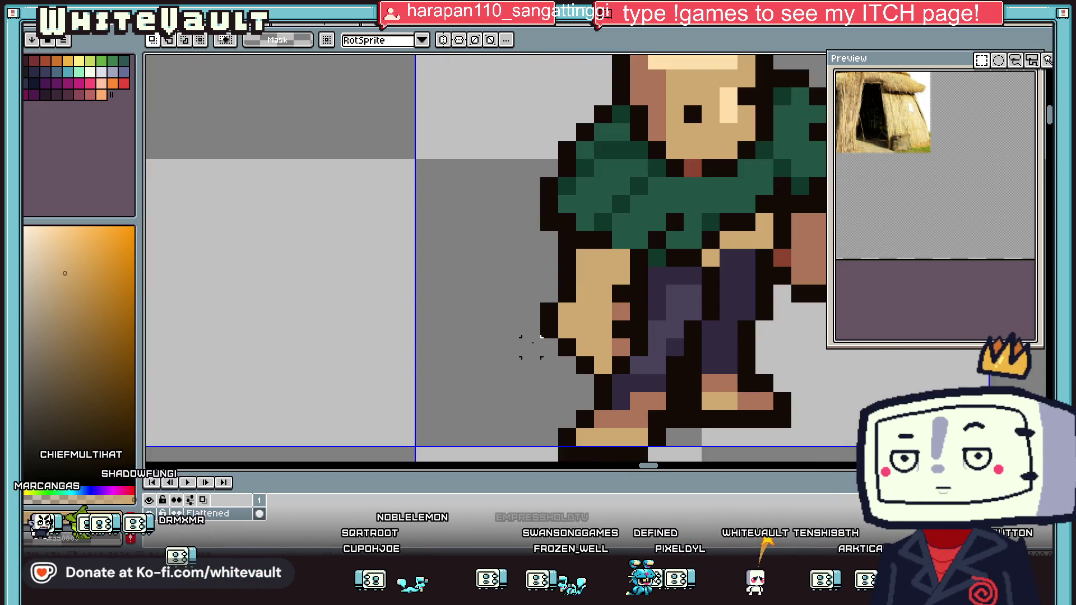
{"action": "mouse_move", "coordinate": [519, 284]}
{"action": "left_mouse_down"}
{"action": "mouse_move", "coordinate": [651, 380]}
{"action": "mouse_move", "coordinate": [626, 343]}
{"action": "mouse_move", "coordinate": [609, 361]}
{"action": "left_mouse_up"}
{"action": "key", "text": "ctrl+d"}
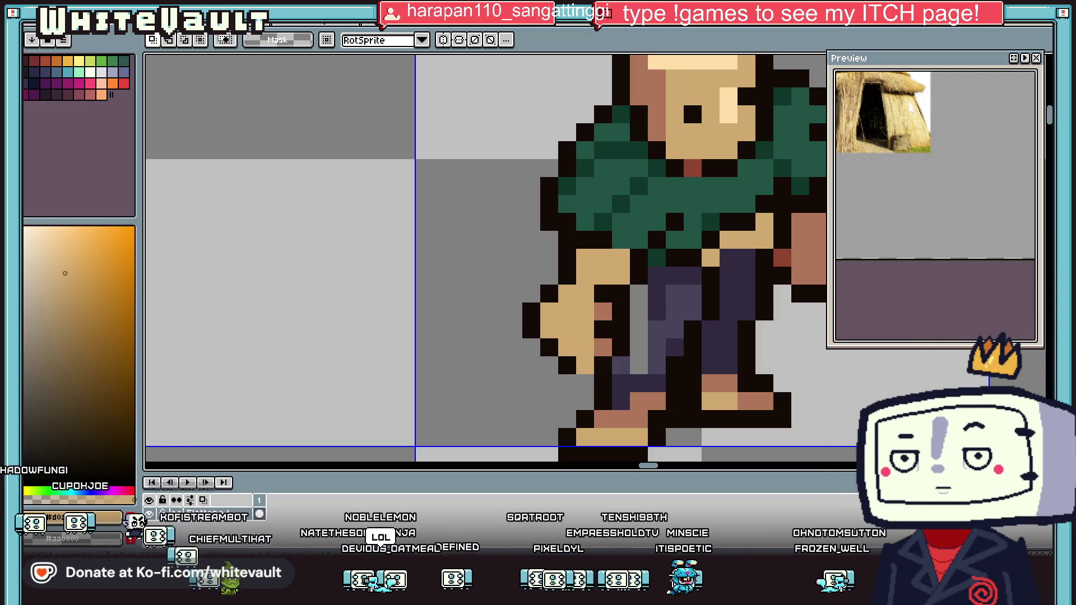
Erase the outstretched hand's right and bottom outline with the background colour to trim it smaller
{"action": "key", "text": "i"}
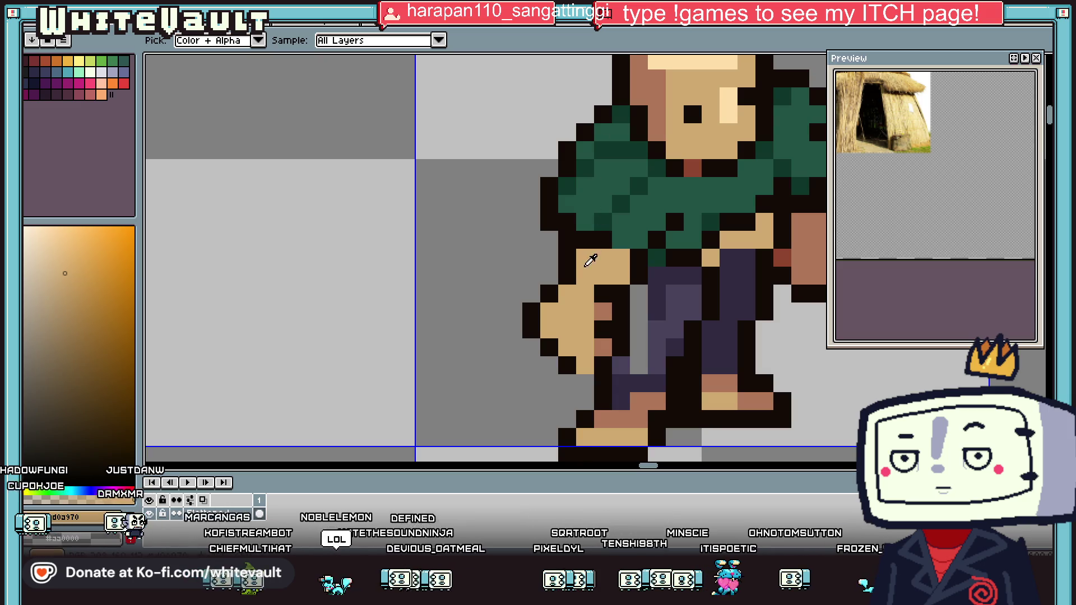
{"action": "scroll", "coordinate": [590, 257], "scroll_direction": "down", "scroll_amount": 3}
{"action": "scroll", "coordinate": [712, 224], "scroll_direction": "up", "scroll_amount": 3}
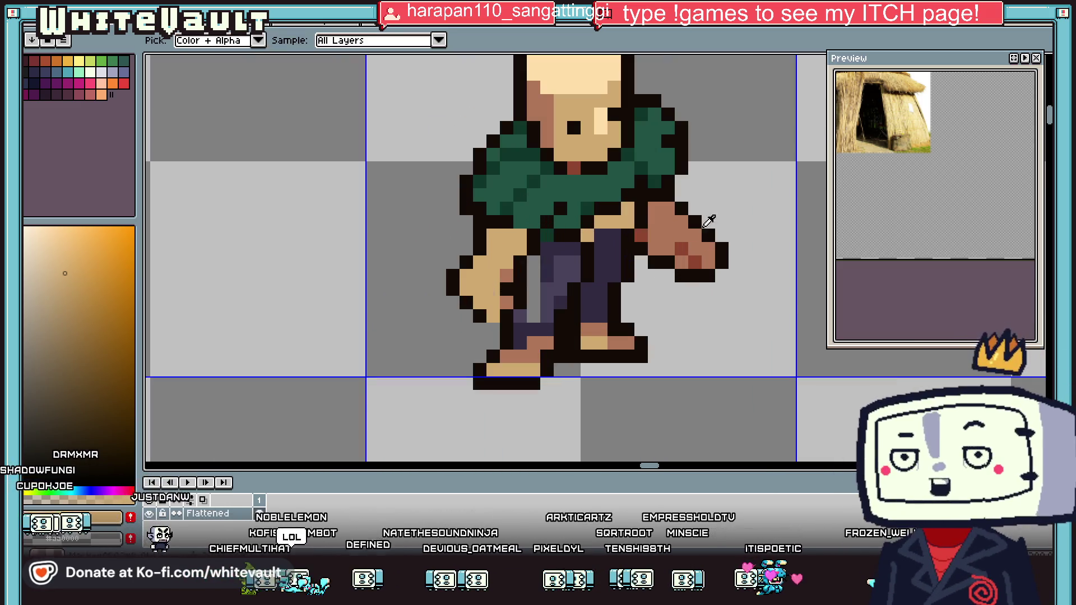
{"action": "left_click", "coordinate": [708, 229], "text": "alt"}
{"action": "left_click", "coordinate": [710, 205], "text": "alt"}
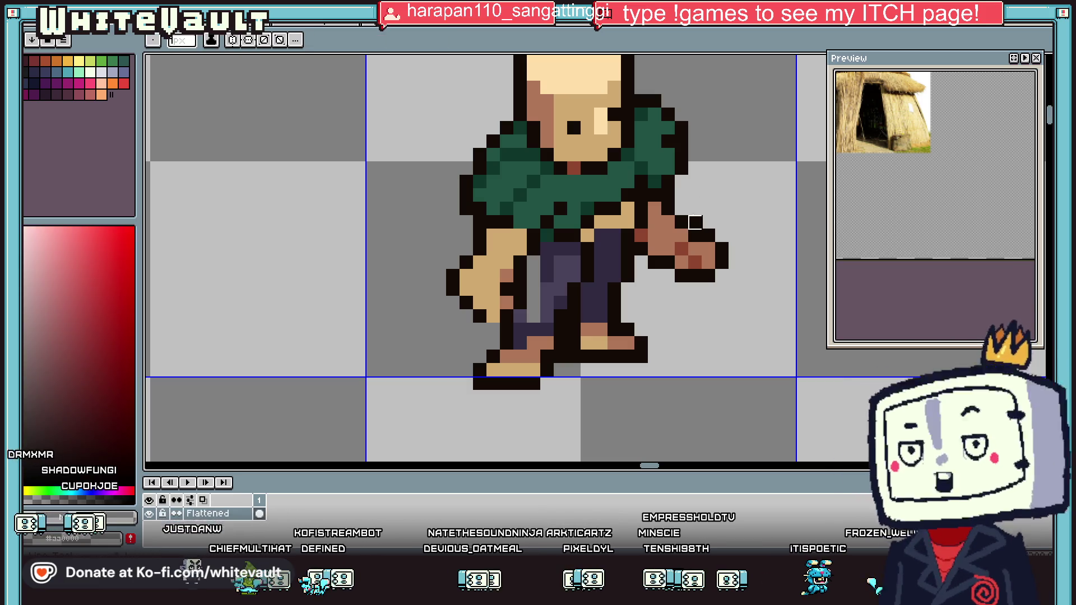
{"action": "left_click_drag", "start_coordinate": [722, 249], "coordinate": [709, 276]}
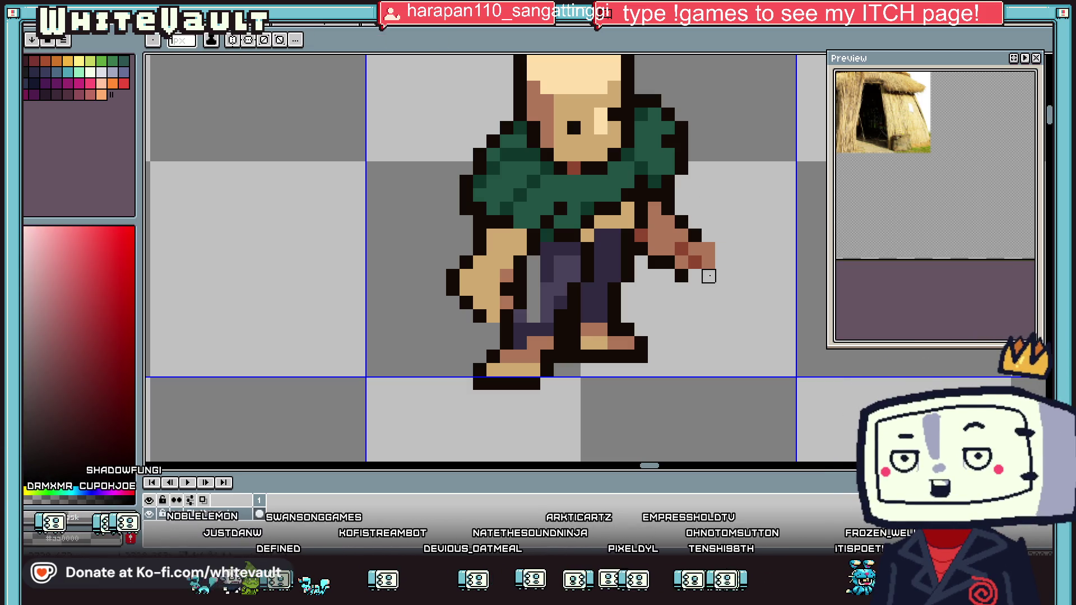
{"action": "key", "text": "alt"}
{"action": "scroll", "coordinate": [715, 291], "scroll_direction": "down", "scroll_amount": 2}
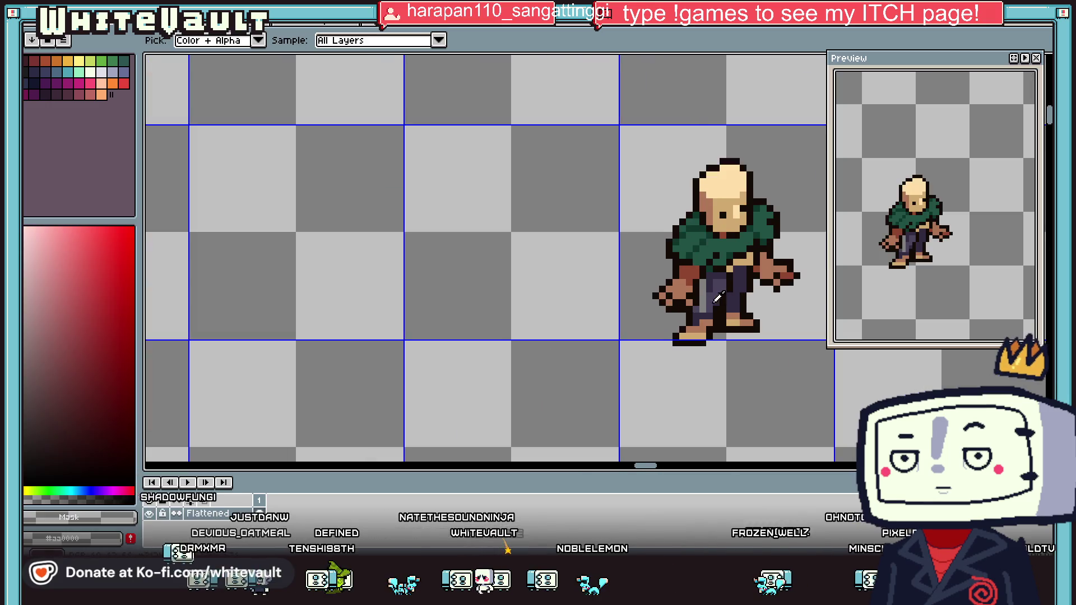
Sample the brown skin tone from the arm and paint over part of the purple trouser leg
{"action": "scroll", "coordinate": [718, 299], "scroll_direction": "up", "scroll_amount": 1}
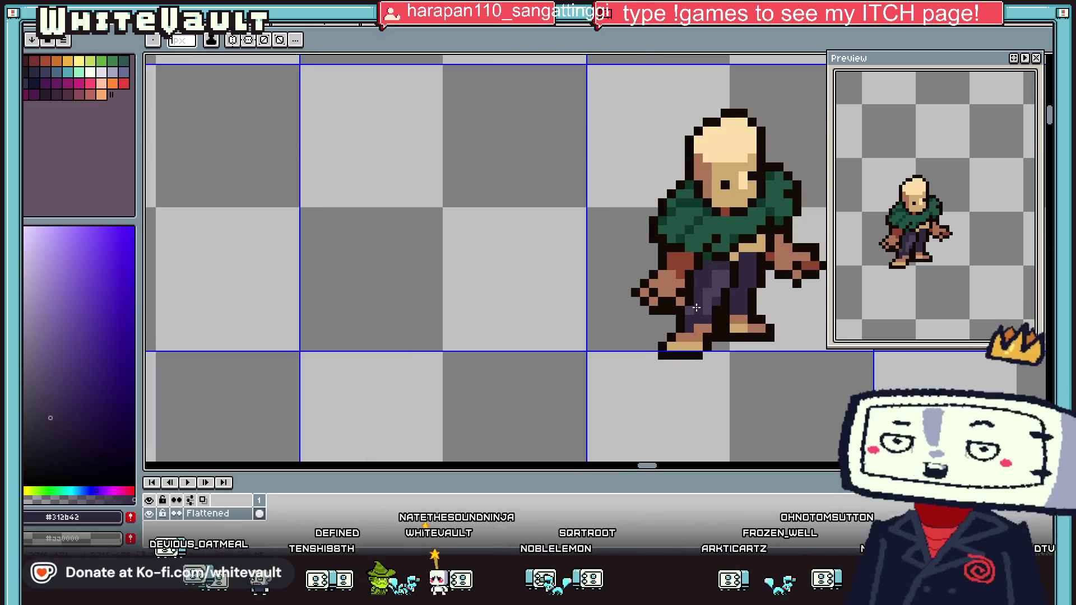
{"action": "scroll", "coordinate": [738, 297], "scroll_direction": "down", "scroll_amount": 2}
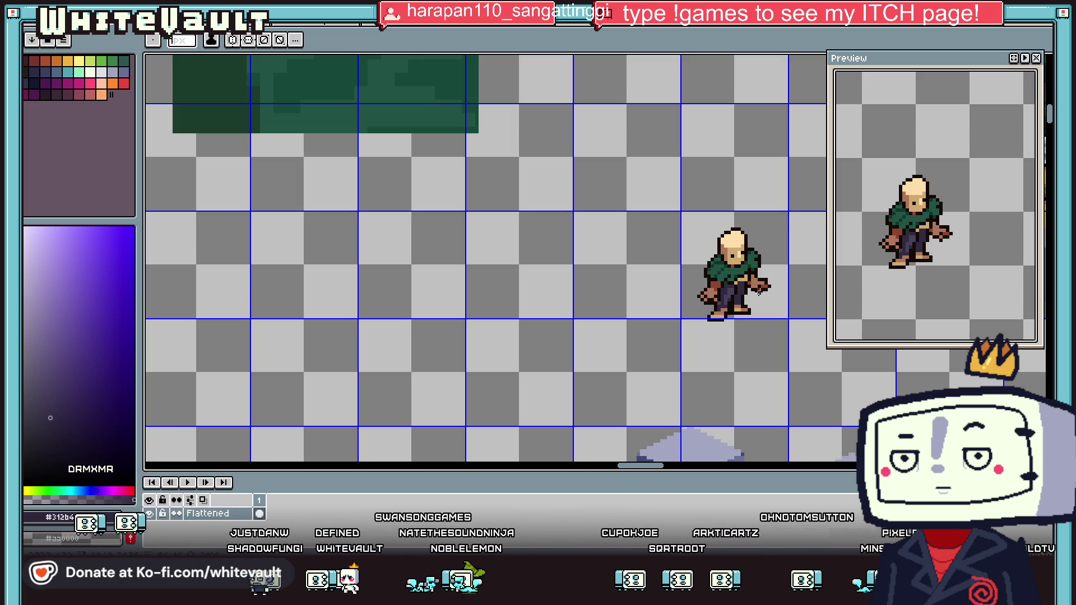
{"action": "key", "text": "alt"}
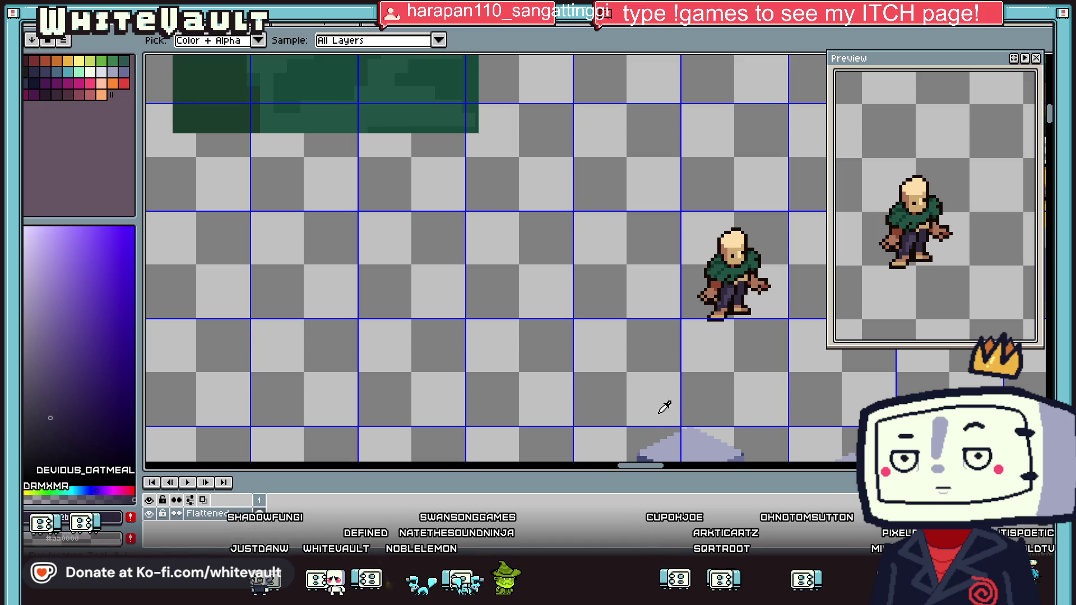
{"action": "scroll", "coordinate": [740, 303], "scroll_direction": "up", "scroll_amount": 2}
{"action": "scroll", "coordinate": [740, 304], "scroll_direction": "up", "scroll_amount": 2}
{"action": "left_click", "coordinate": [725, 275], "text": "alt"}
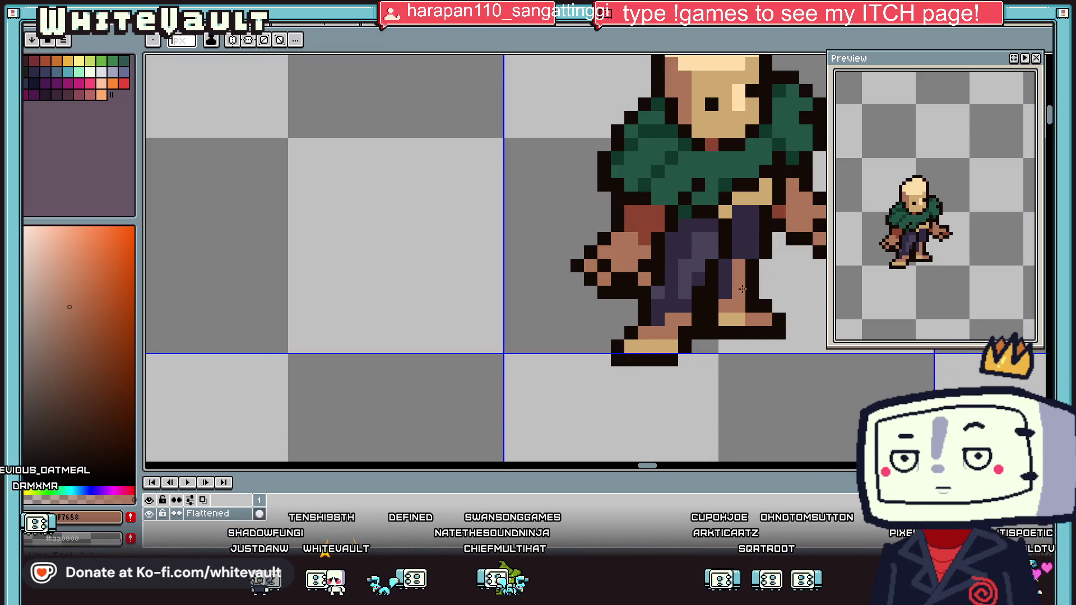
{"action": "left_click_drag", "start_coordinate": [724, 275], "coordinate": [656, 297]}
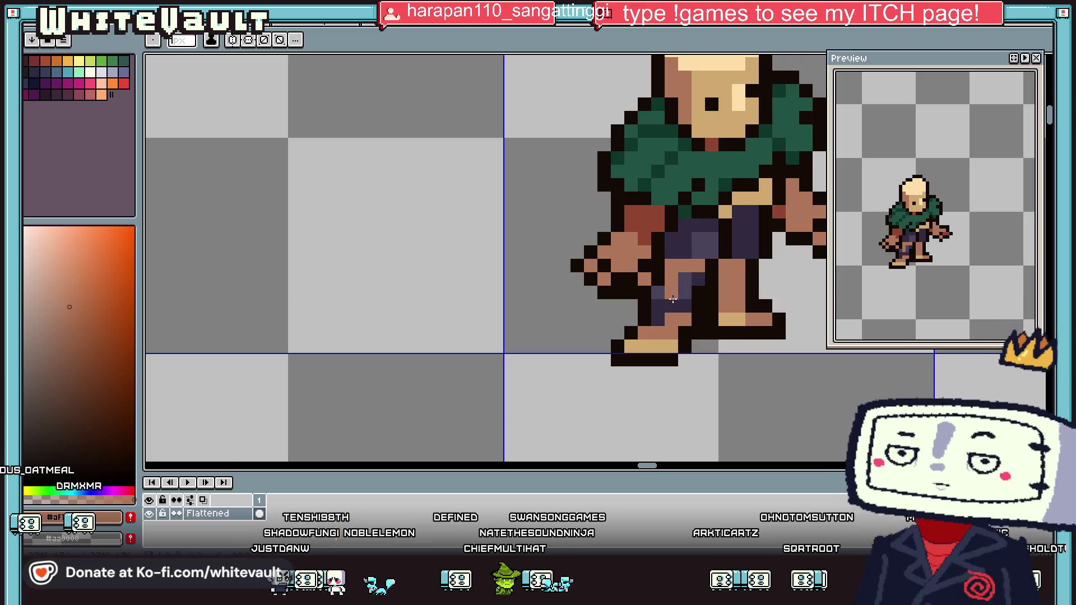
Finish the brown leg pixel, then paint dark cloak green over the torso and trousers down to the knees
{"action": "left_click", "coordinate": [685, 286]}
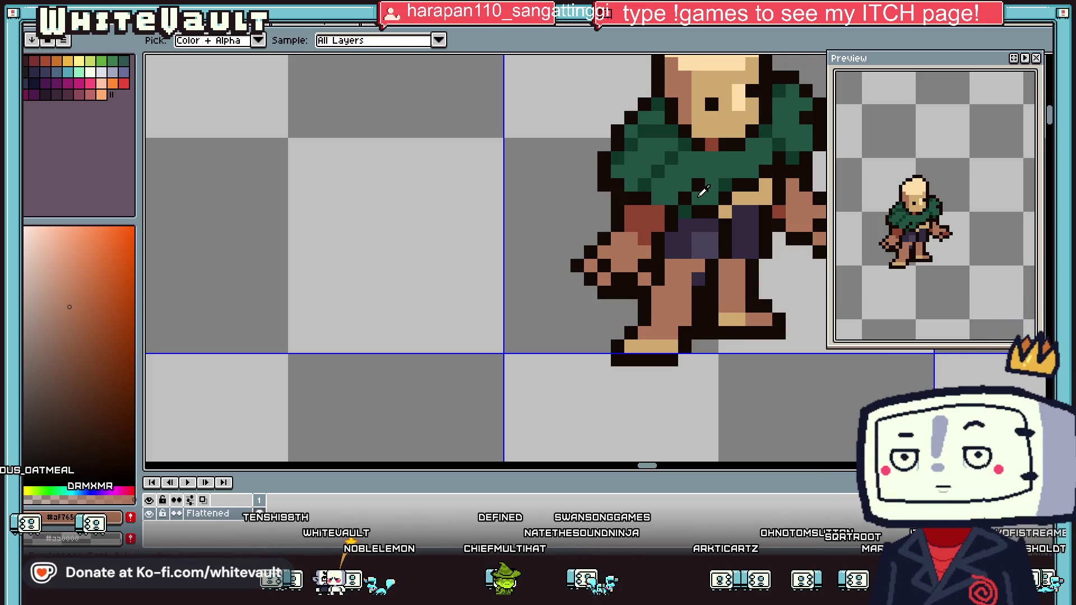
{"action": "left_click", "coordinate": [689, 185], "text": "alt"}
{"action": "left_click", "coordinate": [671, 238]}
{"action": "left_click_drag", "start_coordinate": [685, 250], "coordinate": [727, 289]}
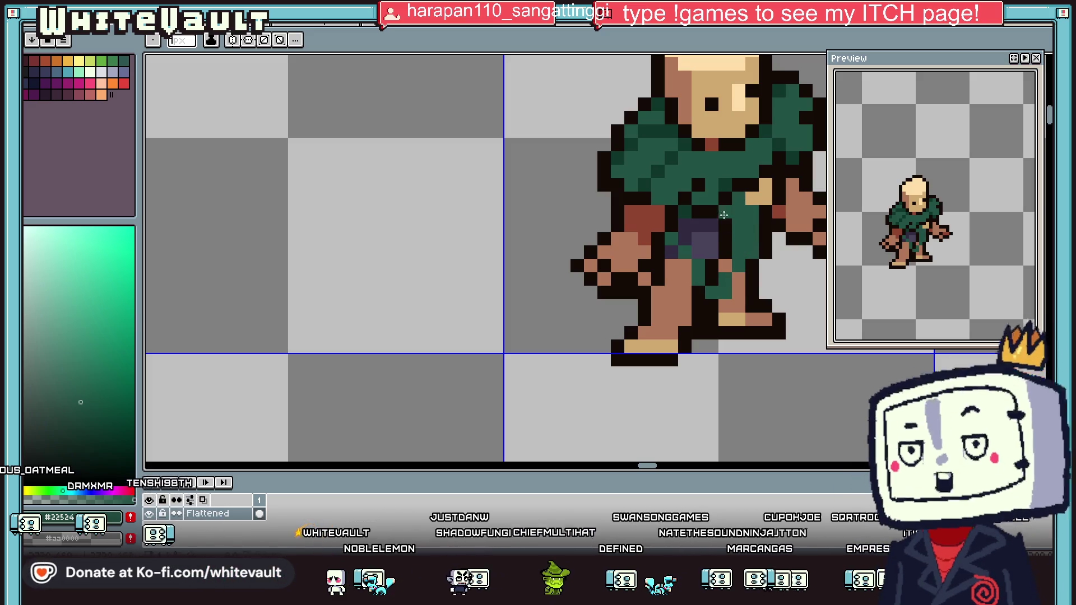
{"action": "left_click_drag", "start_coordinate": [723, 213], "coordinate": [712, 252]}
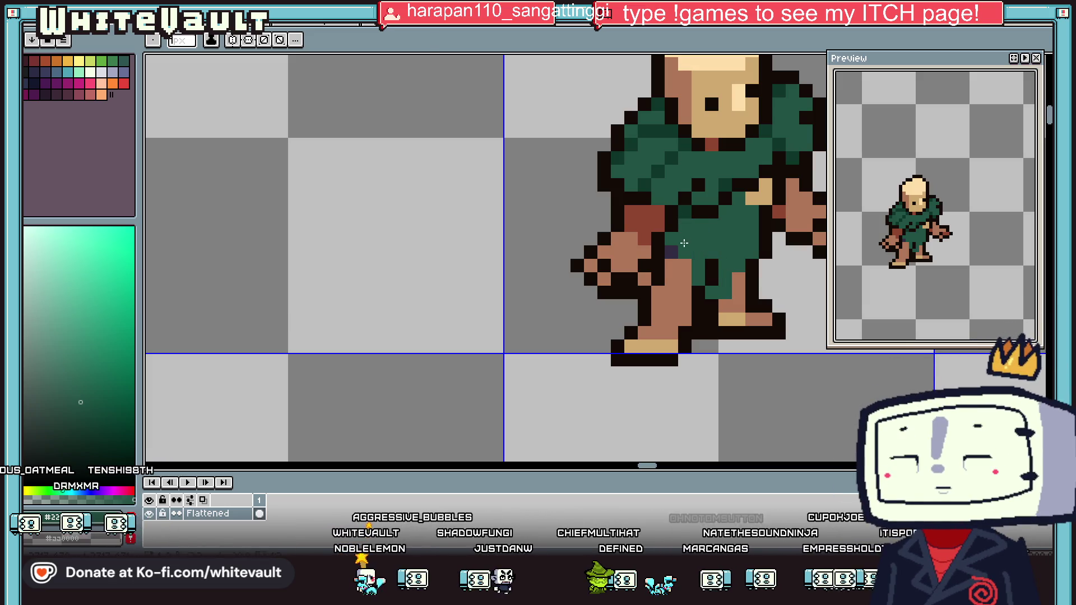
{"action": "scroll", "coordinate": [732, 274], "scroll_direction": "down", "scroll_amount": 4}
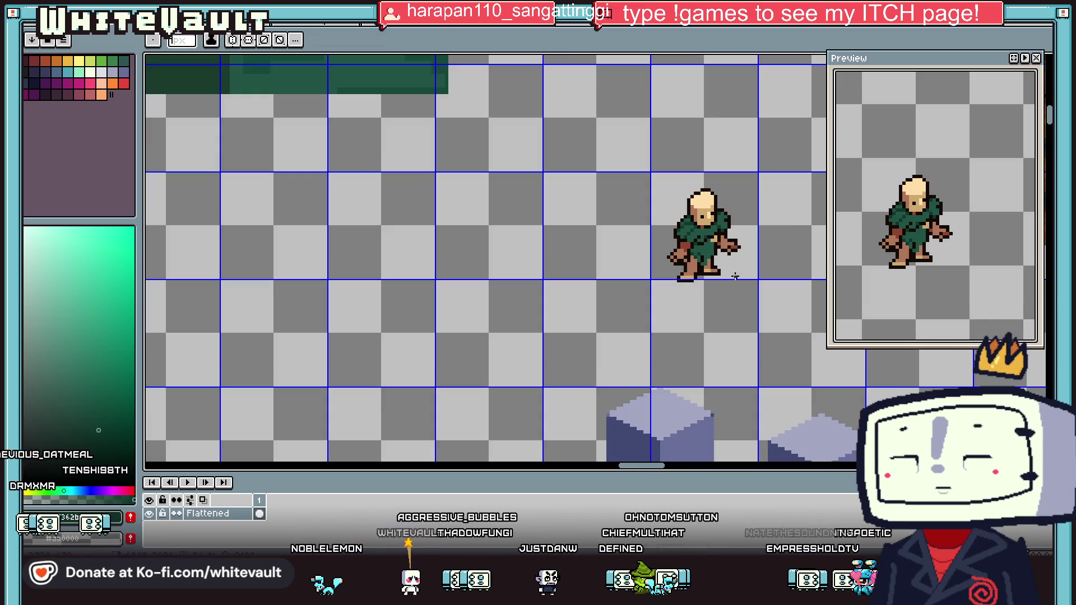
Sample the tan from the foot and paint a tan pixel on it
{"action": "scroll", "coordinate": [715, 243], "scroll_direction": "up", "scroll_amount": 4}
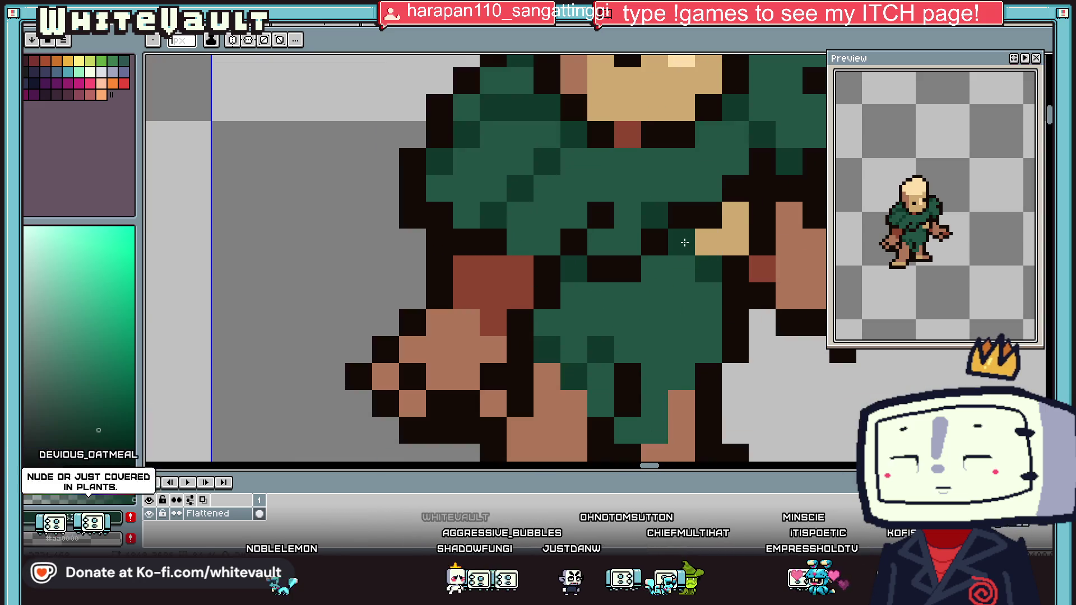
{"action": "key", "text": "i"}
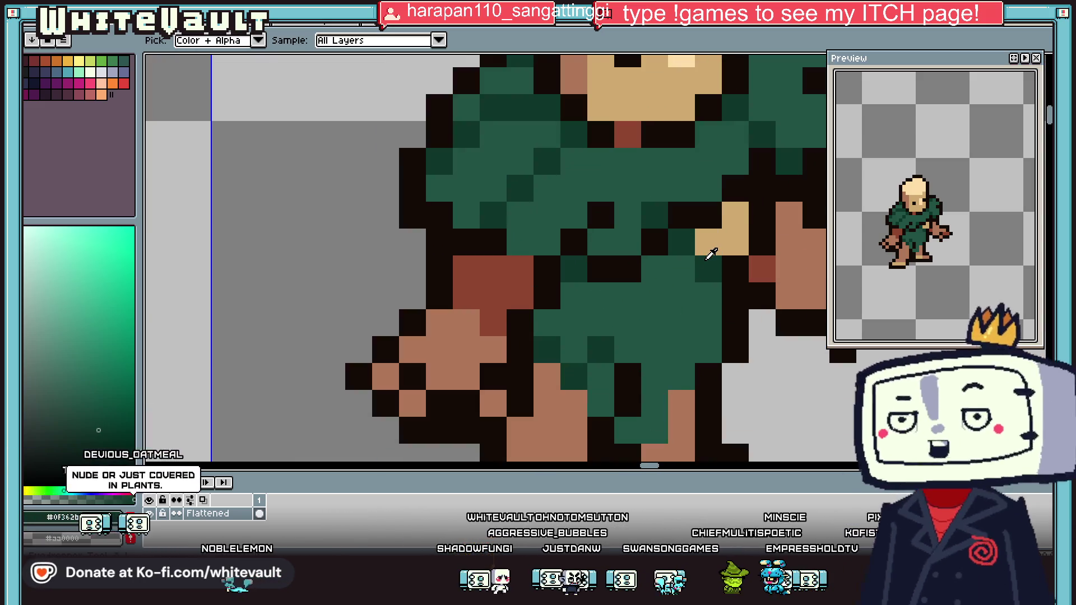
{"action": "scroll", "coordinate": [711, 255], "scroll_direction": "down", "scroll_amount": 3}
{"action": "scroll", "coordinate": [718, 255], "scroll_direction": "down", "scroll_amount": 1}
{"action": "scroll", "coordinate": [729, 255], "scroll_direction": "up", "scroll_amount": 1}
{"action": "scroll", "coordinate": [729, 255], "scroll_direction": "up", "scroll_amount": 1}
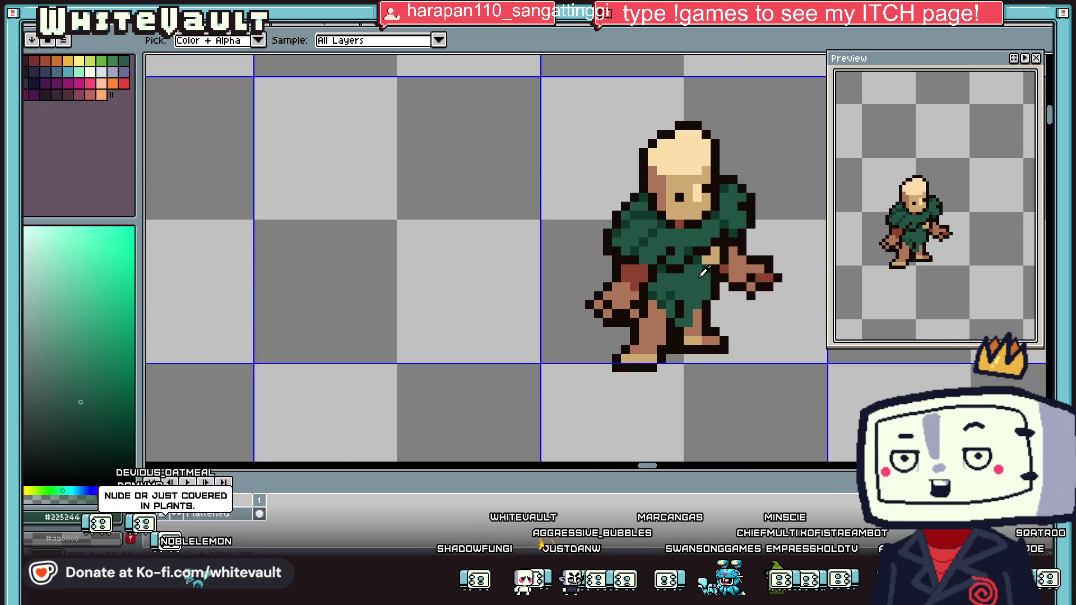
{"action": "scroll", "coordinate": [728, 255], "scroll_direction": "down", "scroll_amount": 3}
{"action": "scroll", "coordinate": [735, 257], "scroll_direction": "down", "scroll_amount": 2}
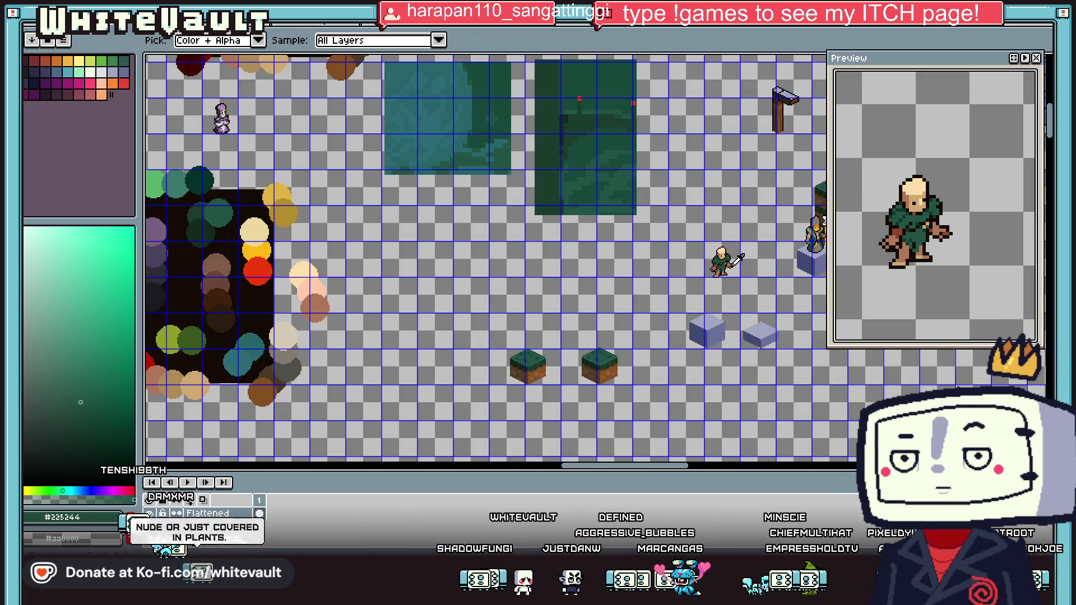
{"action": "scroll", "coordinate": [738, 258], "scroll_direction": "up", "scroll_amount": 4}
{"action": "scroll", "coordinate": [762, 260], "scroll_direction": "up", "scroll_amount": 4}
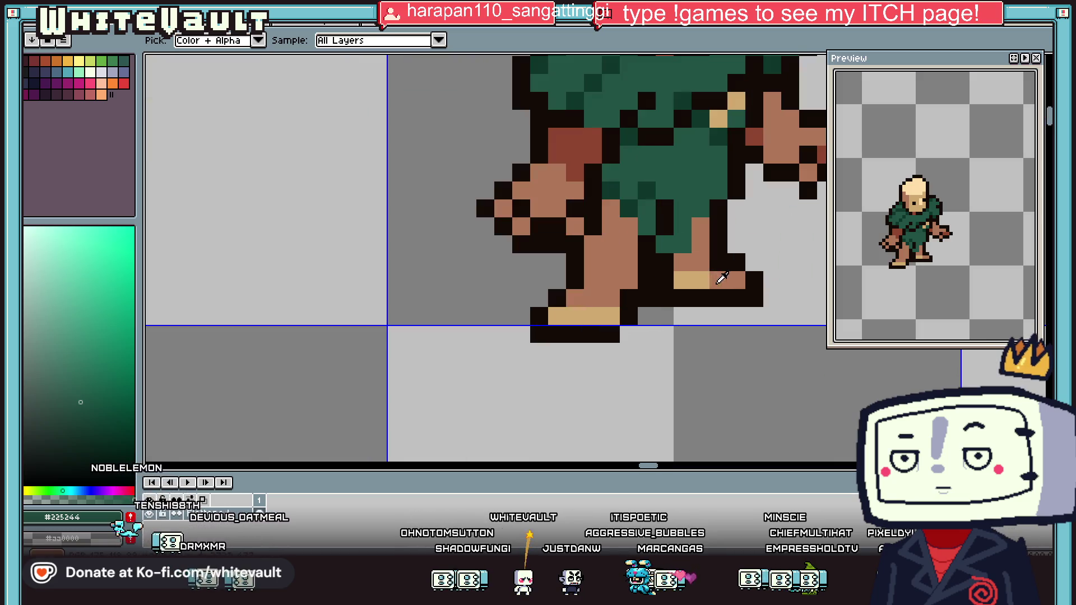
{"action": "left_click", "coordinate": [705, 291], "text": "alt"}
{"action": "left_click", "coordinate": [718, 297]}
Add black outline pixels under and beside the foot, undoing one stray pixel
{"action": "left_click", "coordinate": [718, 263], "text": "alt"}
{"action": "left_click", "coordinate": [718, 281]}
{"action": "left_click", "coordinate": [718, 316]}
{"action": "left_click", "coordinate": [589, 314]}
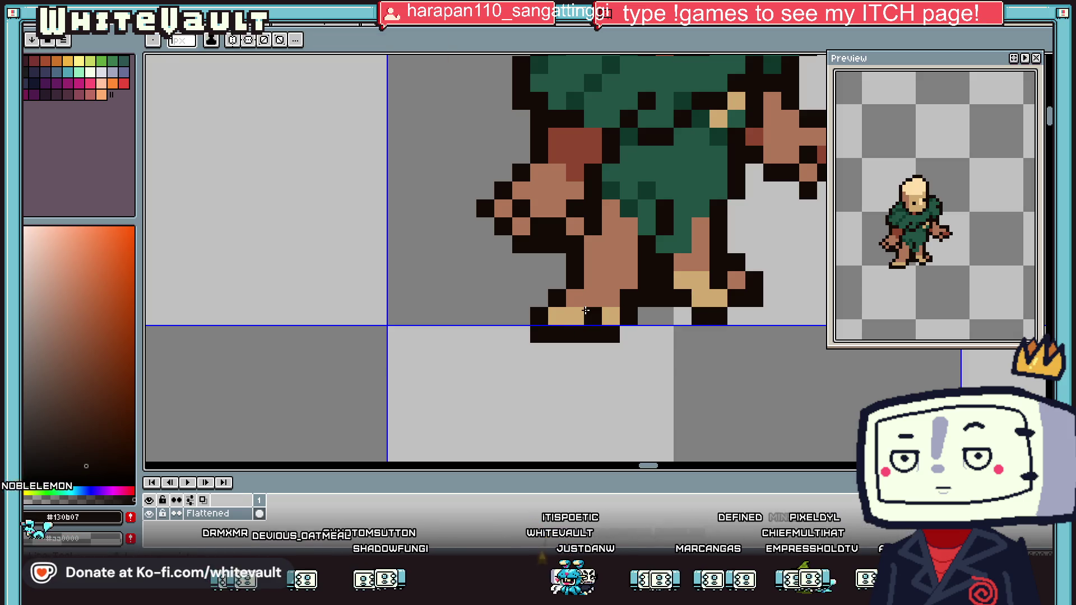
{"action": "key", "text": "ctrl+z"}
{"action": "left_click", "coordinate": [593, 318], "text": "alt"}
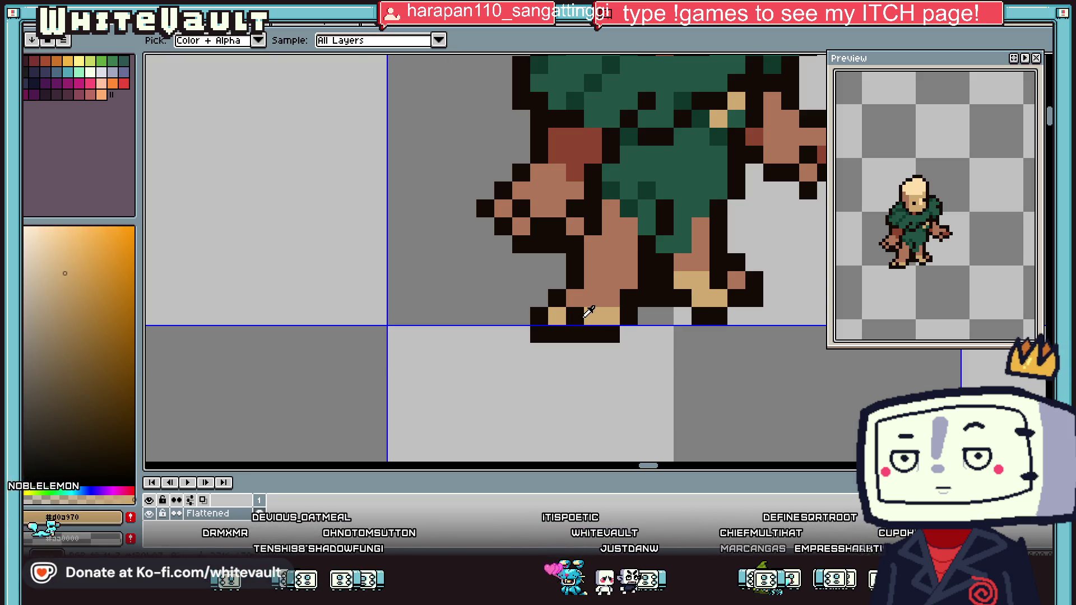
{"action": "left_click", "coordinate": [585, 316], "text": "alt"}
{"action": "left_click", "coordinate": [596, 292]}
{"action": "scroll", "coordinate": [630, 278], "scroll_direction": "down", "scroll_amount": 2}
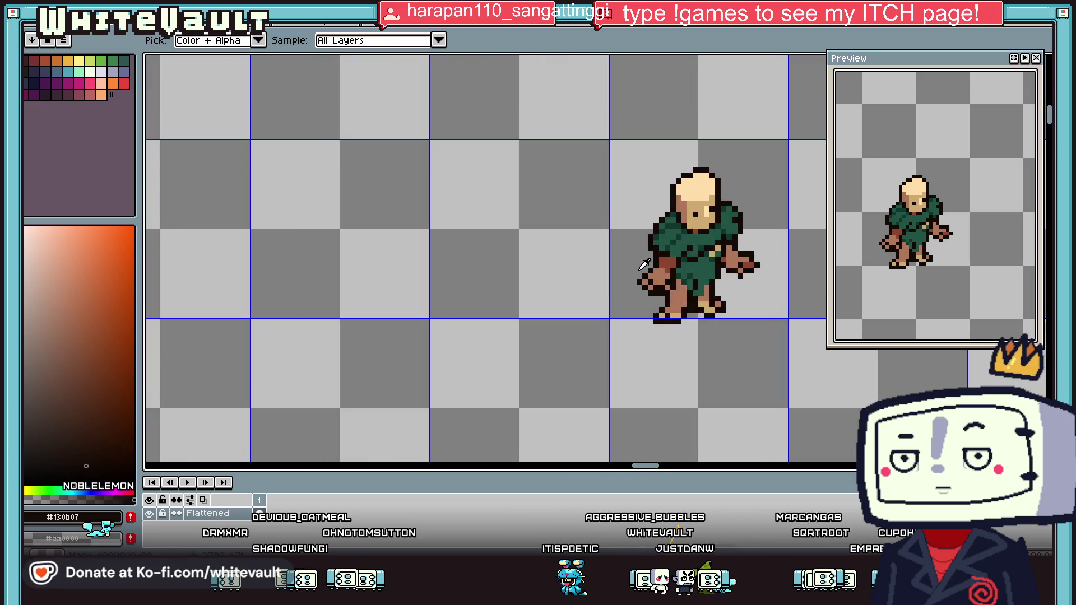
{"action": "scroll", "coordinate": [685, 254], "scroll_direction": "up", "scroll_amount": 1}
Pick a darker shade of the cloak green and paint the eye pixel dark green
{"action": "left_click", "coordinate": [682, 255], "text": "alt"}
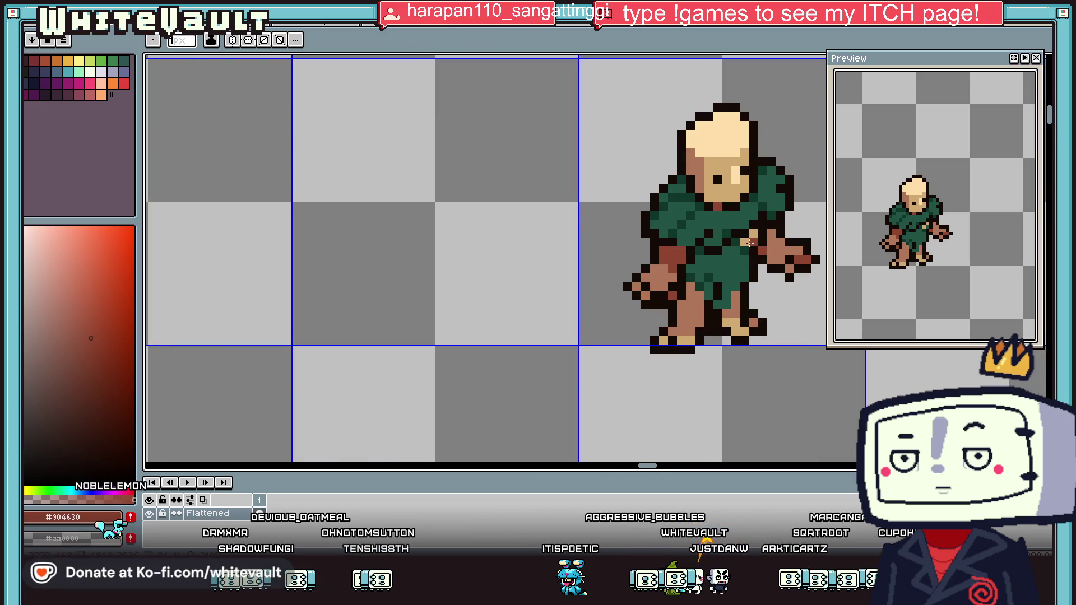
{"action": "scroll", "coordinate": [736, 252], "scroll_direction": "down", "scroll_amount": 2}
{"action": "scroll", "coordinate": [717, 247], "scroll_direction": "up", "scroll_amount": 1}
{"action": "scroll", "coordinate": [699, 237], "scroll_direction": "up", "scroll_amount": 2}
{"action": "left_click", "coordinate": [700, 237], "text": "alt"}
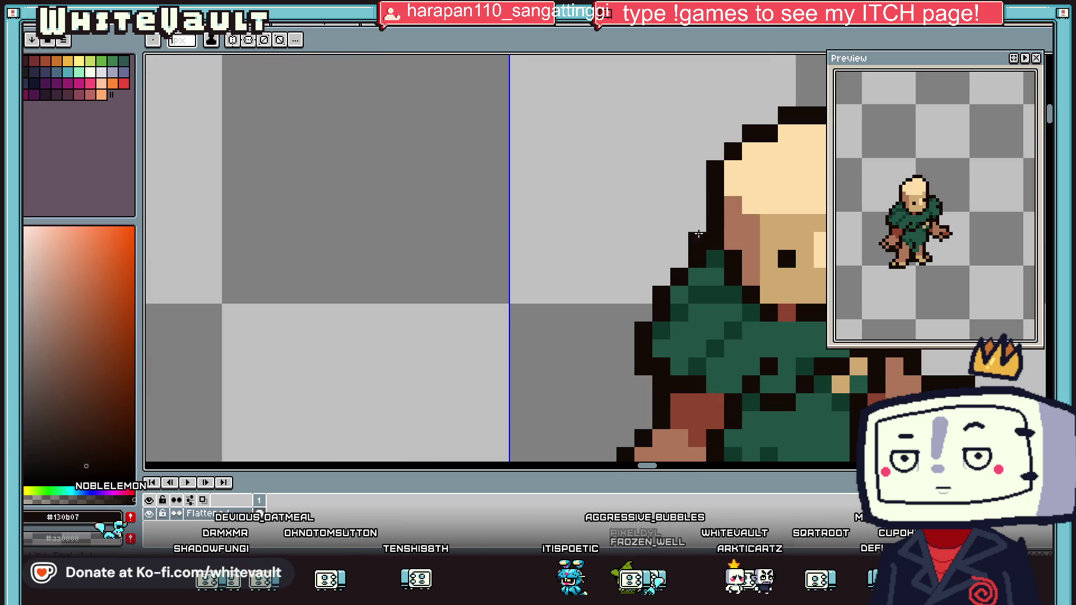
{"action": "scroll", "coordinate": [667, 276], "scroll_direction": "down", "scroll_amount": 2}
{"action": "scroll", "coordinate": [689, 263], "scroll_direction": "down", "scroll_amount": 1}
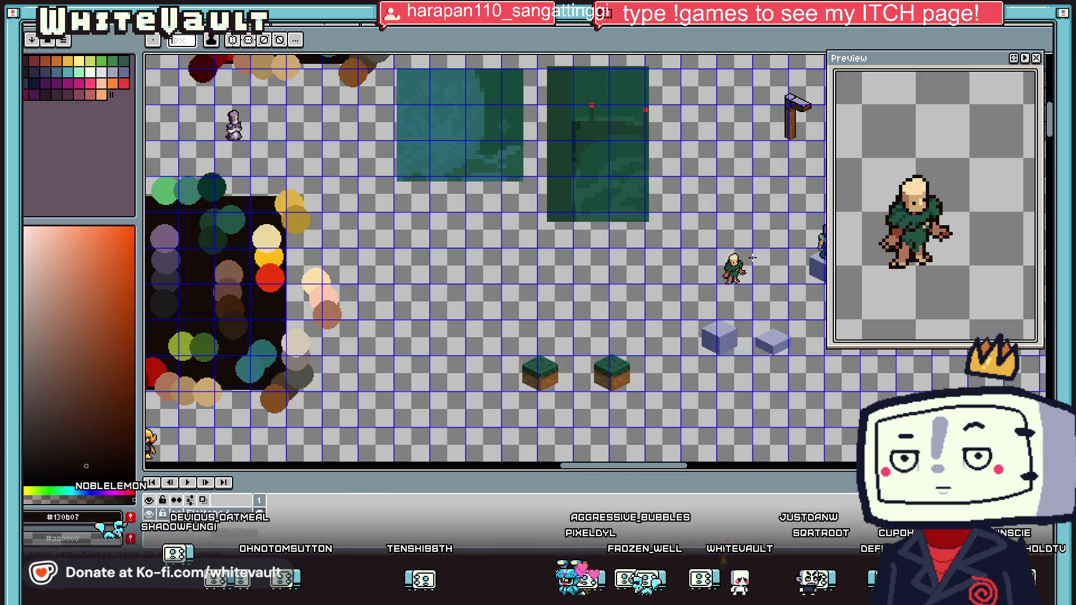
{"action": "scroll", "coordinate": [712, 254], "scroll_direction": "up", "scroll_amount": 1}
{"action": "scroll", "coordinate": [701, 345], "scroll_direction": "up", "scroll_amount": 1}
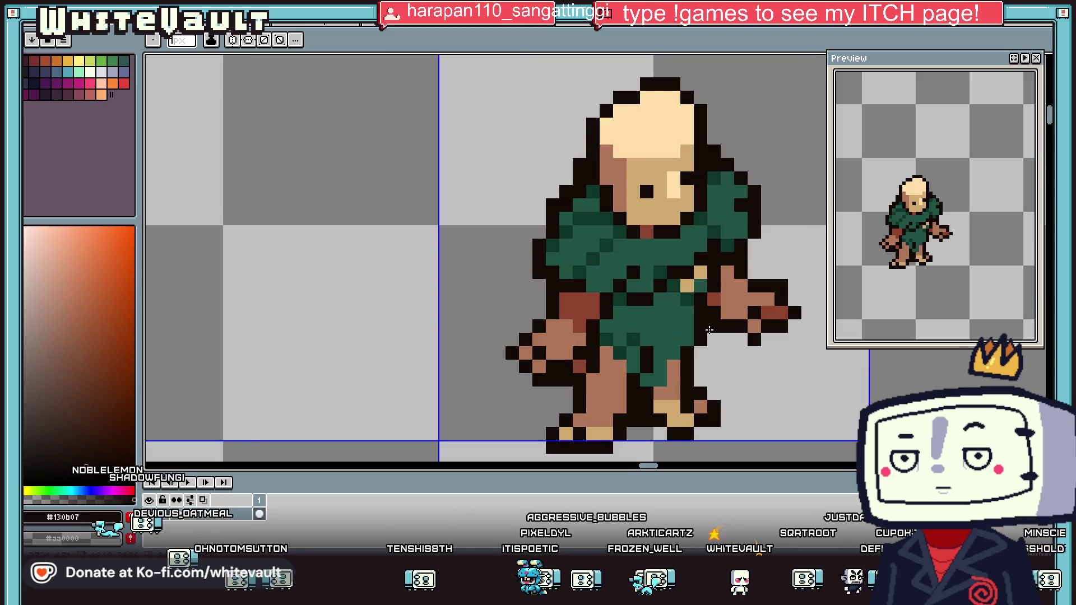
{"action": "left_click", "coordinate": [695, 335], "text": "alt"}
{"action": "left_click", "coordinate": [684, 341], "text": "alt"}
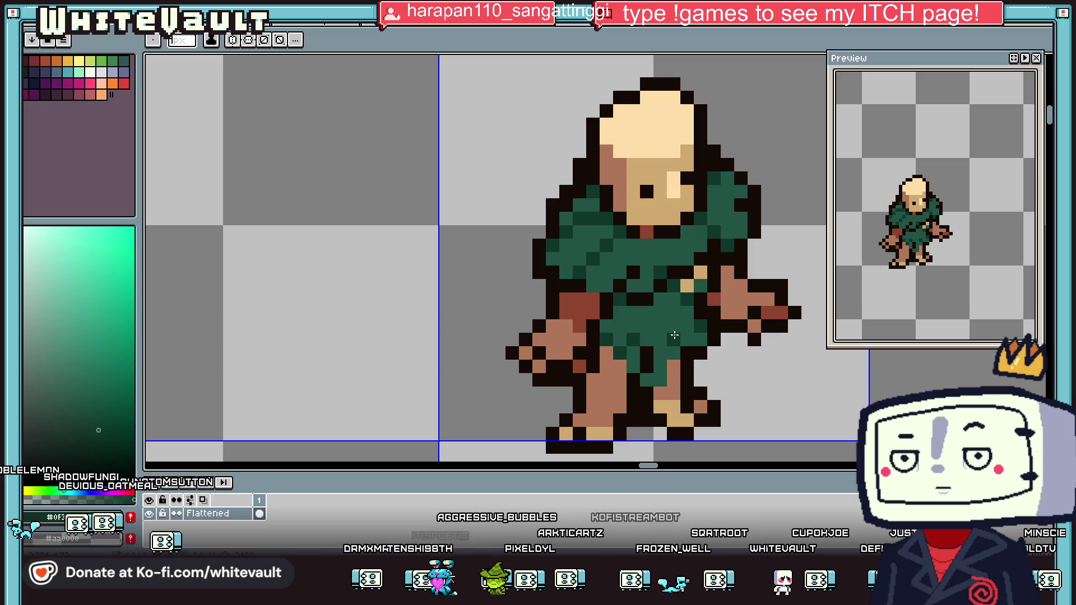
{"action": "scroll", "coordinate": [674, 335], "scroll_direction": "down", "scroll_amount": 3}
{"action": "scroll", "coordinate": [759, 300], "scroll_direction": "down", "scroll_amount": 1}
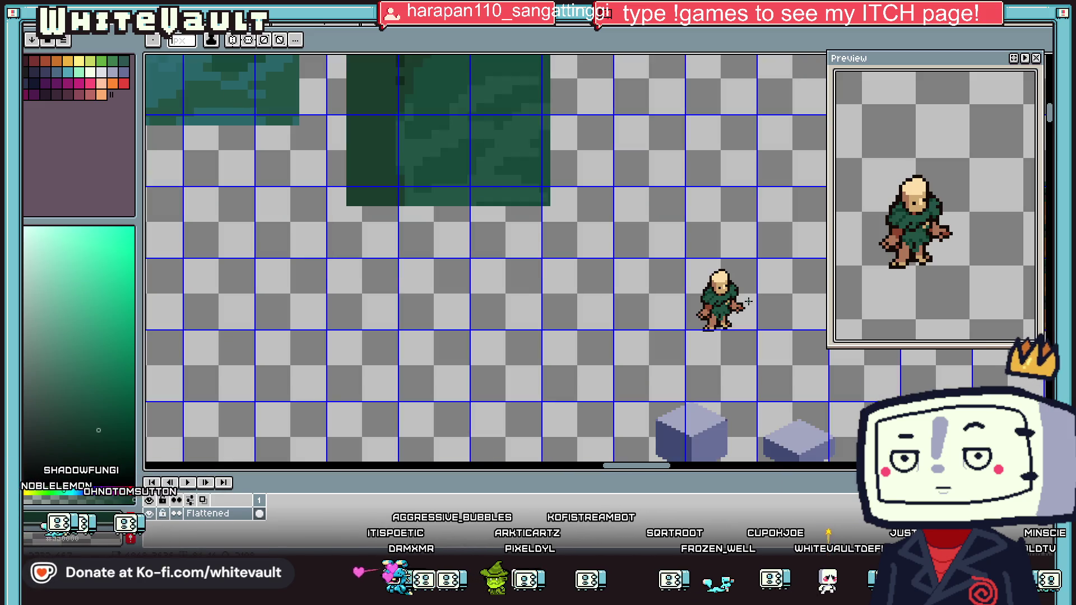
{"action": "scroll", "coordinate": [741, 291], "scroll_direction": "up", "scroll_amount": 2}
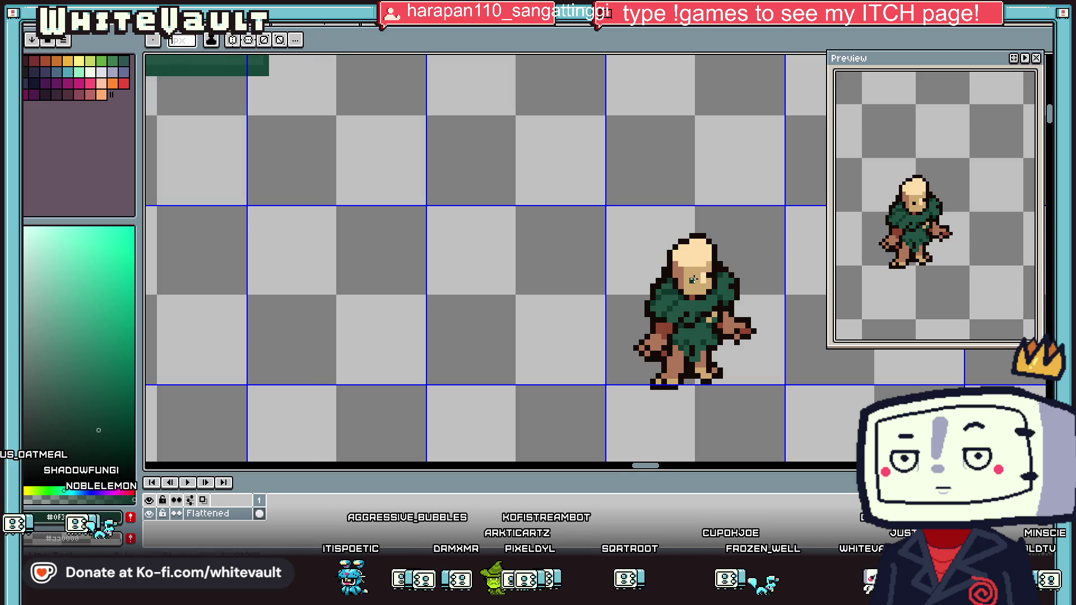
{"action": "scroll", "coordinate": [690, 271], "scroll_direction": "up", "scroll_amount": 2}
{"action": "left_click", "coordinate": [690, 272]}
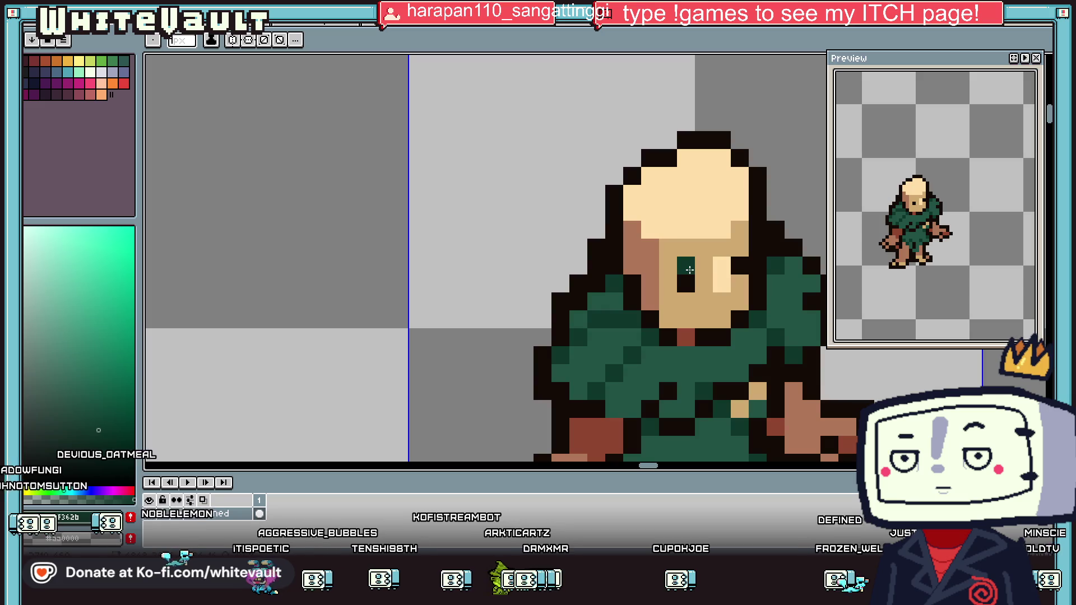
Pick a dark pink from the palette and paint a mauve beard over the lower face, undoing a stray pixel
{"action": "scroll", "coordinate": [683, 247], "scroll_direction": "down", "scroll_amount": 3}
{"action": "key", "text": "alt"}
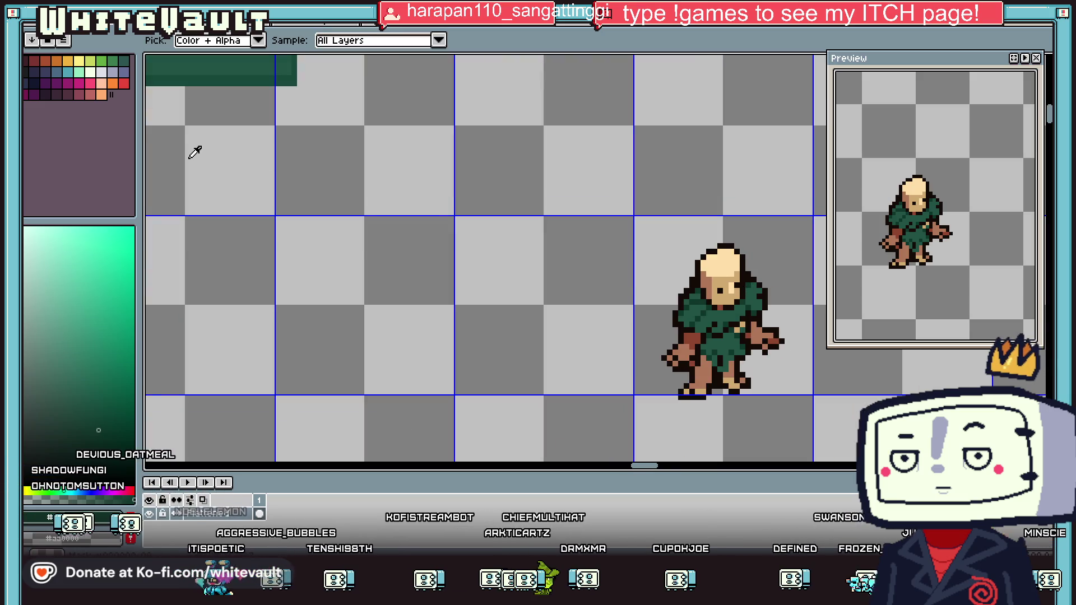
{"action": "left_click", "coordinate": [78, 95]}
{"action": "scroll", "coordinate": [716, 300], "scroll_direction": "up", "scroll_amount": 3}
{"action": "left_click", "coordinate": [716, 300]}
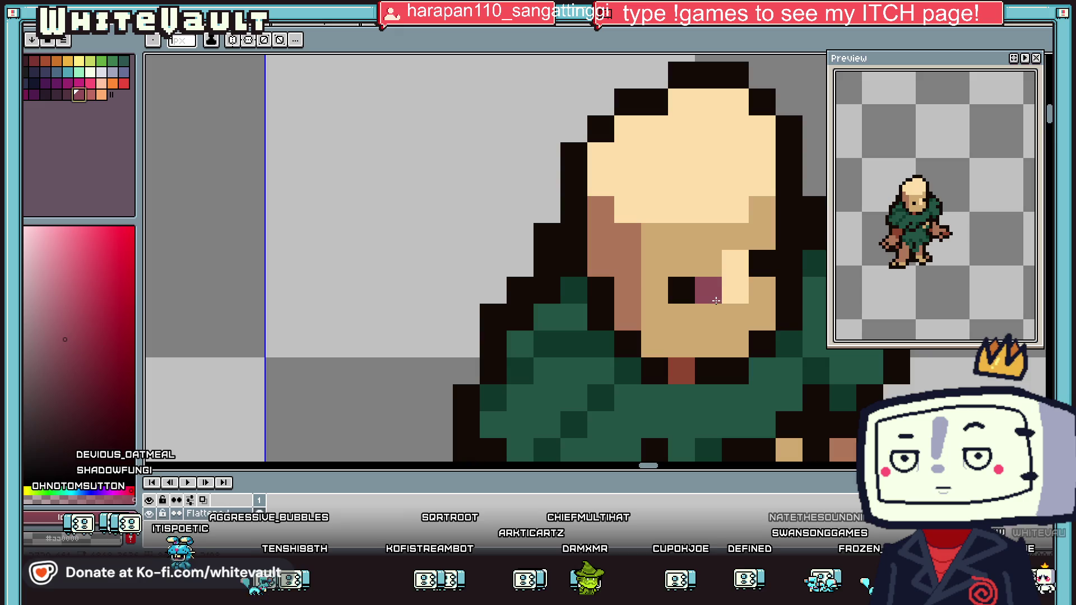
{"action": "left_click_drag", "start_coordinate": [679, 319], "coordinate": [656, 382]}
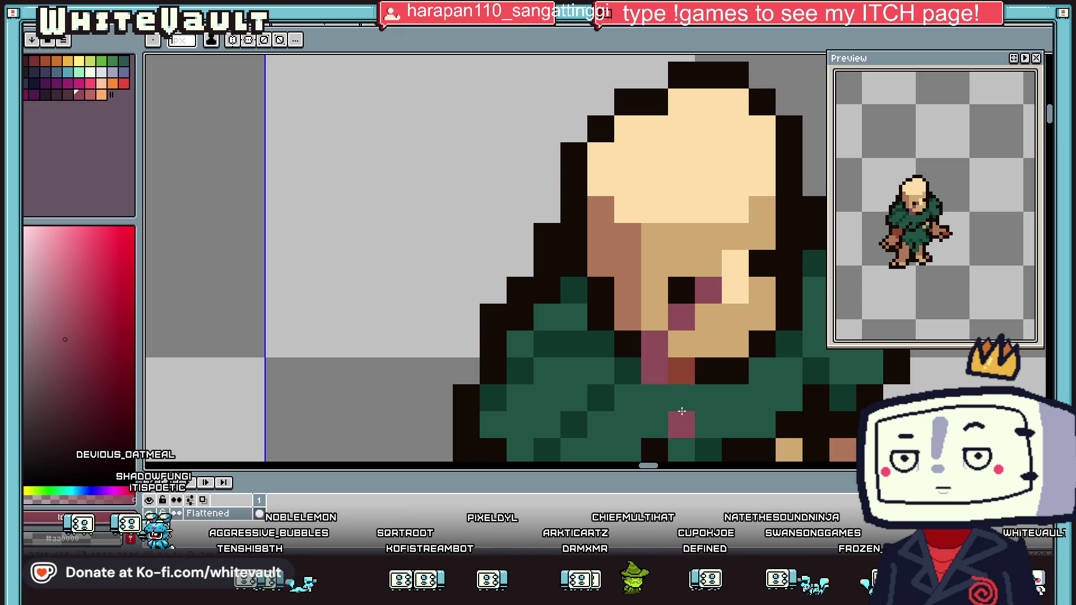
{"action": "mouse_move", "coordinate": [790, 374]}
{"action": "left_mouse_down"}
{"action": "mouse_move", "coordinate": [782, 313]}
{"action": "mouse_move", "coordinate": [684, 365]}
{"action": "left_mouse_up"}
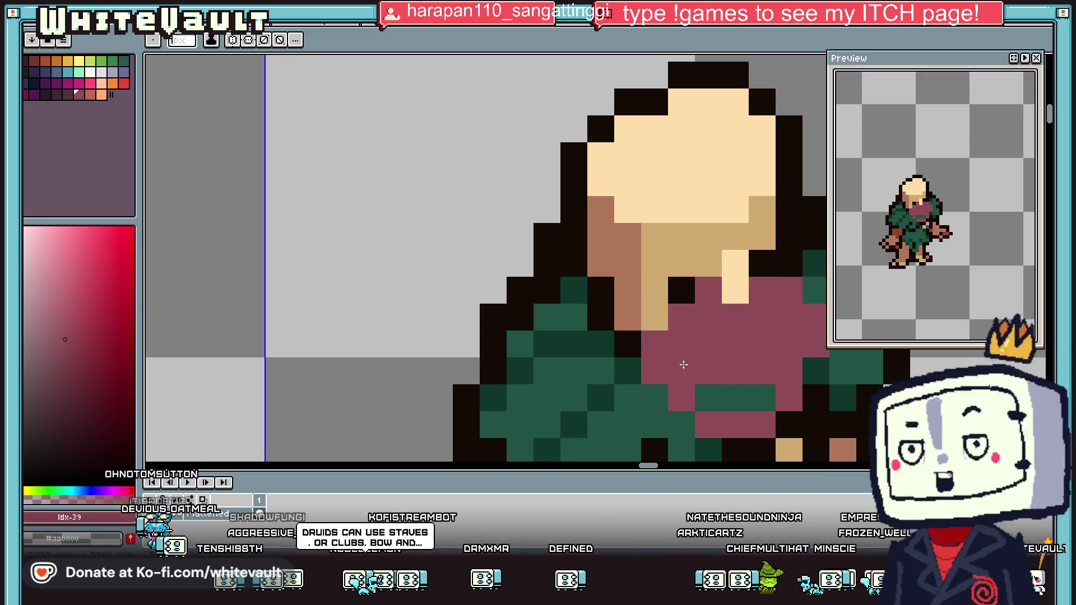
{"action": "scroll", "coordinate": [684, 365], "scroll_direction": "down", "scroll_amount": 5}
{"action": "scroll", "coordinate": [775, 366], "scroll_direction": "up", "scroll_amount": 6}
{"action": "left_click", "coordinate": [775, 365]}
{"action": "key", "text": "ctrl+z"}
{"action": "left_click", "coordinate": [548, 404]}
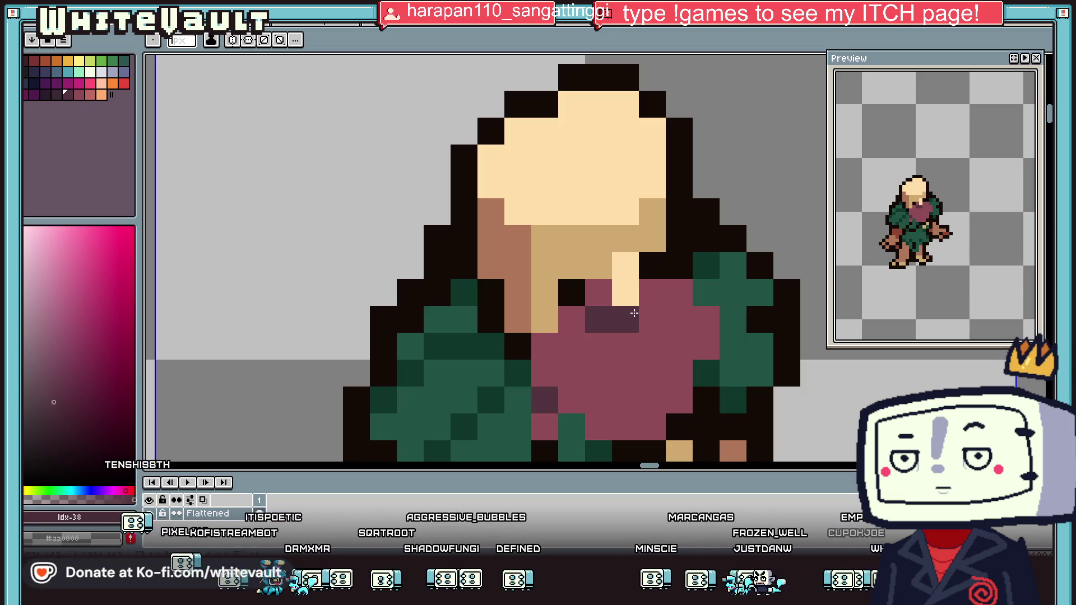
Add darker maroon shading pixels inside the beard to mark a mouth below the nose
{"action": "scroll", "coordinate": [652, 337], "scroll_direction": "down", "scroll_amount": 5}
{"action": "scroll", "coordinate": [617, 325], "scroll_direction": "up", "scroll_amount": 5}
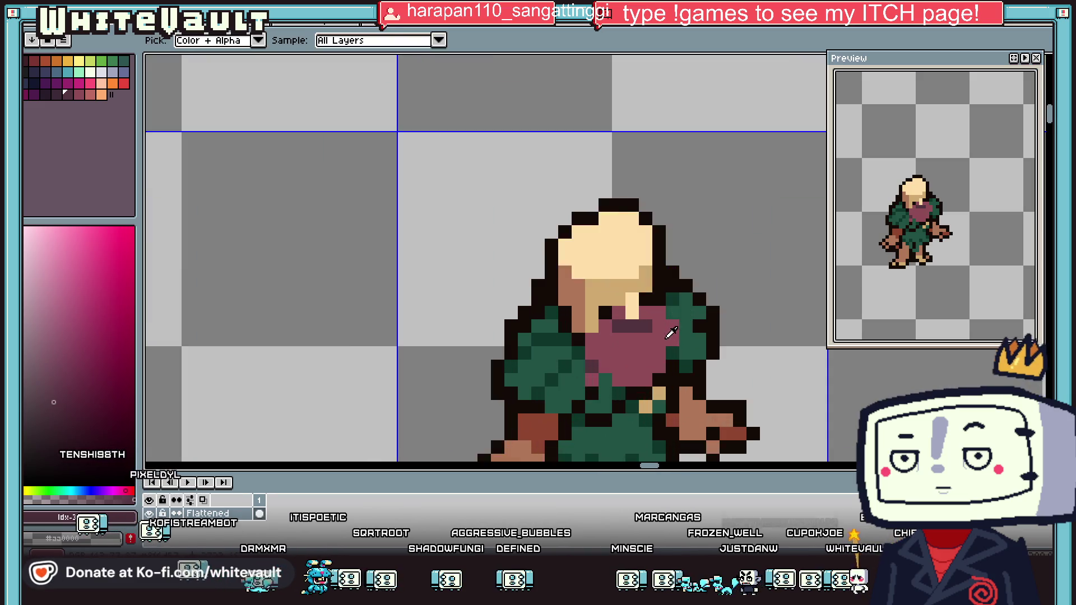
{"action": "left_click", "coordinate": [626, 343]}
{"action": "left_click", "coordinate": [596, 318]}
{"action": "scroll", "coordinate": [617, 309], "scroll_direction": "down", "scroll_amount": 1}
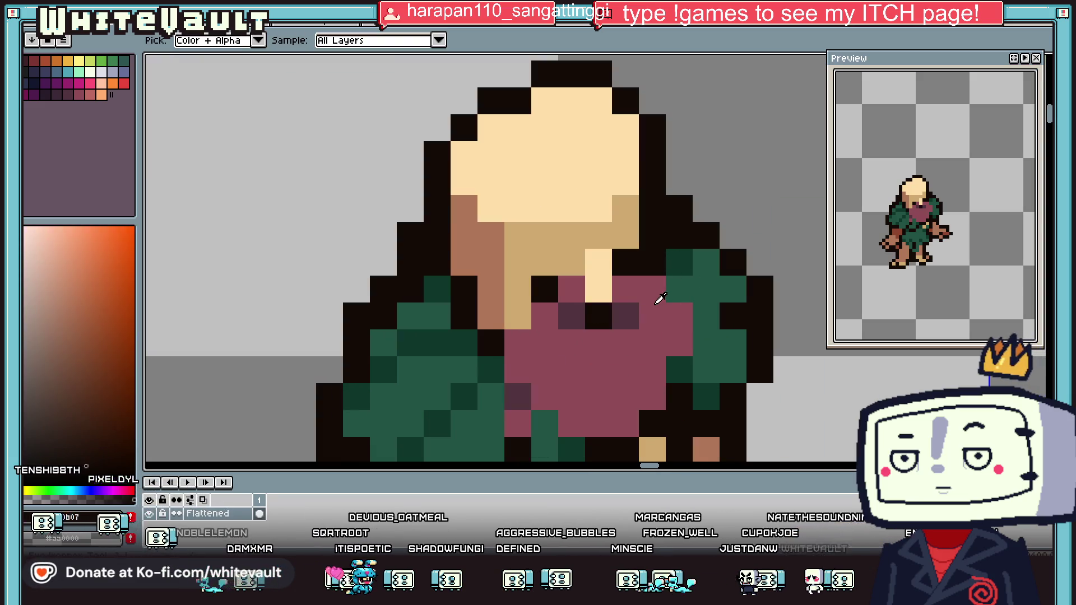
{"action": "left_click", "coordinate": [630, 307], "text": "alt"}
{"action": "scroll", "coordinate": [629, 308], "scroll_direction": "down", "scroll_amount": 3}
{"action": "scroll", "coordinate": [633, 320], "scroll_direction": "up", "scroll_amount": 2}
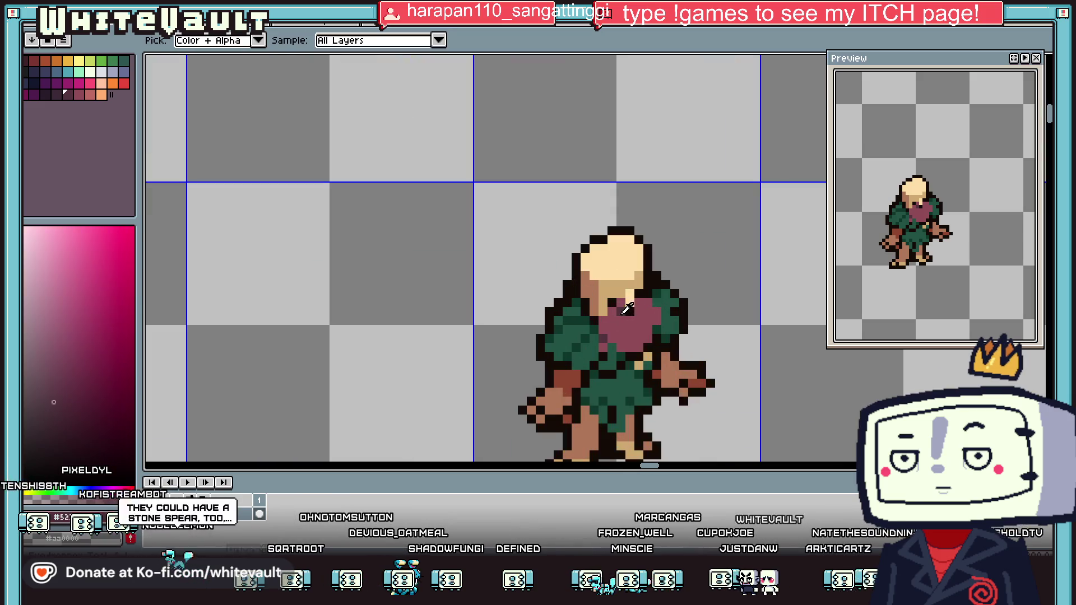
{"action": "scroll", "coordinate": [633, 320], "scroll_direction": "up", "scroll_amount": 2}
{"action": "key", "text": "alt"}
{"action": "scroll", "coordinate": [625, 322], "scroll_direction": "down", "scroll_amount": 2}
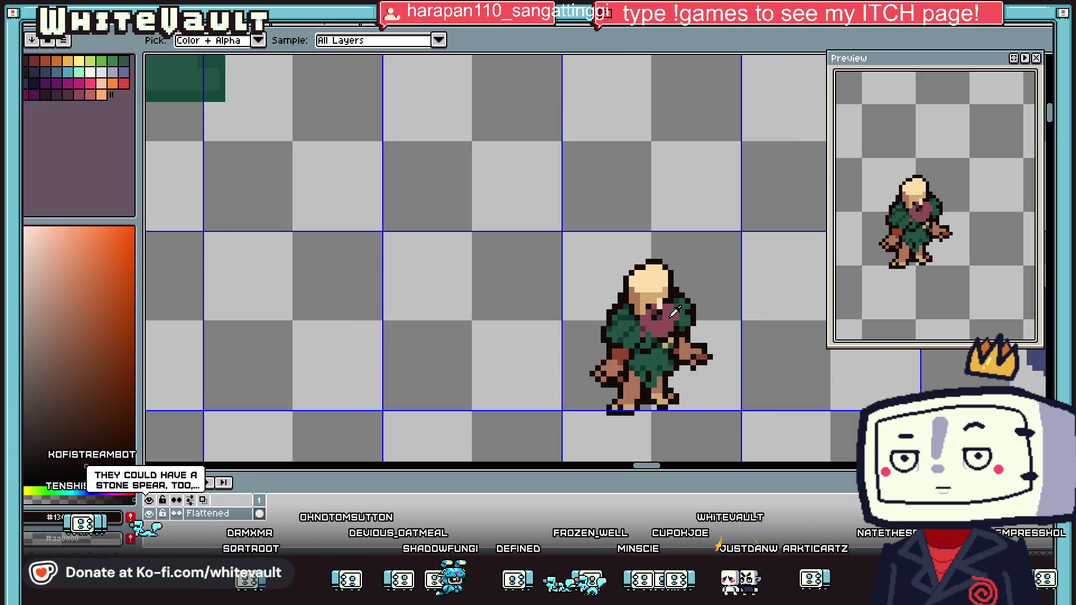
Paint maroon pixels beside the druid's face and restore one face pixel to tan
{"action": "scroll", "coordinate": [644, 314], "scroll_direction": "down", "scroll_amount": 1}
{"action": "scroll", "coordinate": [665, 303], "scroll_direction": "up", "scroll_amount": 2}
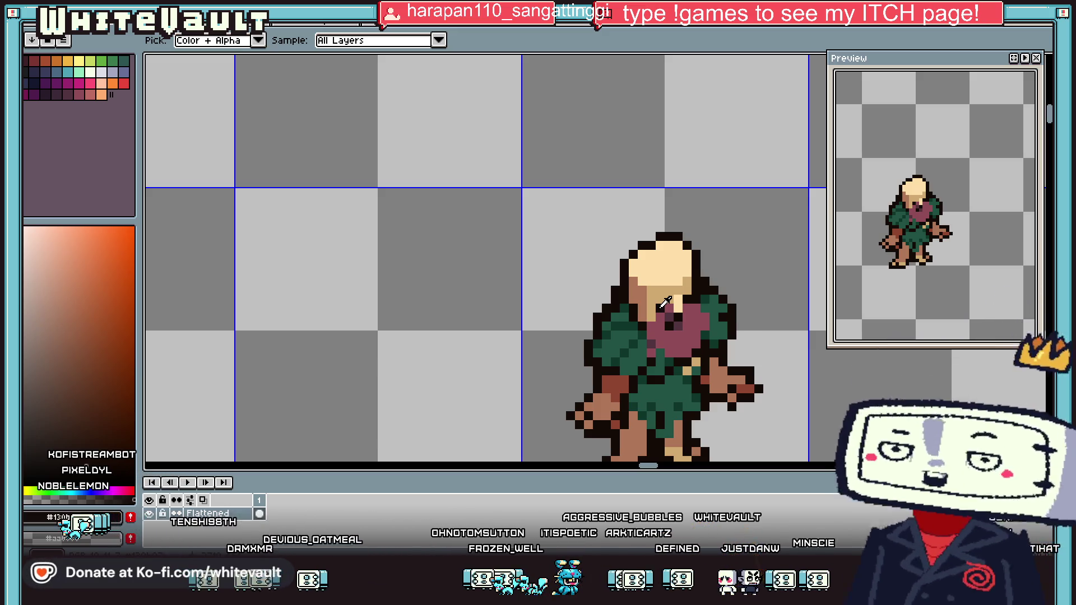
{"action": "scroll", "coordinate": [653, 274], "scroll_direction": "up", "scroll_amount": 2}
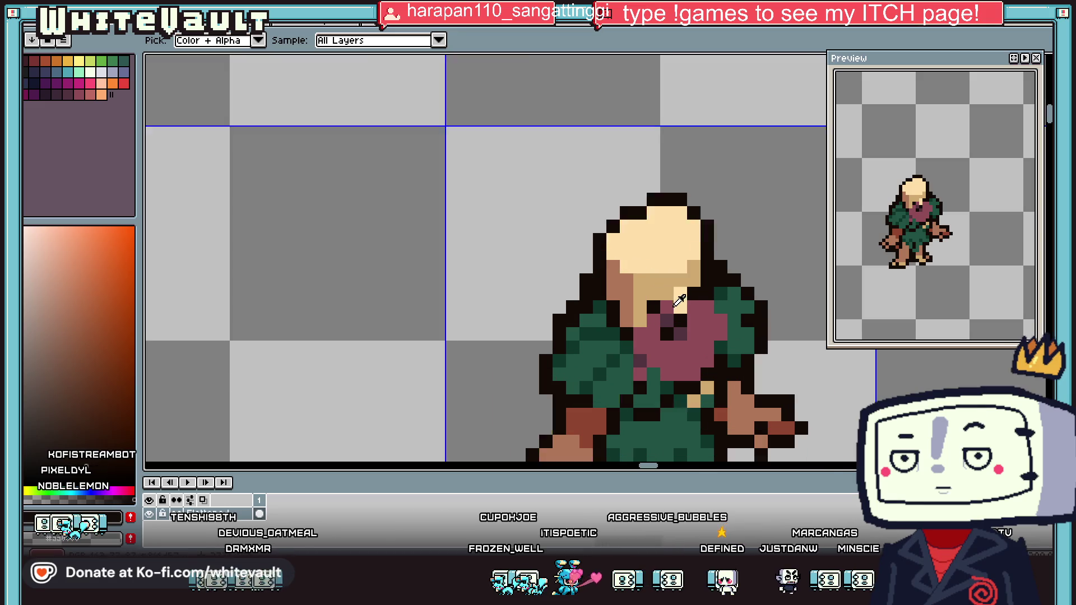
{"action": "left_click_drag", "start_coordinate": [629, 271], "coordinate": [644, 276]}
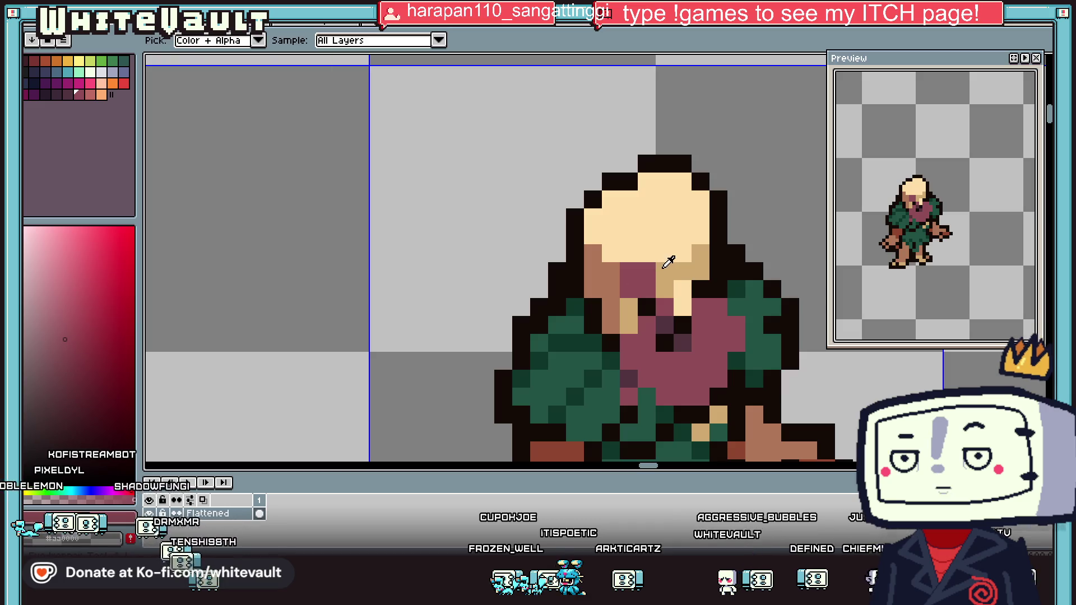
{"action": "left_click", "coordinate": [673, 262], "text": "alt"}
{"action": "left_click", "coordinate": [647, 271]}
{"action": "left_click", "coordinate": [646, 289], "text": "alt"}
{"action": "left_click", "coordinate": [700, 266]}
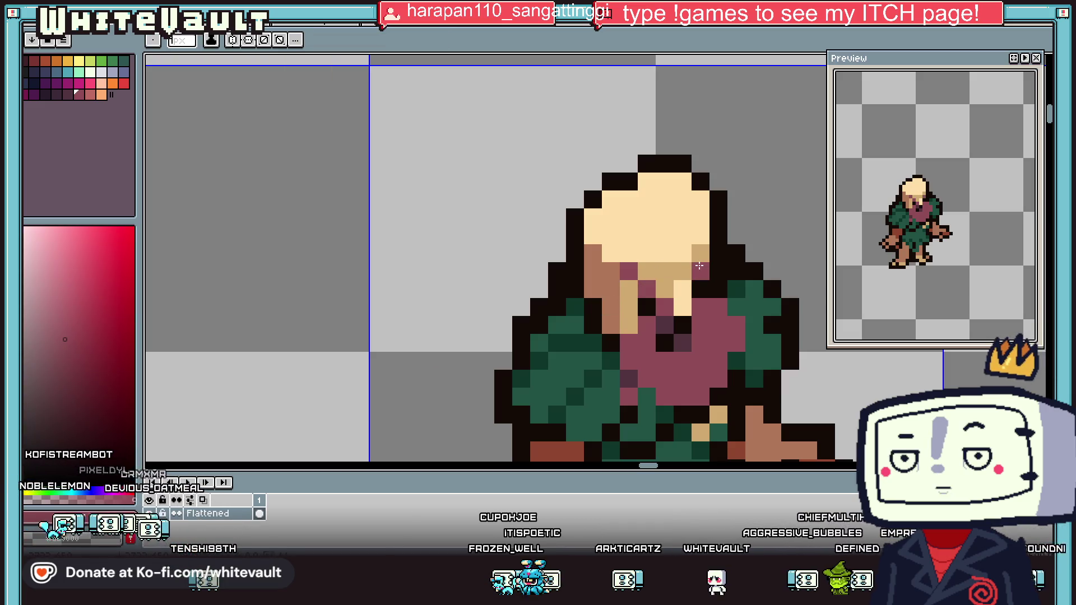
{"action": "key", "text": "alt"}
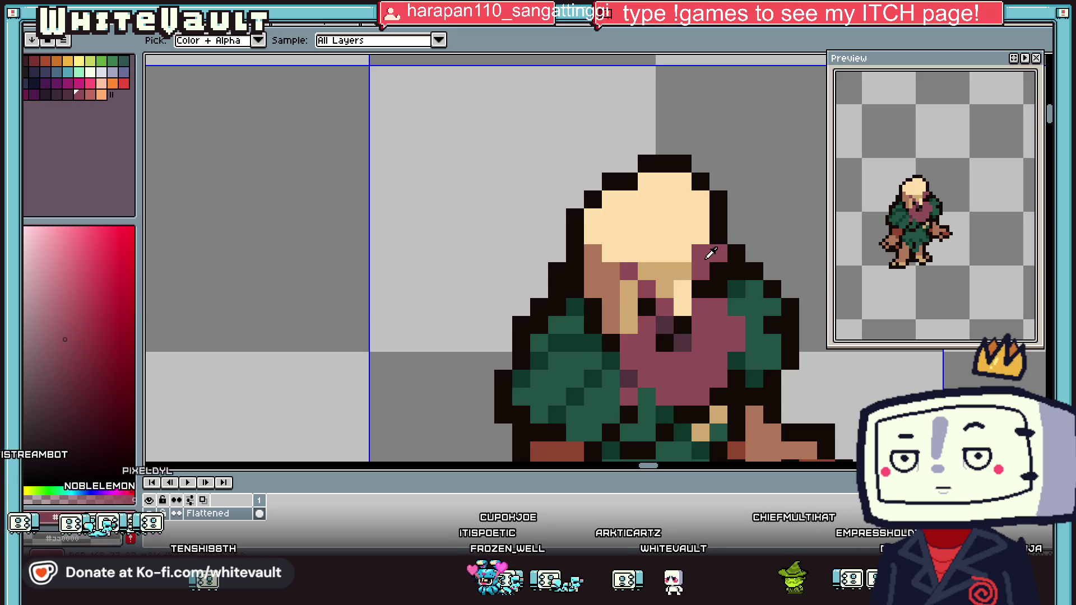
{"action": "scroll", "coordinate": [710, 253], "scroll_direction": "down", "scroll_amount": 1}
{"action": "scroll", "coordinate": [617, 246], "scroll_direction": "up", "scroll_amount": 2}
{"action": "left_click", "coordinate": [598, 252]}
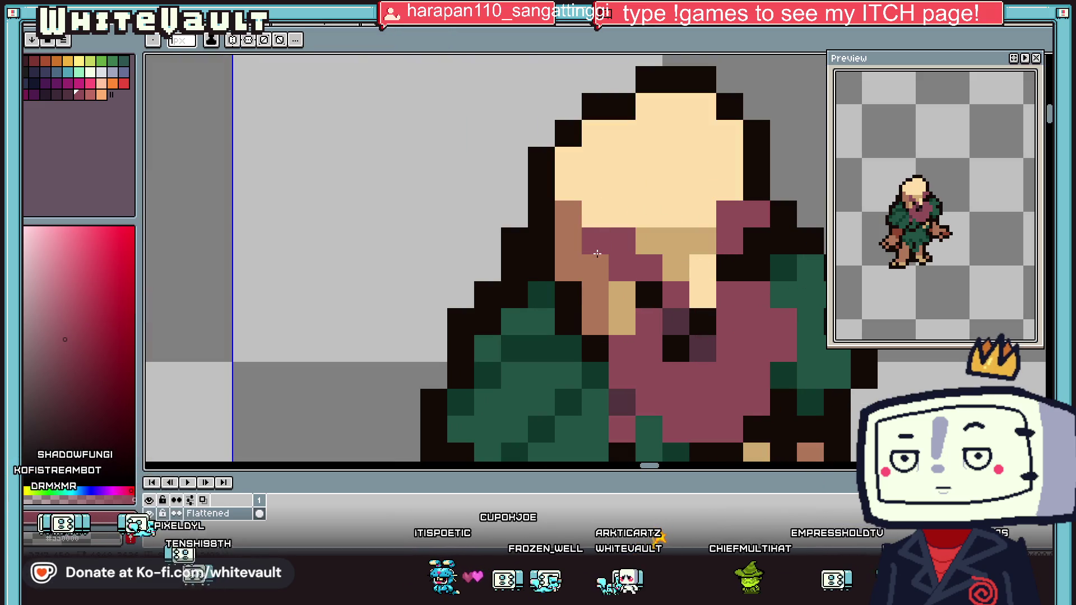
Add dark purple shade pixels to the mauve hair and the beard
{"action": "left_click", "coordinate": [701, 346], "text": "alt"}
{"action": "left_click", "coordinate": [757, 241]}
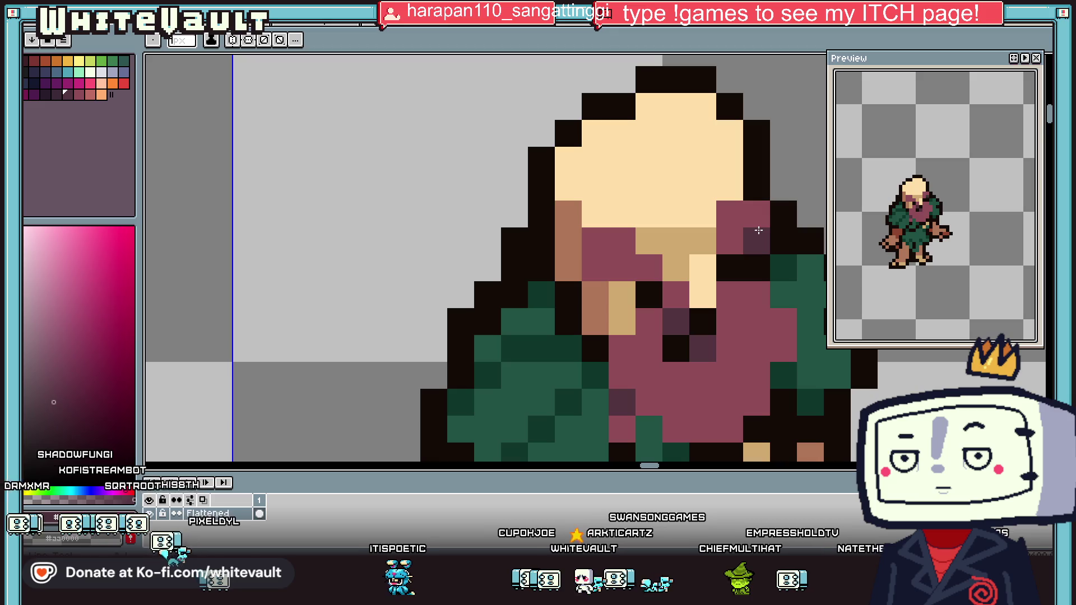
{"action": "left_click", "coordinate": [595, 268]}
{"action": "left_click", "coordinate": [646, 270]}
{"action": "scroll", "coordinate": [679, 278], "scroll_direction": "down", "scroll_amount": 4}
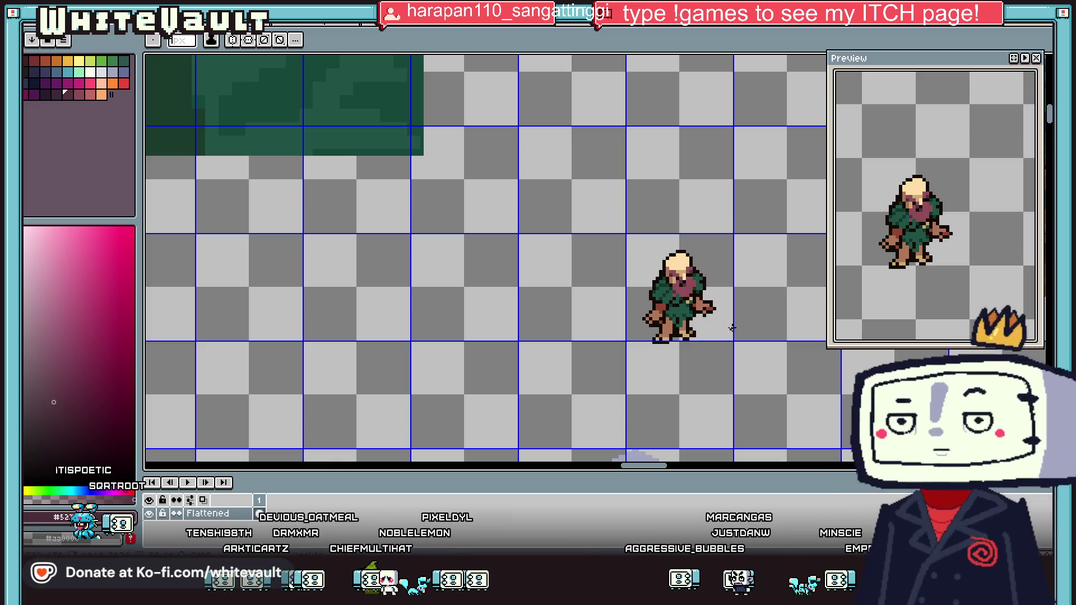
{"action": "scroll", "coordinate": [683, 297], "scroll_direction": "up", "scroll_amount": 2}
{"action": "key", "text": "i"}
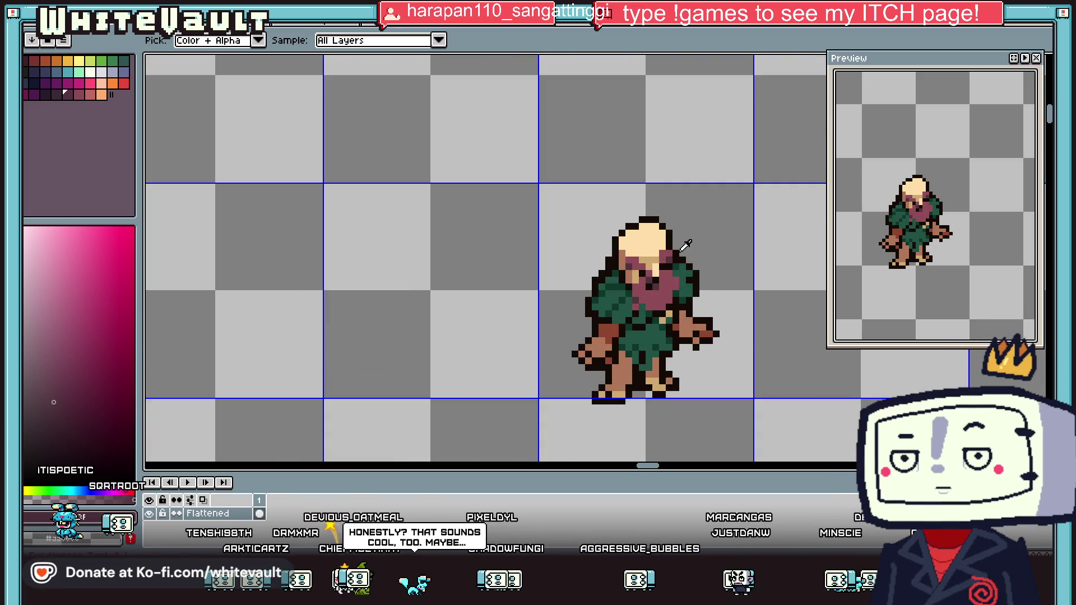
{"action": "scroll", "coordinate": [685, 288], "scroll_direction": "up", "scroll_amount": 2}
Paint mauve hair above the head, down its left side and over the upper face
{"action": "key", "text": "b"}
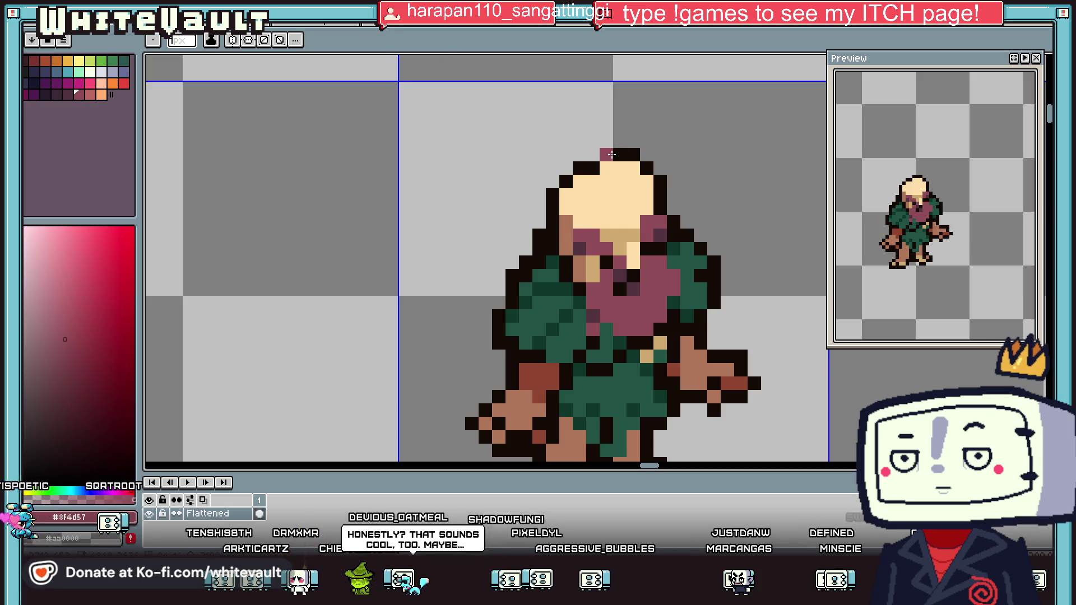
{"action": "left_click_drag", "start_coordinate": [607, 154], "coordinate": [656, 131]}
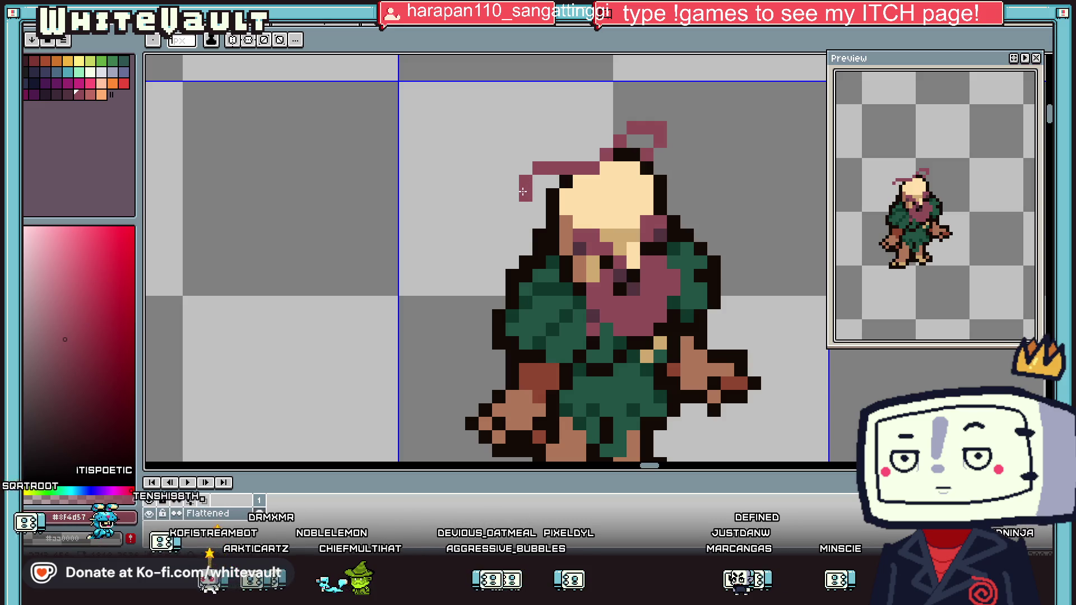
{"action": "left_click_drag", "start_coordinate": [545, 201], "coordinate": [529, 246]}
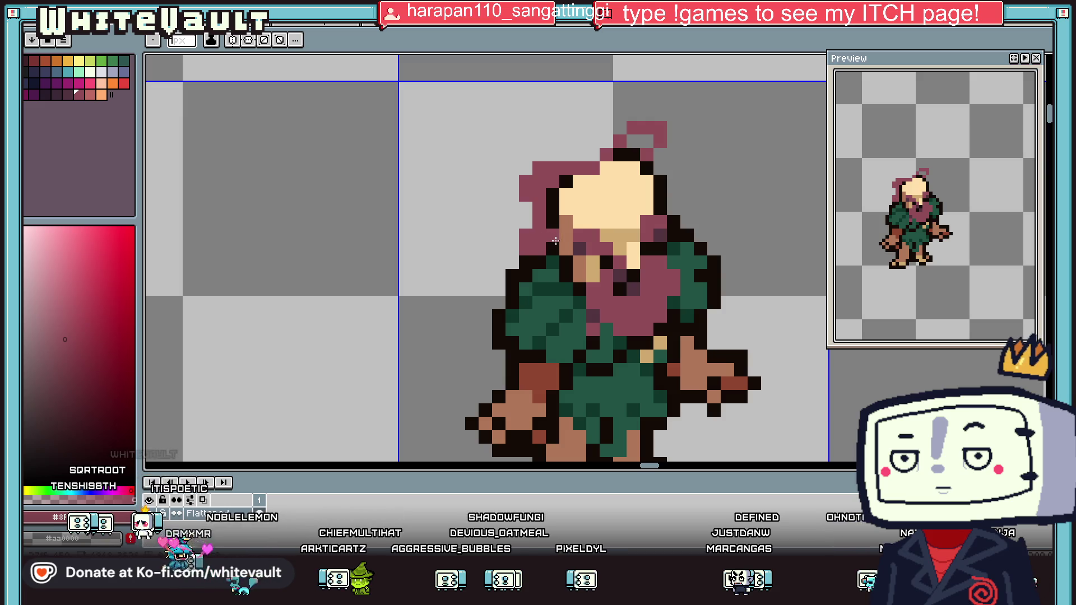
{"action": "left_click", "coordinate": [562, 235], "text": "alt"}
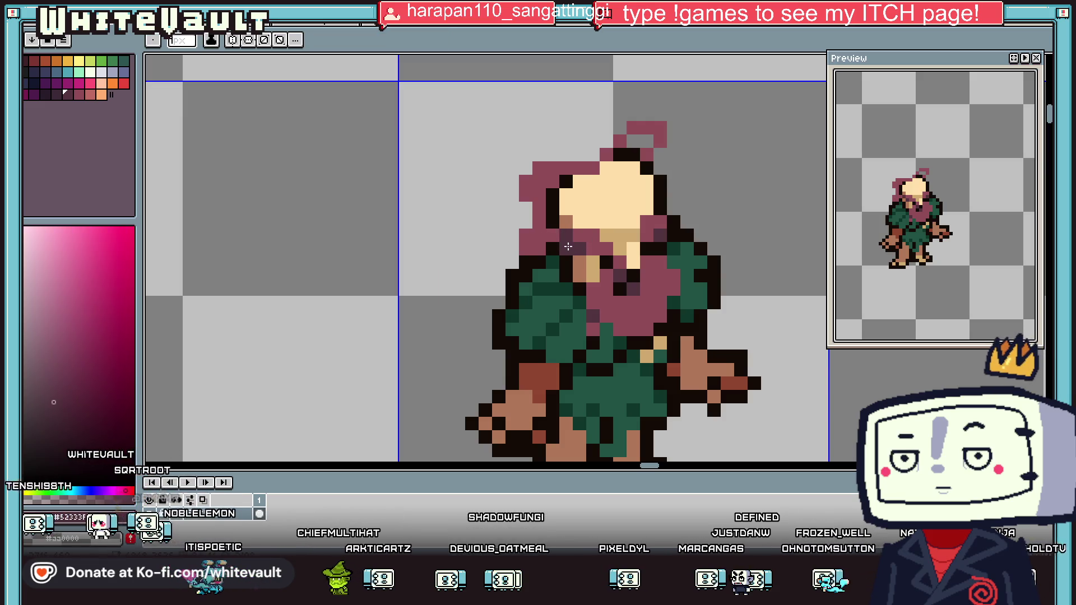
{"action": "left_click", "coordinate": [578, 256], "text": "alt"}
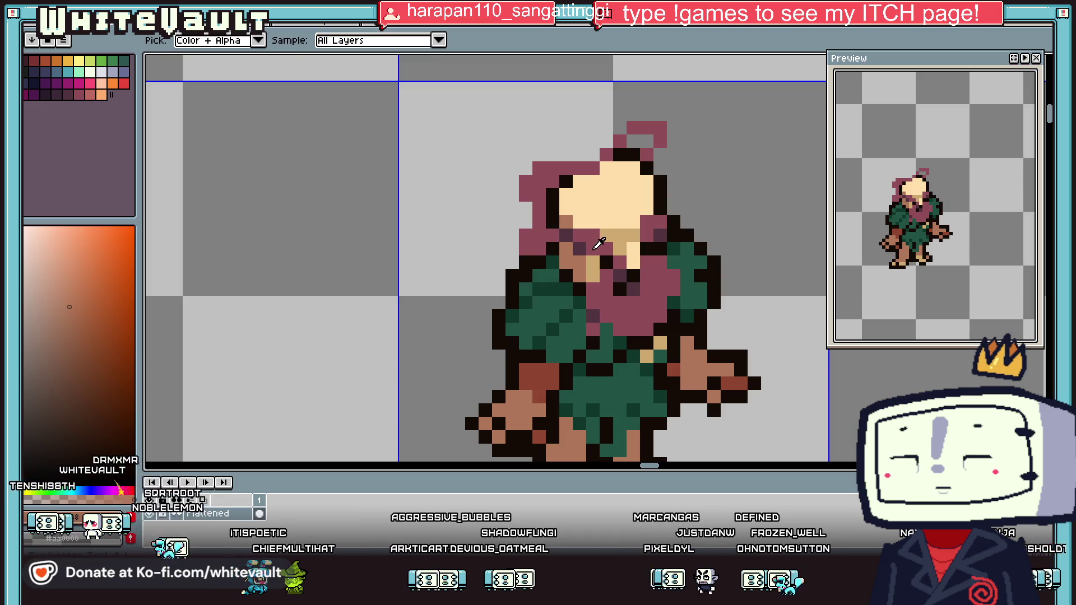
{"action": "left_click", "coordinate": [580, 257], "text": "alt"}
{"action": "left_click", "coordinate": [588, 272], "text": "alt"}
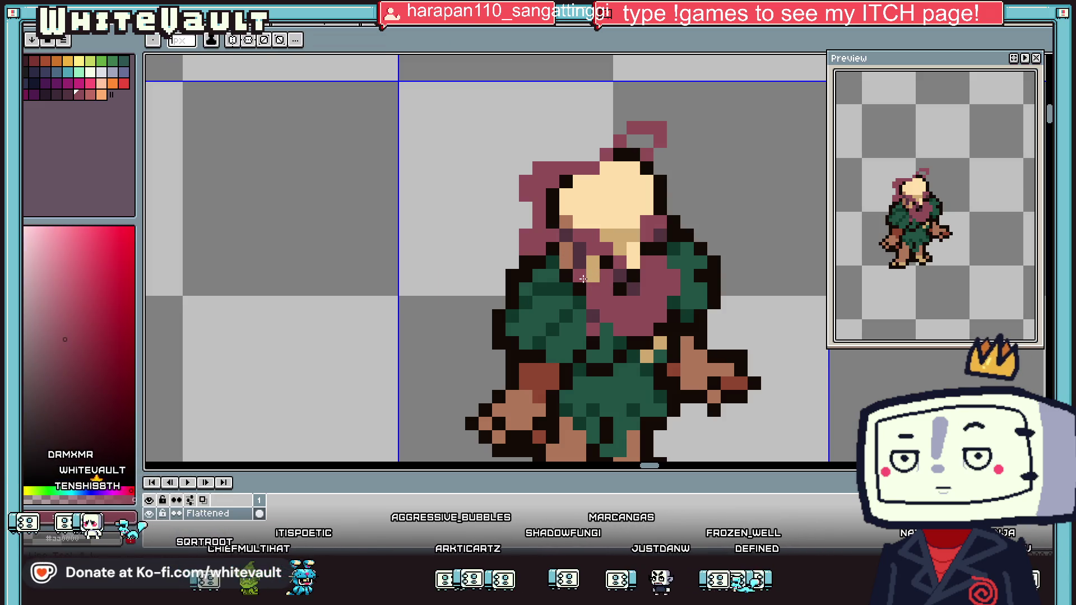
{"action": "scroll", "coordinate": [591, 269], "scroll_direction": "down", "scroll_amount": 3}
{"action": "scroll", "coordinate": [594, 266], "scroll_direction": "up", "scroll_amount": 2}
{"action": "scroll", "coordinate": [600, 264], "scroll_direction": "up", "scroll_amount": 2}
{"action": "mouse_move", "coordinate": [599, 256]}
{"action": "left_mouse_down"}
{"action": "mouse_move", "coordinate": [611, 258]}
{"action": "mouse_move", "coordinate": [565, 237]}
{"action": "left_mouse_up"}
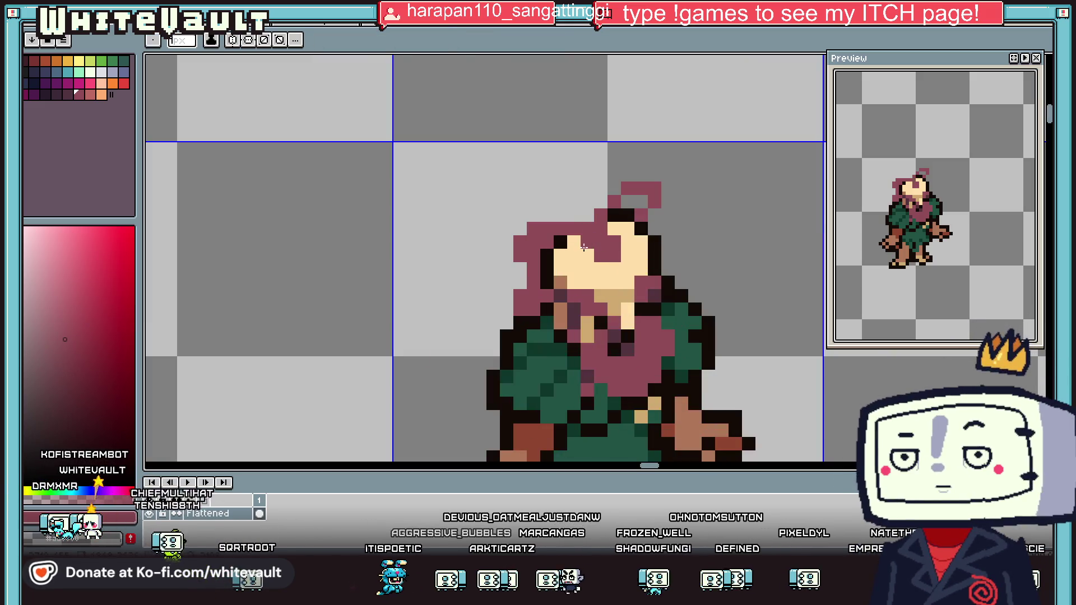
Darken the face's left edge and top row with dark mauve, and fill the tuft gap
{"action": "left_click", "coordinate": [560, 294], "text": "alt"}
{"action": "left_click", "coordinate": [547, 257]}
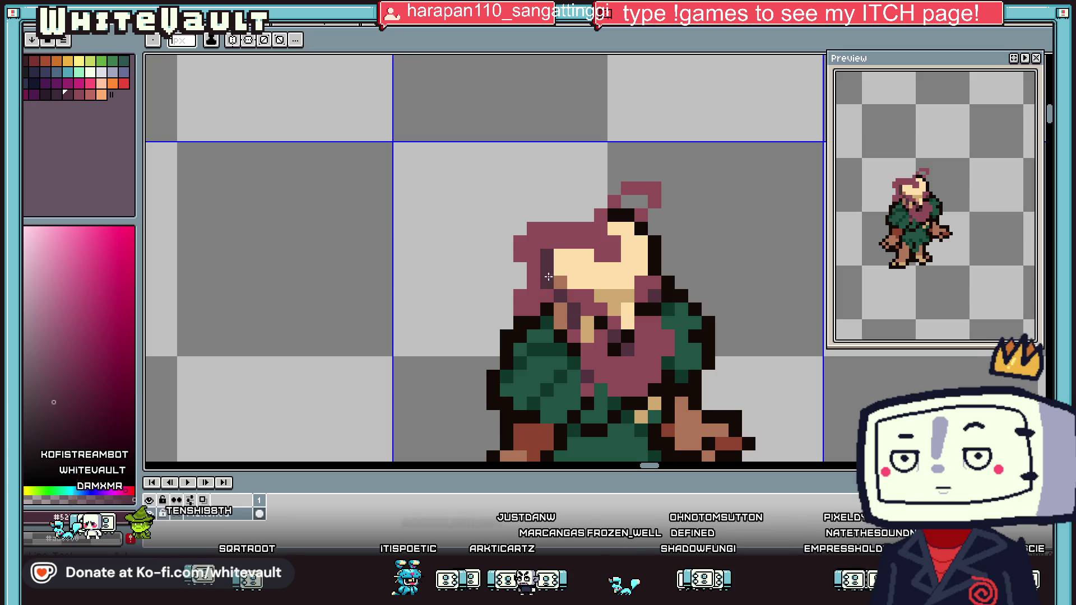
{"action": "left_click_drag", "start_coordinate": [621, 227], "coordinate": [644, 234]}
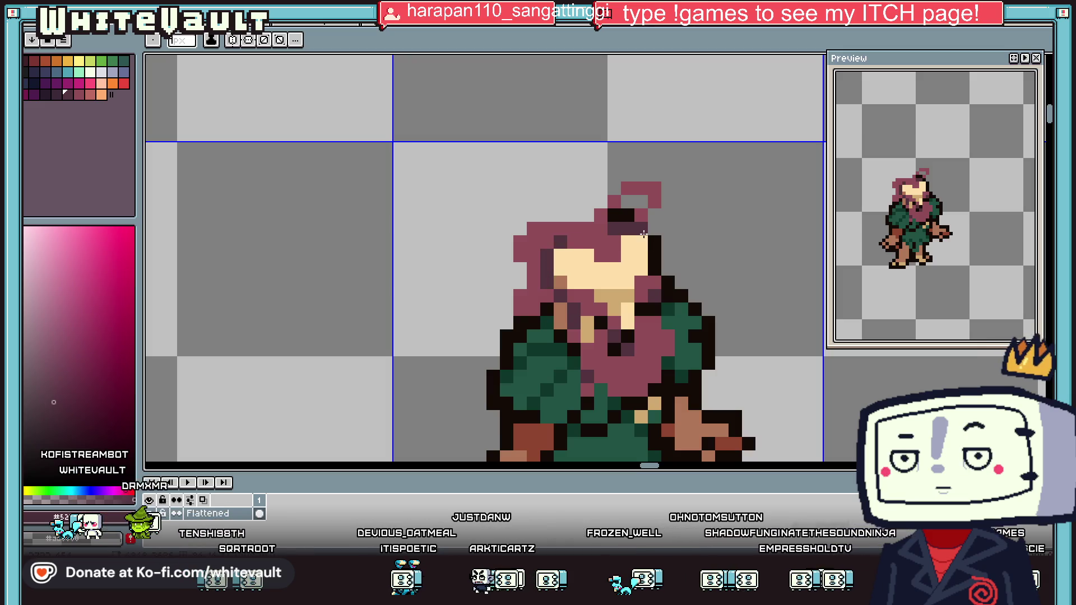
{"action": "left_click", "coordinate": [642, 202], "text": "alt"}
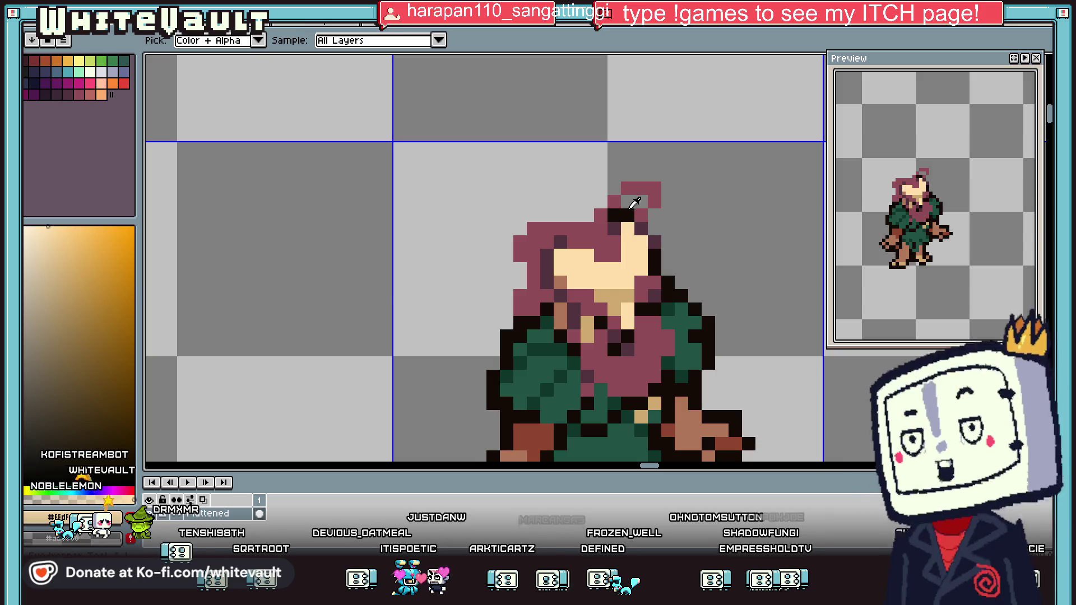
{"action": "left_click_drag", "start_coordinate": [634, 201], "coordinate": [649, 220]}
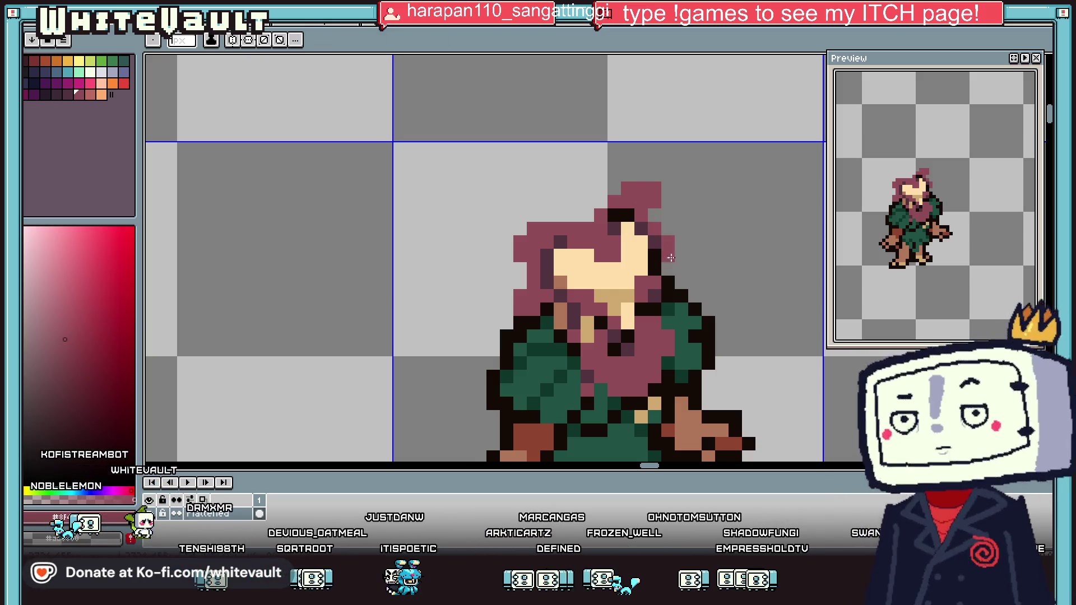
{"action": "scroll", "coordinate": [721, 231], "scroll_direction": "down", "scroll_amount": 5}
{"action": "scroll", "coordinate": [717, 232], "scroll_direction": "down", "scroll_amount": 2}
{"action": "scroll", "coordinate": [680, 233], "scroll_direction": "up", "scroll_amount": 4}
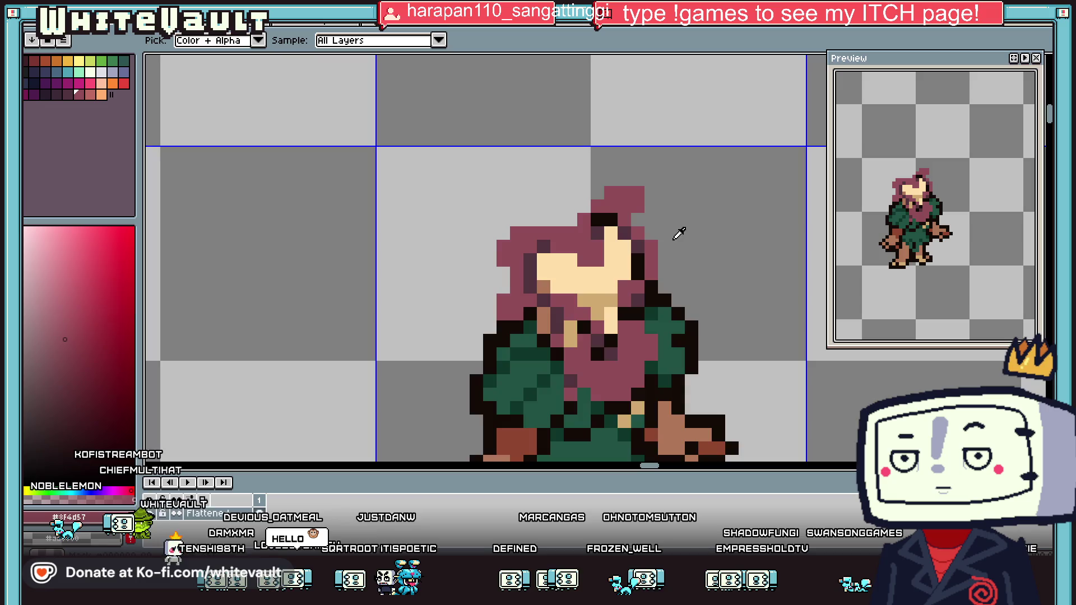
{"action": "scroll", "coordinate": [564, 252], "scroll_direction": "up", "scroll_amount": 2}
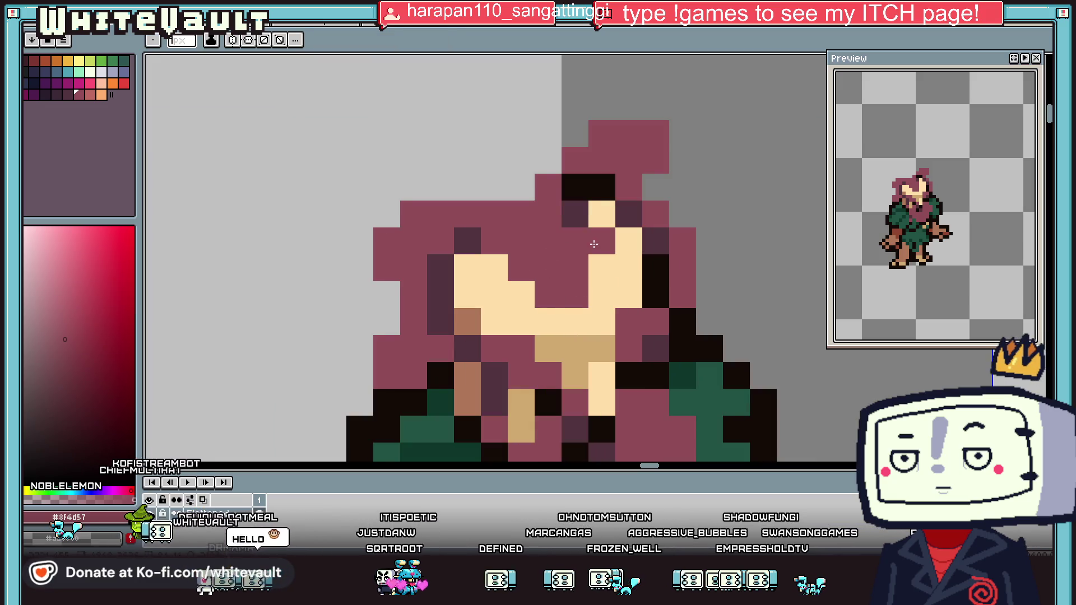
Extend the hair over a skin pixel and outline the mane in black
{"action": "left_click", "coordinate": [611, 187]}
{"action": "scroll", "coordinate": [597, 210], "scroll_direction": "down", "scroll_amount": 4}
{"action": "scroll", "coordinate": [617, 235], "scroll_direction": "down", "scroll_amount": 1}
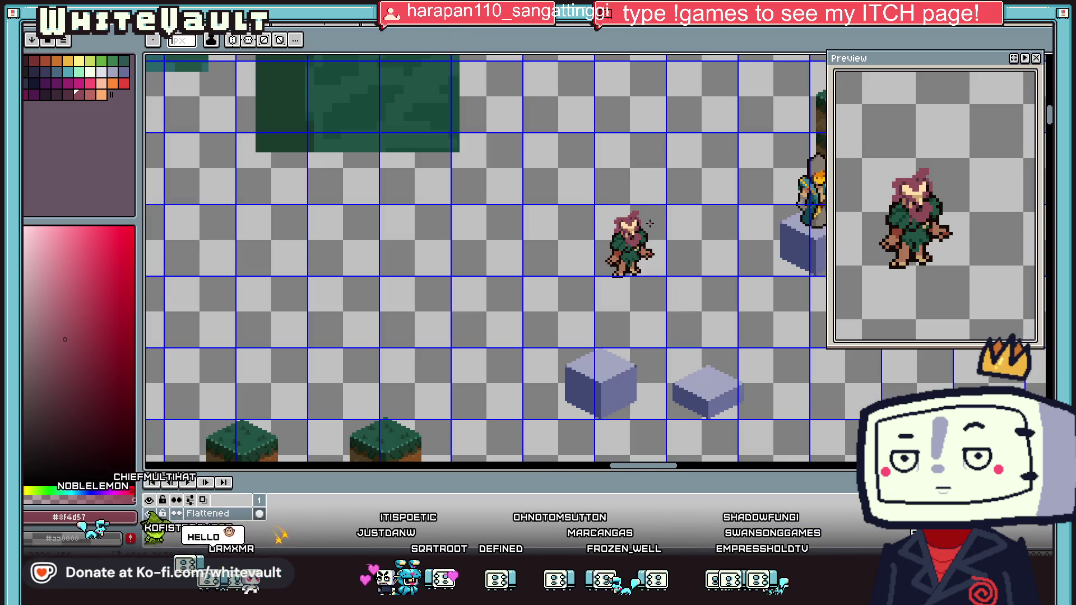
{"action": "scroll", "coordinate": [622, 246], "scroll_direction": "up", "scroll_amount": 3}
{"action": "scroll", "coordinate": [626, 260], "scroll_direction": "up", "scroll_amount": 1}
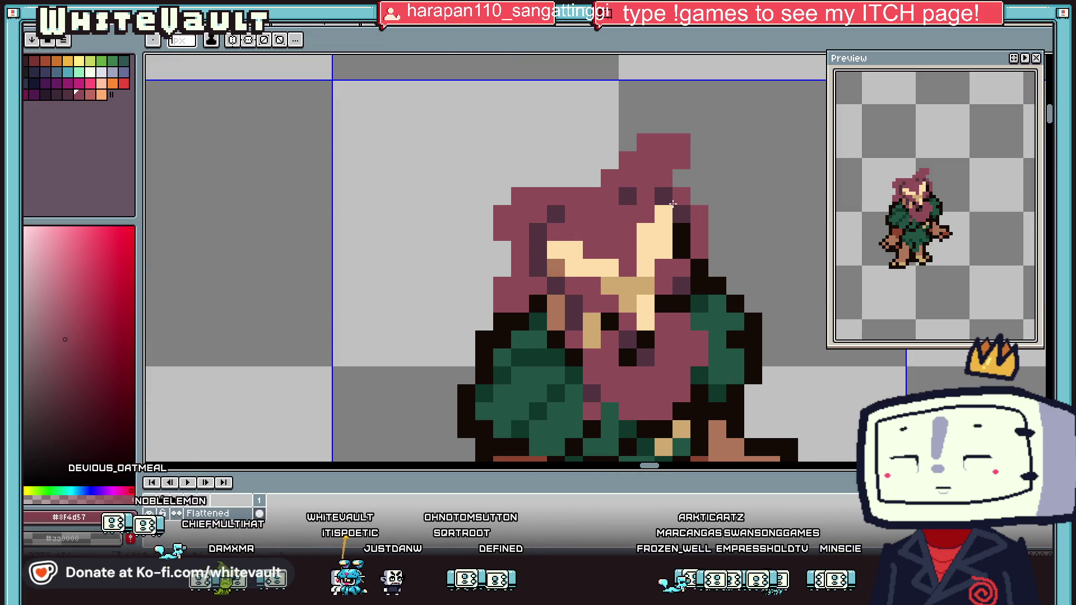
{"action": "left_click", "coordinate": [647, 233]}
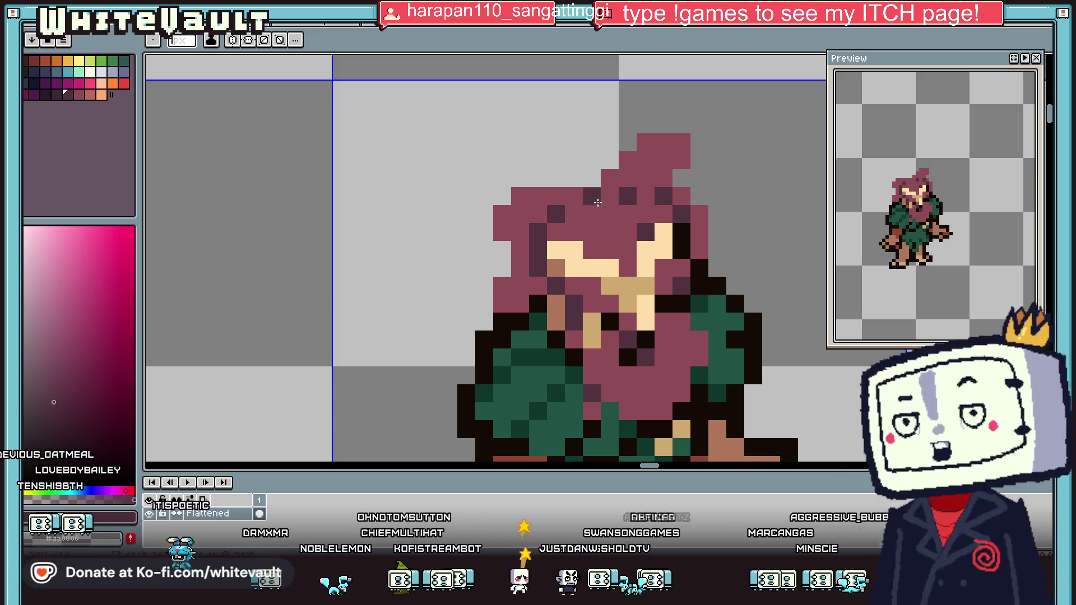
{"action": "scroll", "coordinate": [640, 226], "scroll_direction": "down", "scroll_amount": 5}
{"action": "key", "text": "alt"}
{"action": "scroll", "coordinate": [609, 263], "scroll_direction": "up", "scroll_amount": 2}
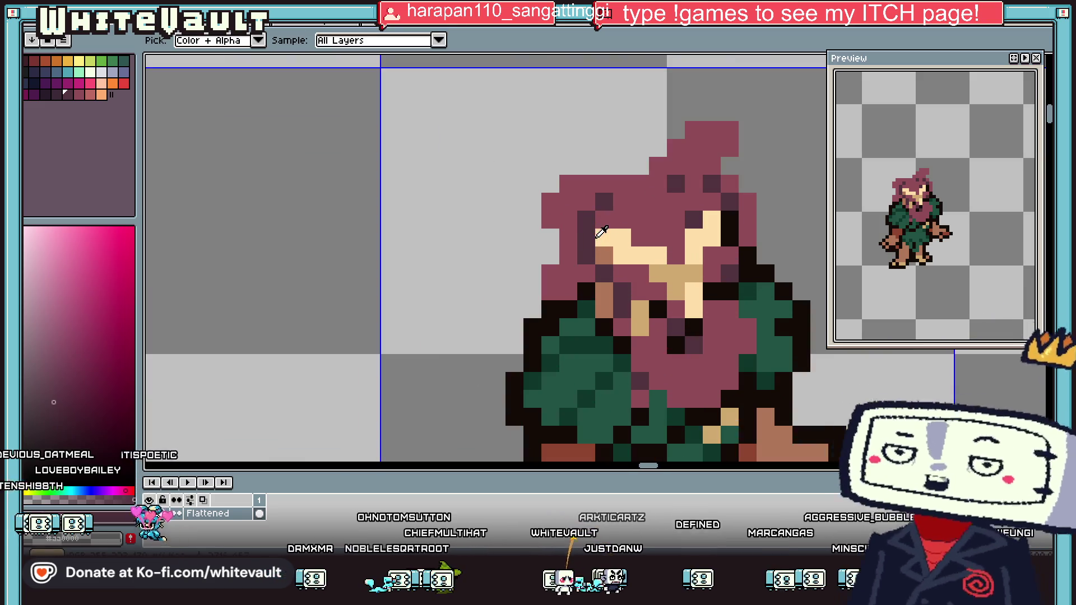
{"action": "left_click", "coordinate": [583, 290], "text": "alt"}
{"action": "mouse_move", "coordinate": [532, 291]}
{"action": "left_mouse_down"}
{"action": "mouse_move", "coordinate": [550, 262]}
{"action": "mouse_move", "coordinate": [657, 167]}
{"action": "mouse_move", "coordinate": [733, 121]}
{"action": "left_mouse_up"}
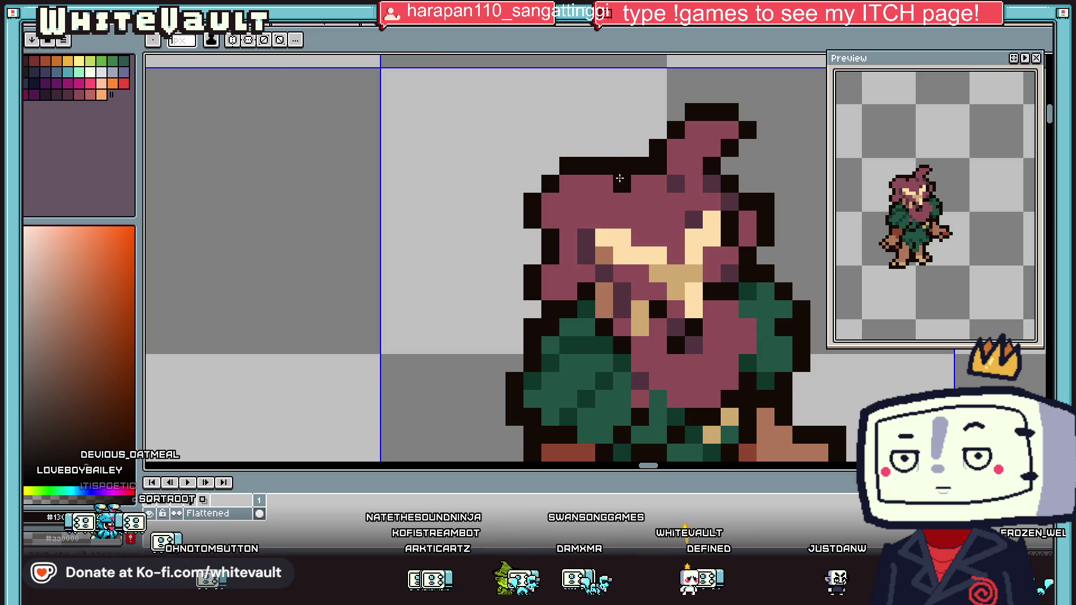
Add a small outlined hair tuft at the upper left and touch up the top of the head
{"action": "left_click_drag", "start_coordinate": [604, 166], "coordinate": [586, 166]}
{"action": "left_click", "coordinate": [604, 148]}
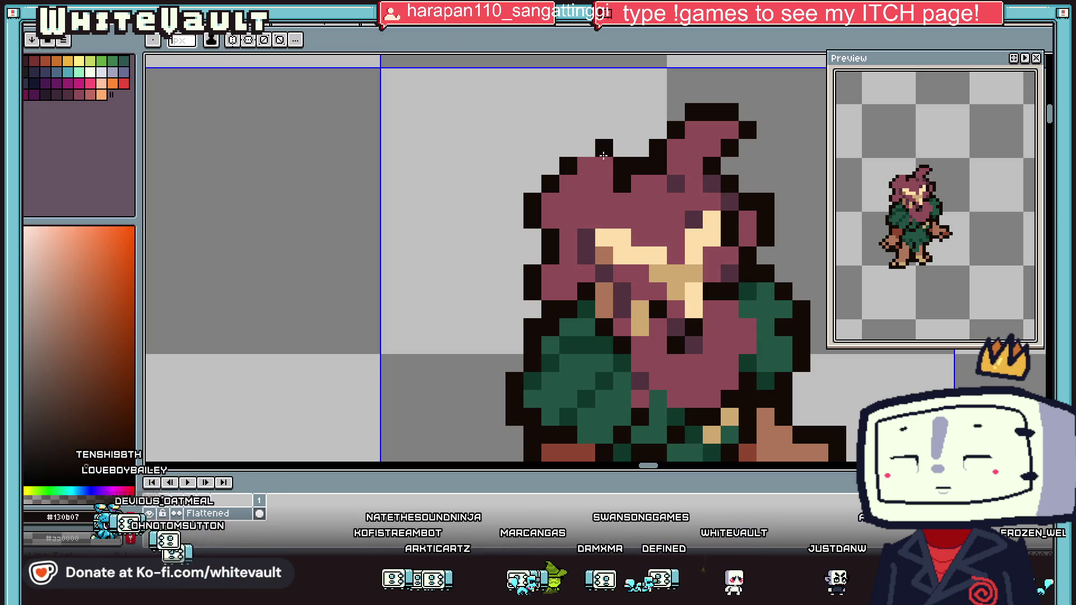
{"action": "scroll", "coordinate": [664, 193], "scroll_direction": "down", "scroll_amount": 5}
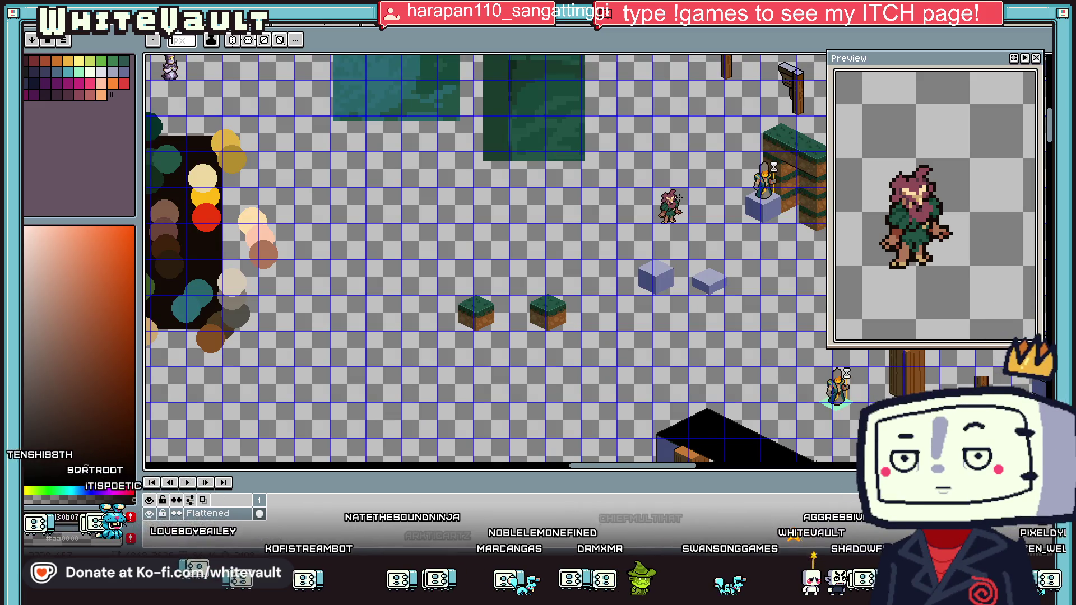
{"action": "key", "text": "i"}
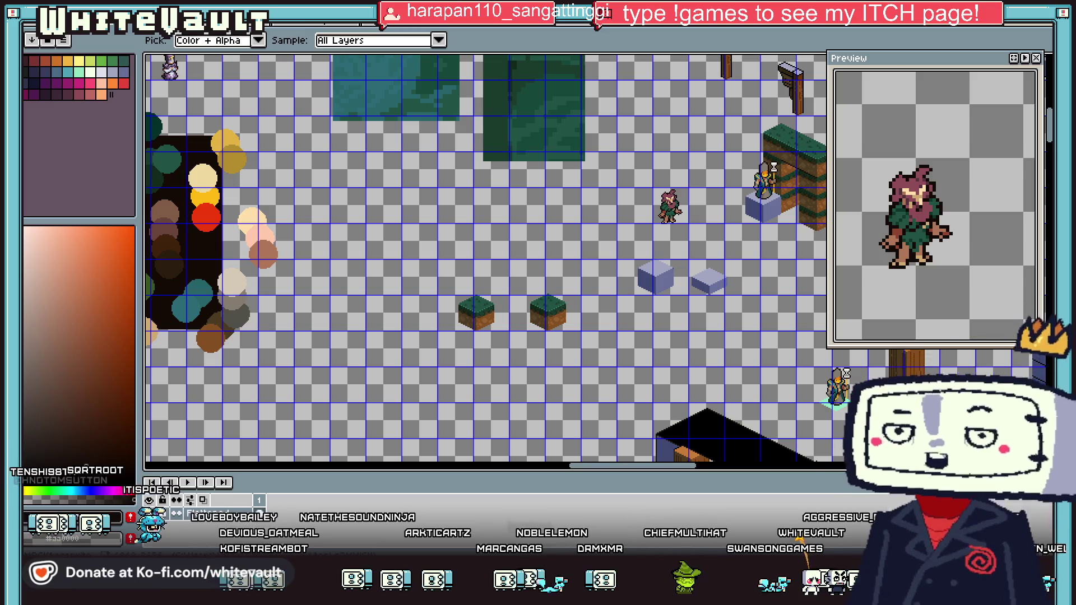
{"action": "scroll", "coordinate": [669, 202], "scroll_direction": "up", "scroll_amount": 5}
{"action": "scroll", "coordinate": [629, 194], "scroll_direction": "up", "scroll_amount": 2}
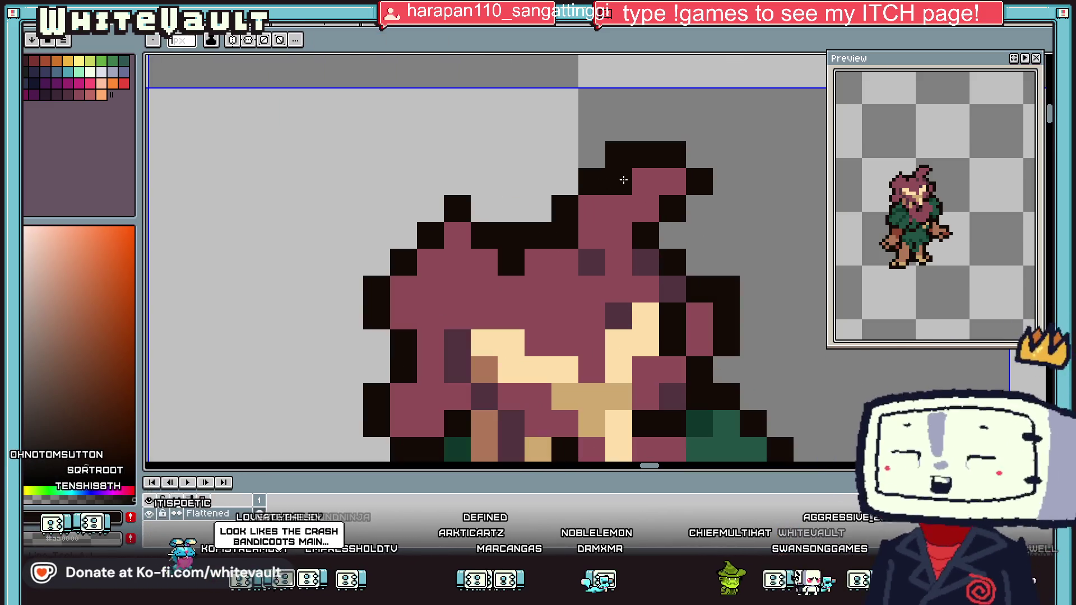
{"action": "left_click", "coordinate": [622, 179]}
{"action": "key", "text": "b"}
{"action": "left_click", "coordinate": [592, 209]}
Dot dark magenta shading pixels onto the top of the head
{"action": "key", "text": "i"}
{"action": "left_click", "coordinate": [605, 253]}
{"action": "key", "text": "b"}
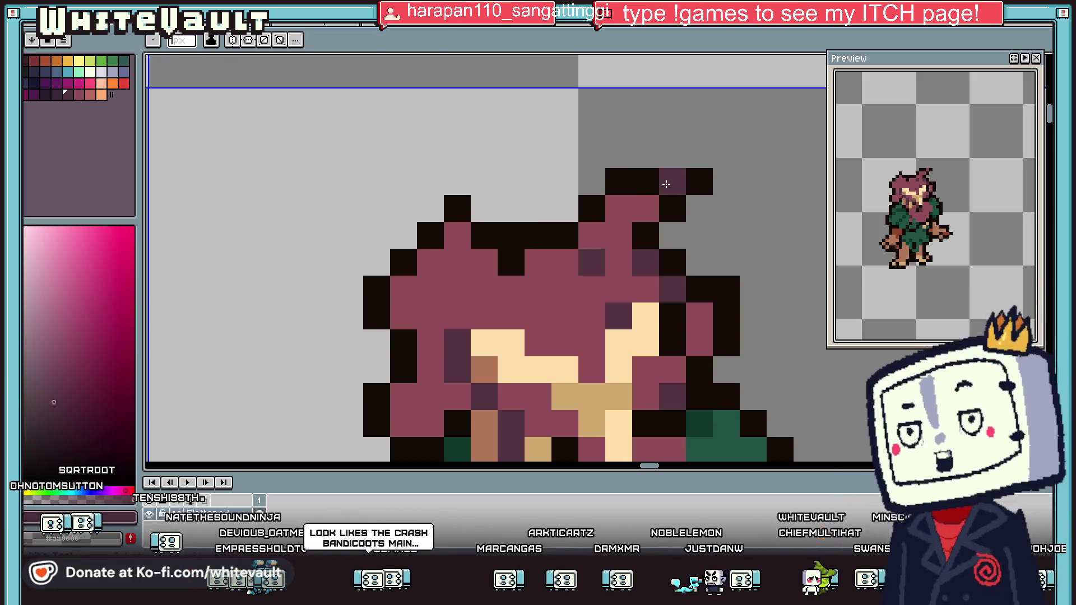
{"action": "left_click", "coordinate": [667, 181]}
{"action": "left_click", "coordinate": [616, 208]}
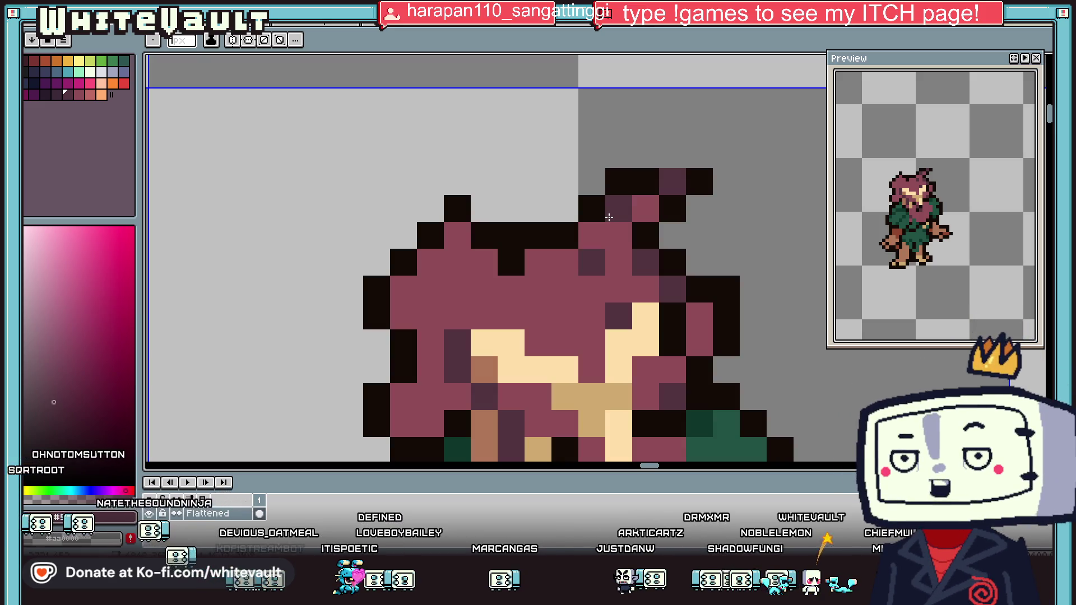
{"action": "scroll", "coordinate": [609, 217], "scroll_direction": "down", "scroll_amount": 10}
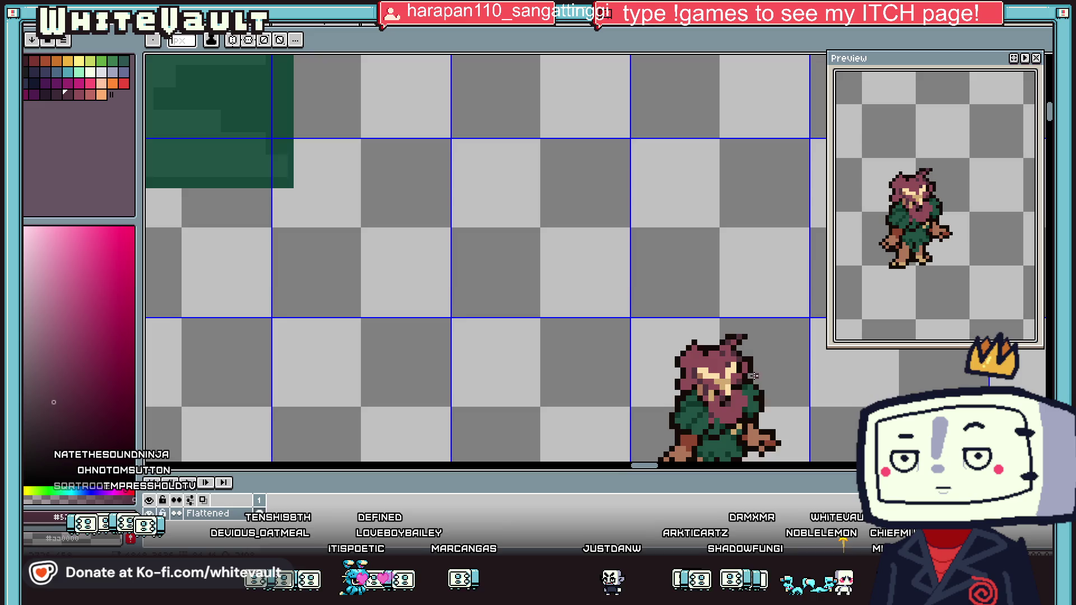
{"action": "scroll", "coordinate": [766, 429], "scroll_direction": "up", "scroll_amount": 3}
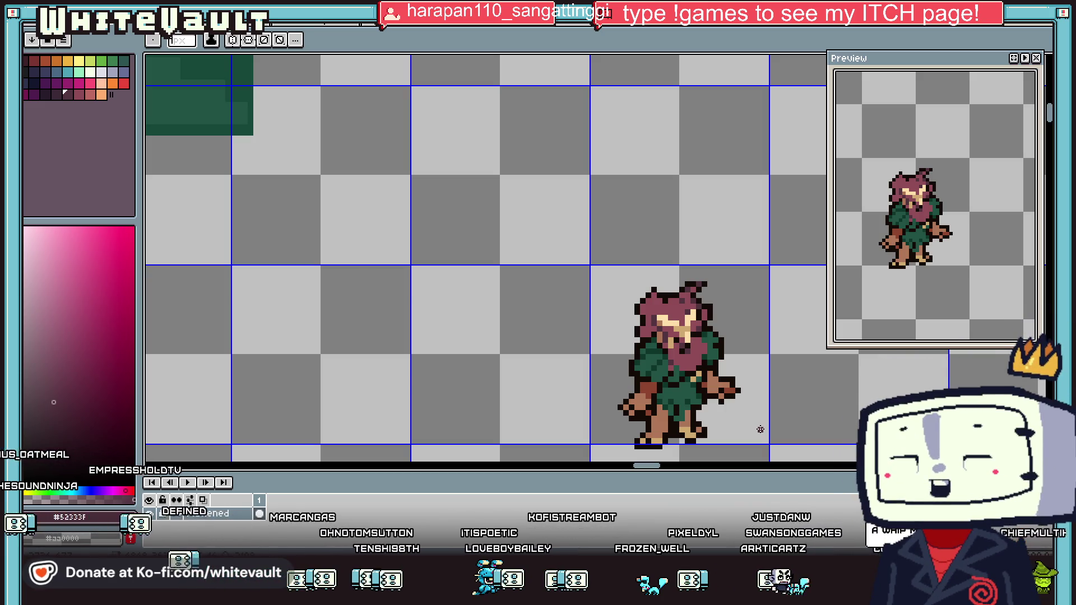
{"action": "key", "text": "i"}
{"action": "scroll", "coordinate": [645, 281], "scroll_direction": "up", "scroll_amount": 1}
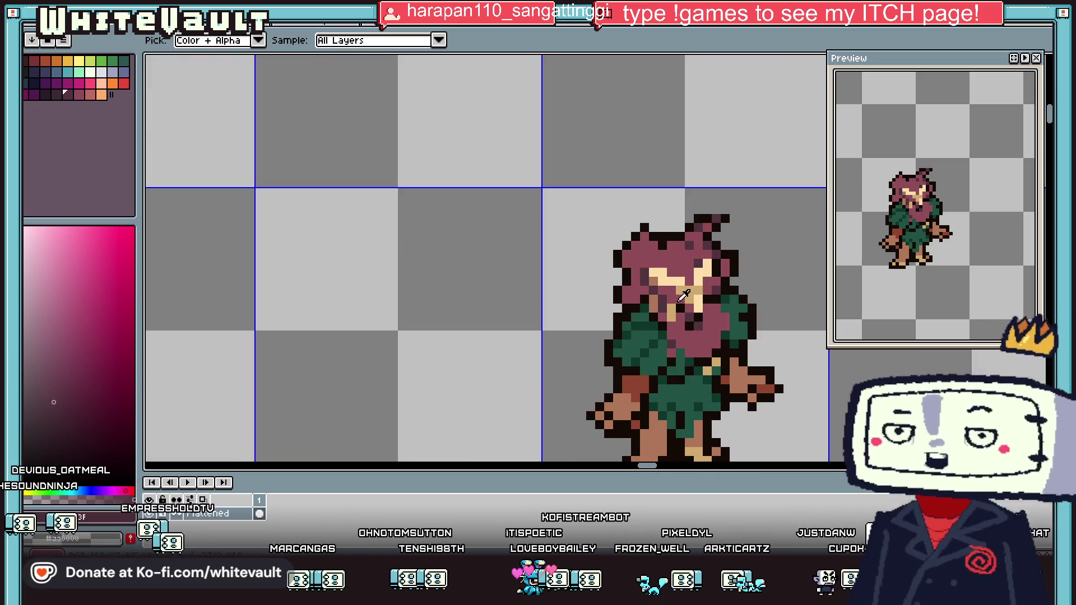
{"action": "scroll", "coordinate": [692, 283], "scroll_direction": "up", "scroll_amount": 1}
{"action": "left_click", "coordinate": [692, 283]}
{"action": "key", "text": "b"}
{"action": "scroll", "coordinate": [662, 273], "scroll_direction": "up", "scroll_amount": 1}
{"action": "left_click", "coordinate": [632, 322], "text": "alt"}
{"action": "left_click_drag", "start_coordinate": [633, 276], "coordinate": [684, 276]}
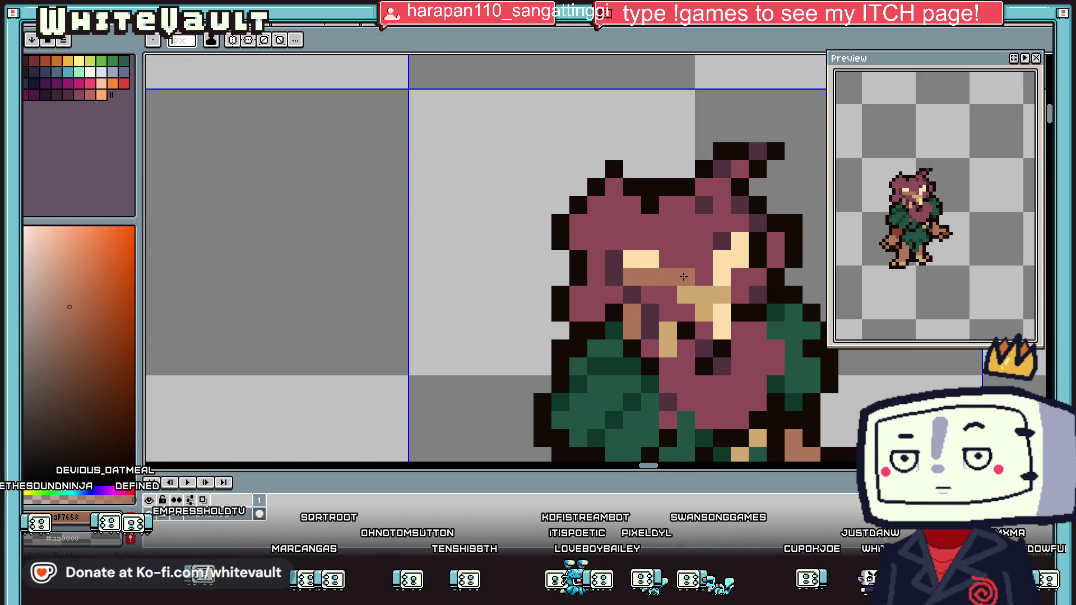
{"action": "left_click_drag", "start_coordinate": [739, 241], "coordinate": [699, 303]}
{"action": "left_click", "coordinate": [673, 334]}
{"action": "scroll", "coordinate": [672, 334], "scroll_direction": "down", "scroll_amount": 3}
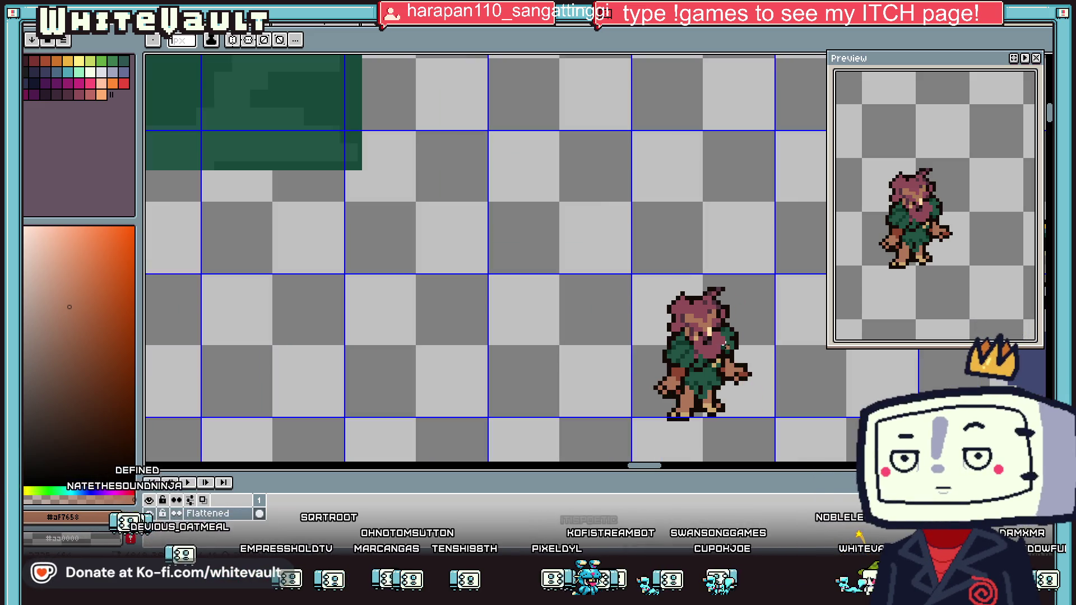
{"action": "key", "text": "i"}
{"action": "scroll", "coordinate": [720, 392], "scroll_direction": "up", "scroll_amount": 1}
{"action": "left_click", "coordinate": [760, 353]}
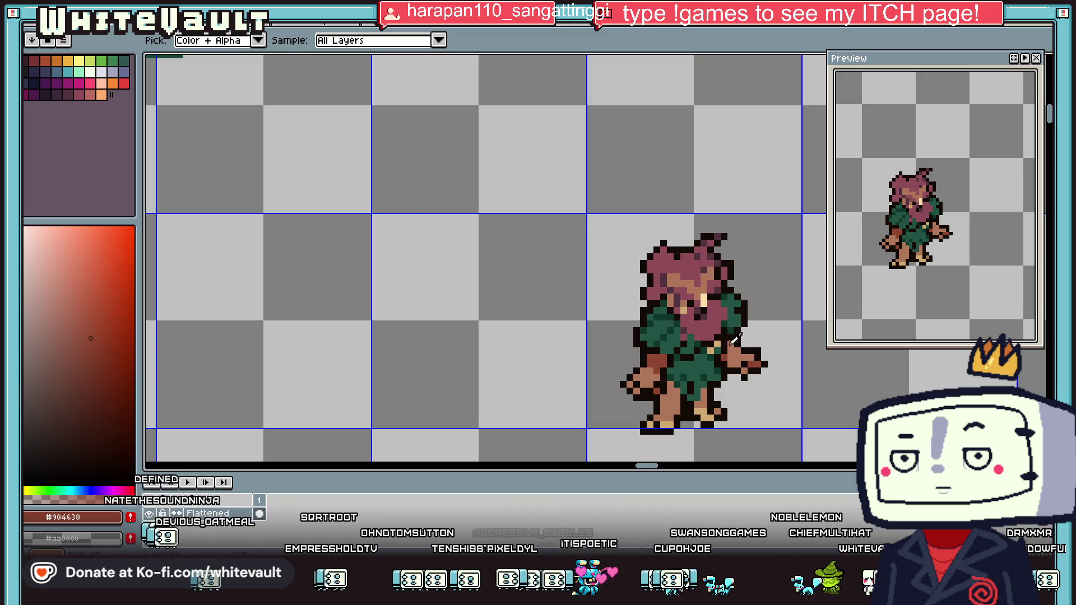
{"action": "scroll", "coordinate": [753, 364], "scroll_direction": "up", "scroll_amount": 2}
{"action": "scroll", "coordinate": [748, 379], "scroll_direction": "down", "scroll_amount": 3}
{"action": "left_click", "coordinate": [747, 380]}
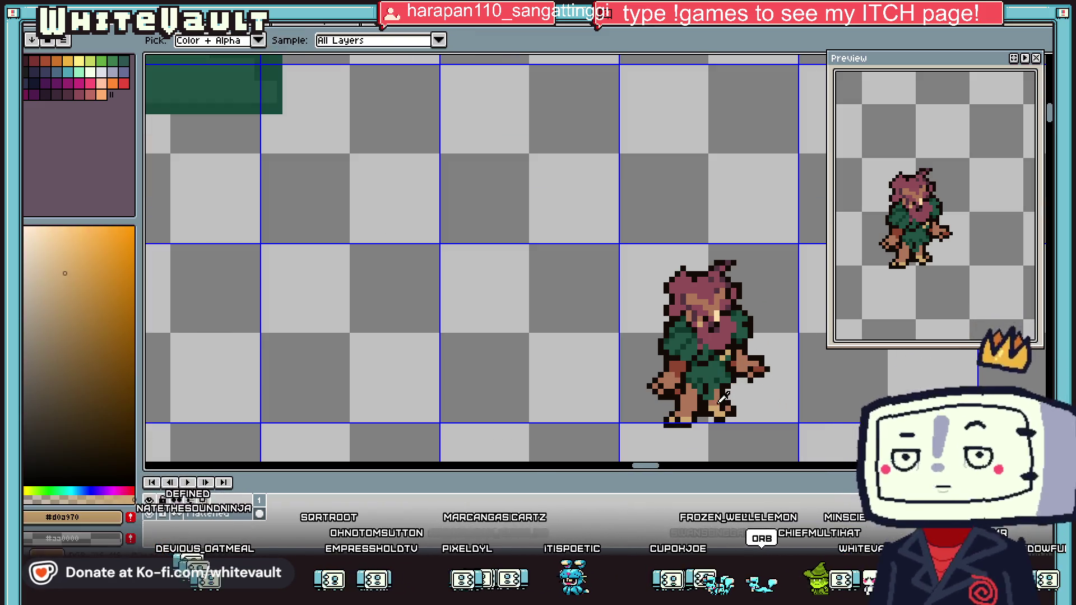
{"action": "key", "text": "b"}
{"action": "scroll", "coordinate": [749, 370], "scroll_direction": "up", "scroll_amount": 2}
{"action": "scroll", "coordinate": [754, 356], "scroll_direction": "down", "scroll_amount": 3}
{"action": "scroll", "coordinate": [754, 358], "scroll_direction": "down", "scroll_amount": 1}
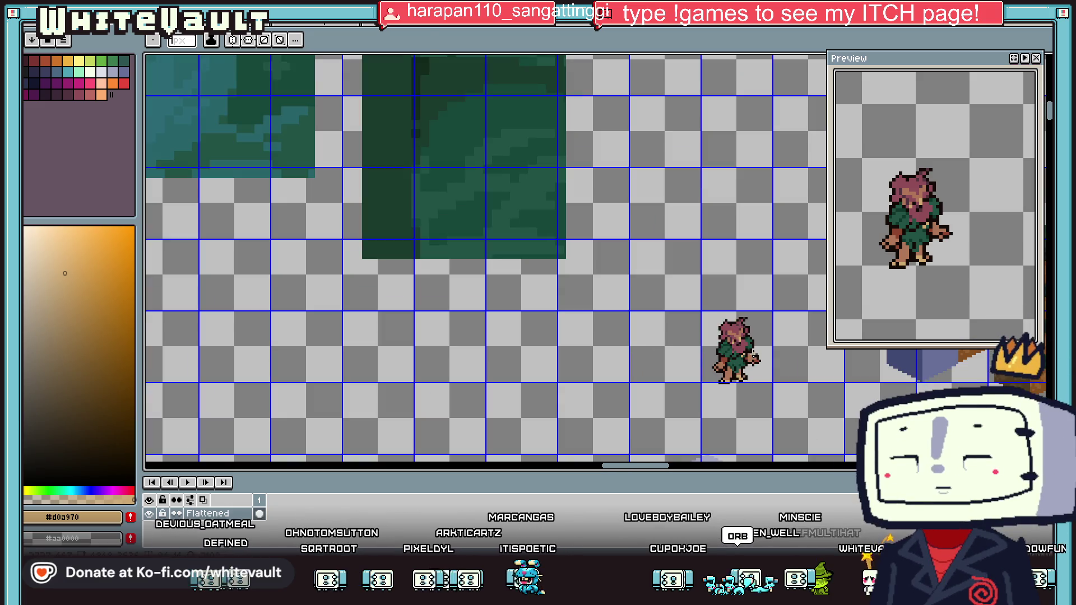
{"action": "key", "text": "i"}
{"action": "scroll", "coordinate": [745, 376], "scroll_direction": "up", "scroll_amount": 2}
{"action": "scroll", "coordinate": [739, 386], "scroll_direction": "up", "scroll_amount": 1}
{"action": "scroll", "coordinate": [739, 386], "scroll_direction": "up", "scroll_amount": 1}
{"action": "left_click", "coordinate": [734, 374]}
{"action": "key", "text": "b"}
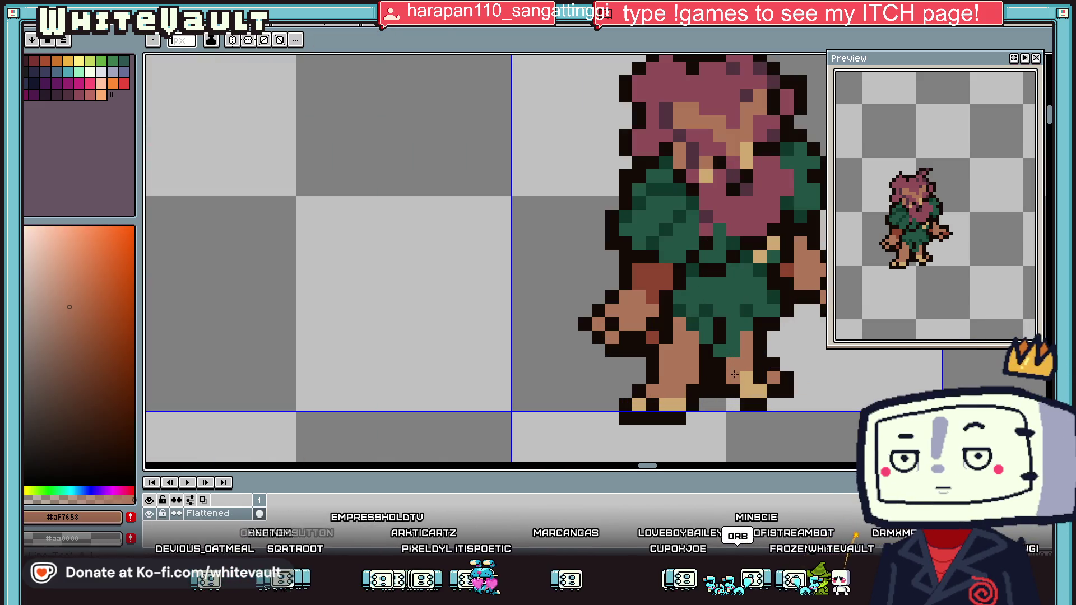
{"action": "key", "text": "i"}
{"action": "left_click", "coordinate": [662, 339]}
{"action": "key", "text": "b"}
{"action": "left_click", "coordinate": [689, 381]}
{"action": "key", "text": "i"}
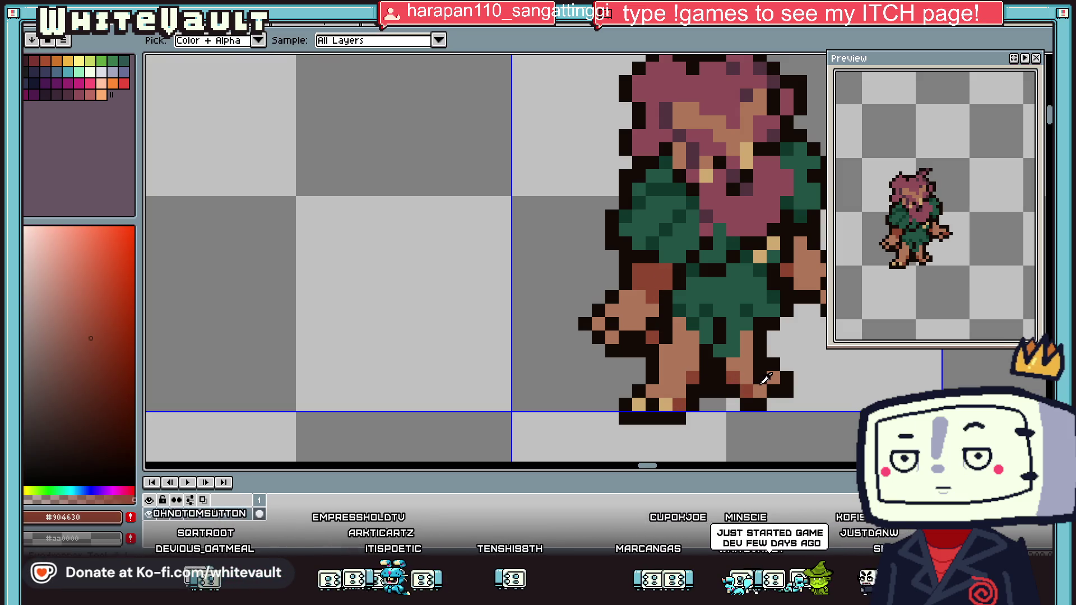
{"action": "scroll", "coordinate": [745, 379], "scroll_direction": "down", "scroll_amount": 3}
{"action": "scroll", "coordinate": [792, 378], "scroll_direction": "up", "scroll_amount": 2}
{"action": "scroll", "coordinate": [690, 366], "scroll_direction": "up", "scroll_amount": 1}
{"action": "left_click", "coordinate": [676, 374]}
{"action": "key", "text": "b"}
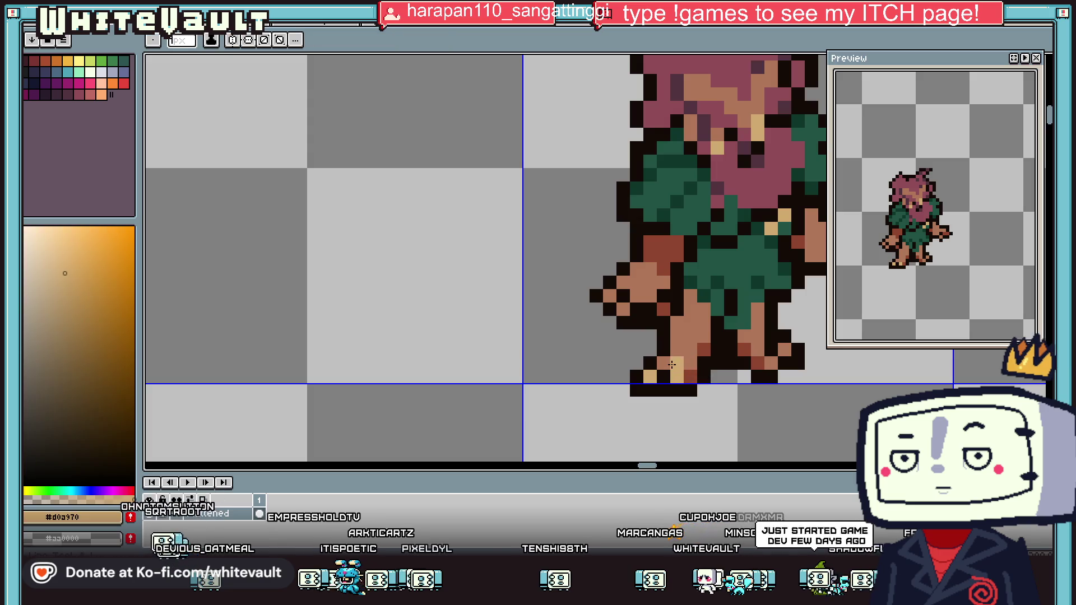
{"action": "key", "text": "i"}
{"action": "left_click", "coordinate": [687, 339]}
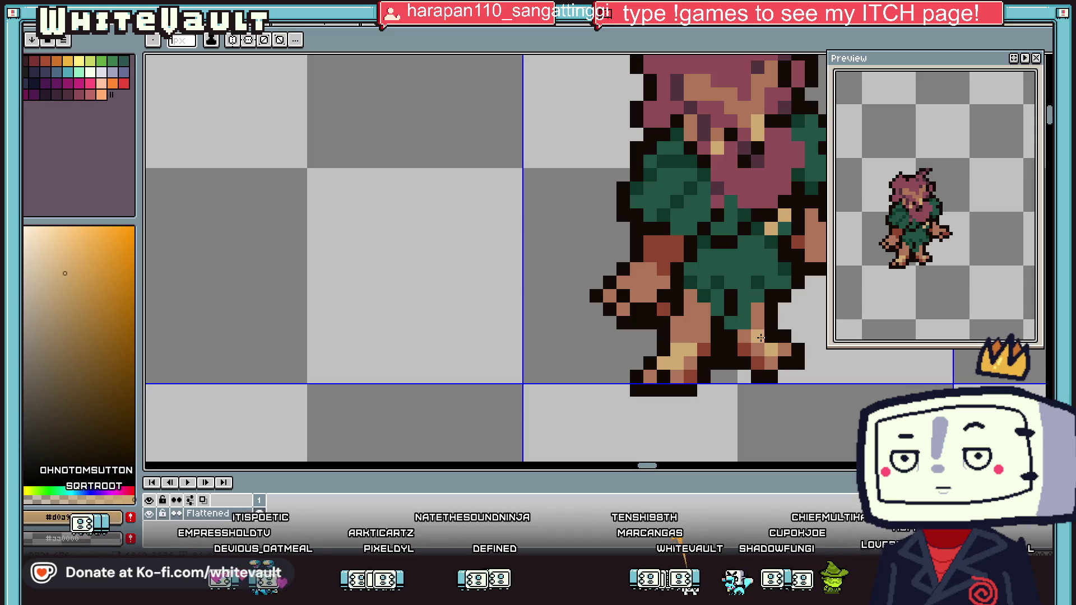
{"action": "scroll", "coordinate": [779, 345], "scroll_direction": "down", "scroll_amount": 3}
{"action": "scroll", "coordinate": [664, 324], "scroll_direction": "up", "scroll_amount": 3}
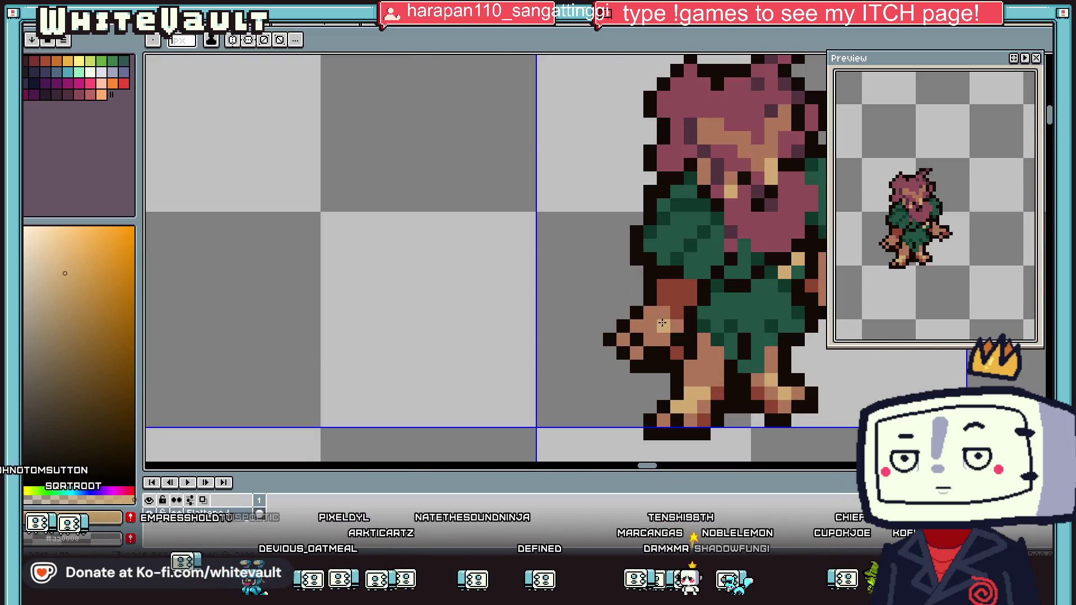
{"action": "left_click", "coordinate": [639, 326]}
{"action": "scroll", "coordinate": [663, 318], "scroll_direction": "down", "scroll_amount": 3}
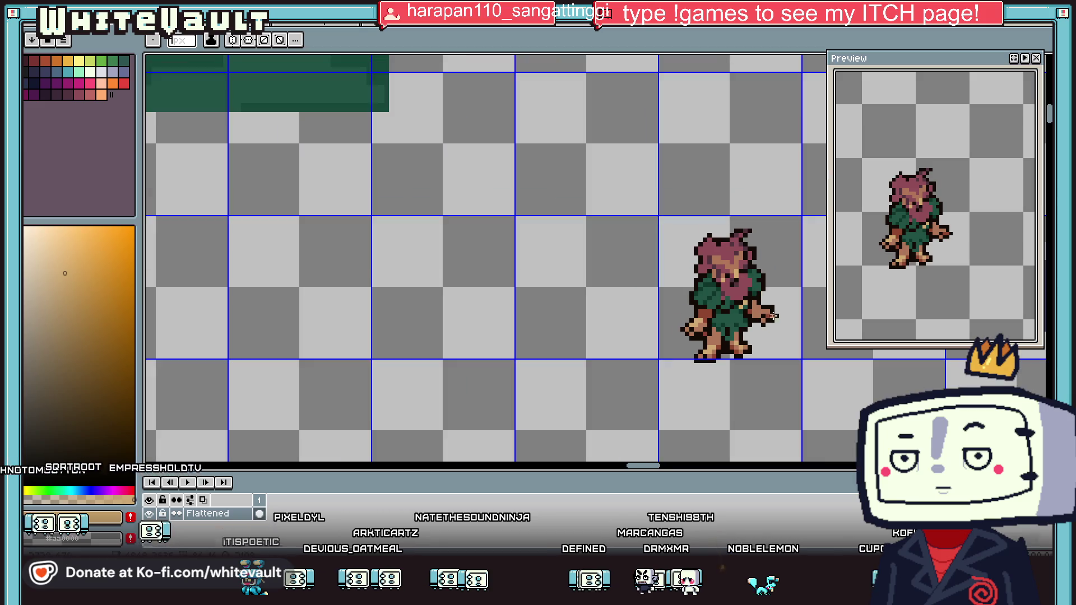
{"action": "scroll", "coordinate": [718, 294], "scroll_direction": "up", "scroll_amount": 3}
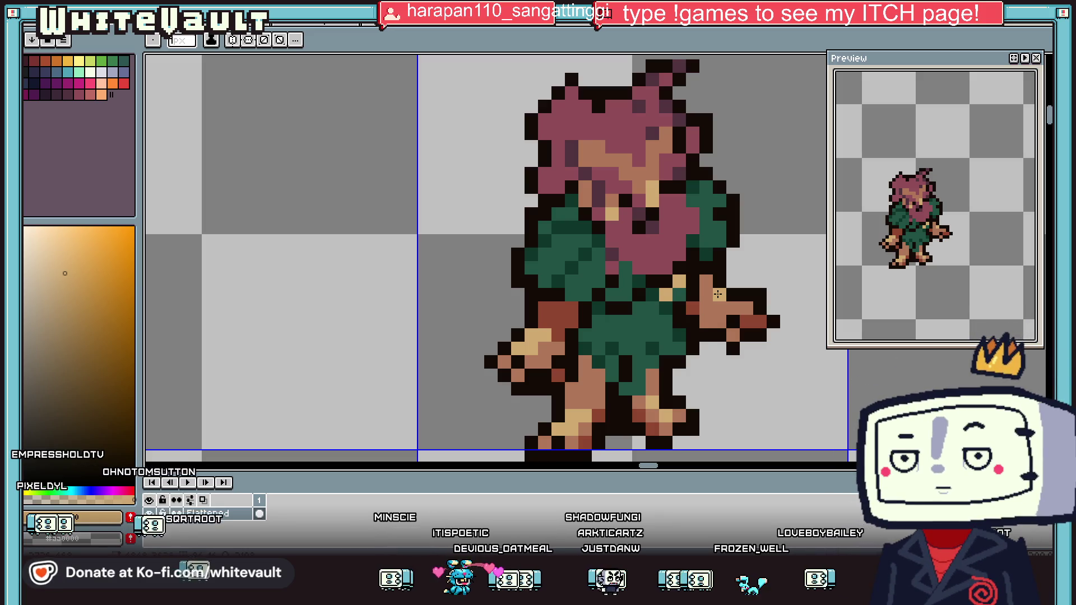
{"action": "key", "text": "i"}
{"action": "scroll", "coordinate": [701, 264], "scroll_direction": "down", "scroll_amount": 6}
{"action": "scroll", "coordinate": [603, 272], "scroll_direction": "up", "scroll_amount": 2}
{"action": "scroll", "coordinate": [603, 272], "scroll_direction": "up", "scroll_amount": 2}
{"action": "key", "text": "m"}
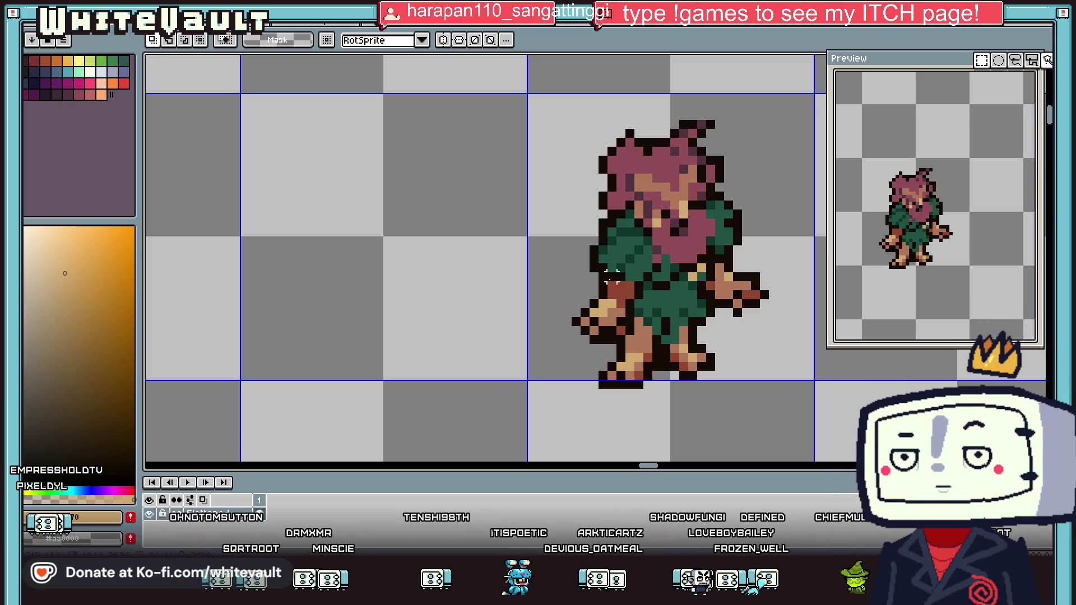
Shift the druid's left hand one pixel and fill the gap with the red-brown arm colour
{"action": "scroll", "coordinate": [612, 276], "scroll_direction": "up", "scroll_amount": 3}
{"action": "left_click_drag", "start_coordinate": [533, 269], "coordinate": [700, 410]}
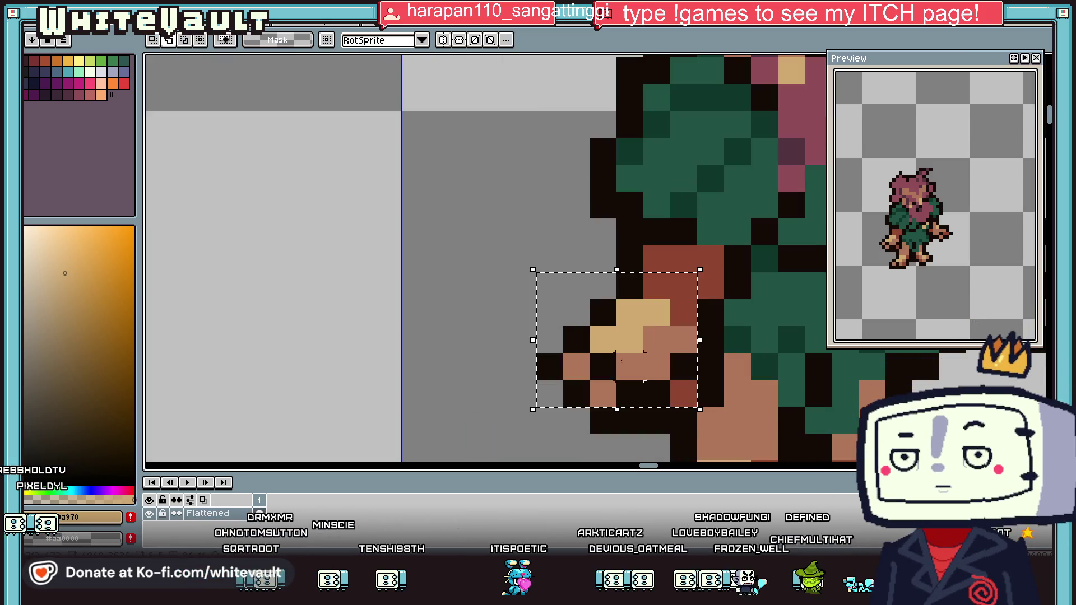
{"action": "left_click_drag", "start_coordinate": [644, 381], "coordinate": [646, 392]}
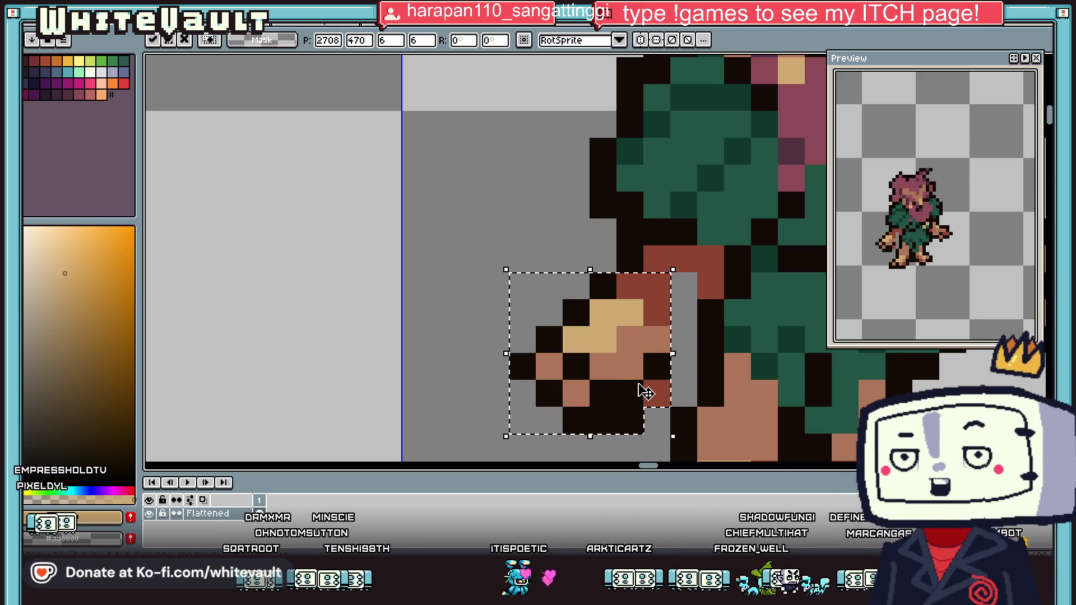
{"action": "scroll", "coordinate": [646, 393], "scroll_direction": "down", "scroll_amount": 3}
{"action": "key", "text": "ctrl+d"}
{"action": "scroll", "coordinate": [645, 370], "scroll_direction": "up", "scroll_amount": 3}
{"action": "key", "text": "i"}
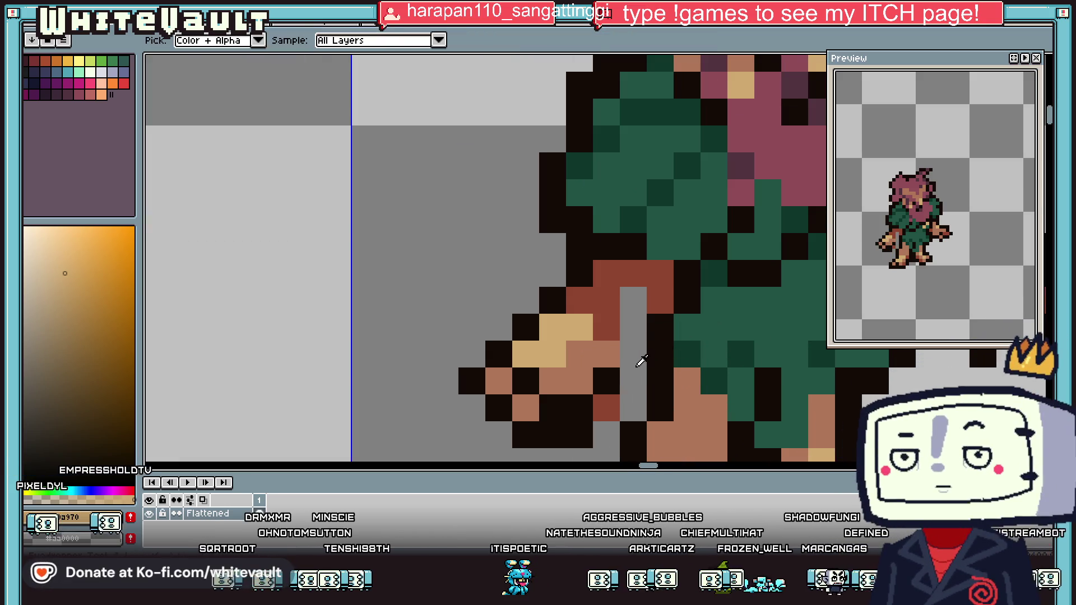
{"action": "left_click", "coordinate": [660, 297]}
{"action": "key", "text": "b"}
{"action": "left_click", "coordinate": [624, 324]}
Move the selected hand and forearm two pixels further left
{"action": "scroll", "coordinate": [630, 309], "scroll_direction": "down", "scroll_amount": 4}
{"action": "key", "text": "i"}
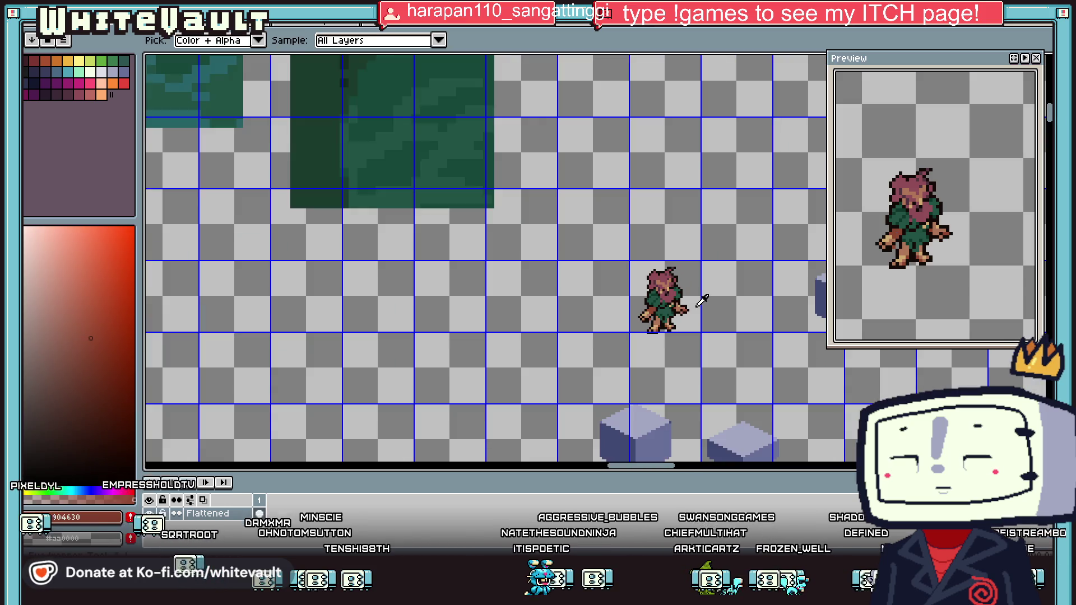
{"action": "scroll", "coordinate": [684, 301], "scroll_direction": "down", "scroll_amount": 3}
{"action": "scroll", "coordinate": [667, 300], "scroll_direction": "up", "scroll_amount": 5}
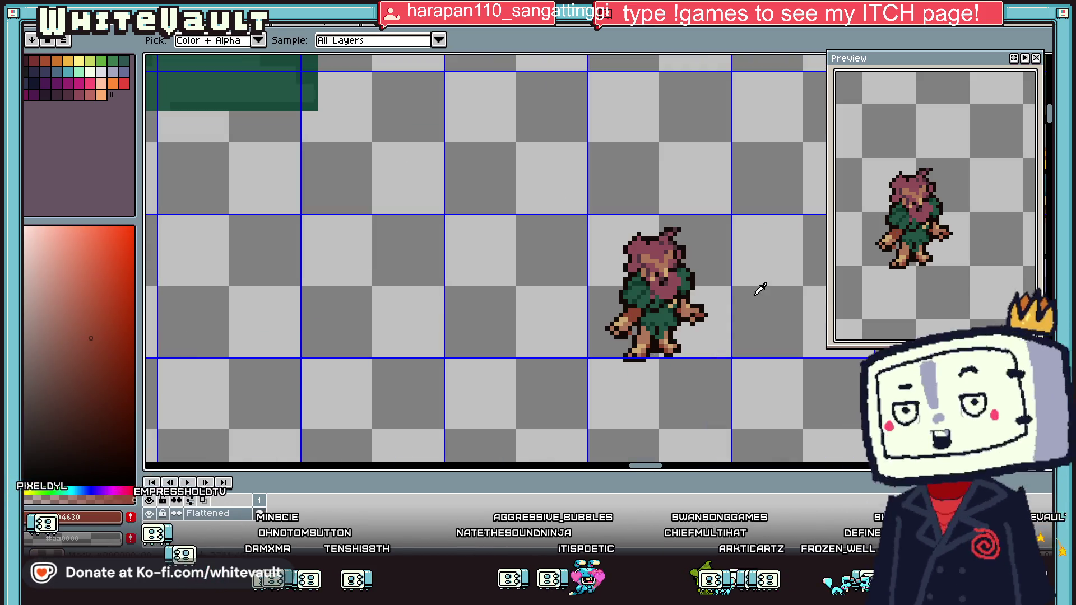
{"action": "key", "text": "v"}
{"action": "key", "text": "i"}
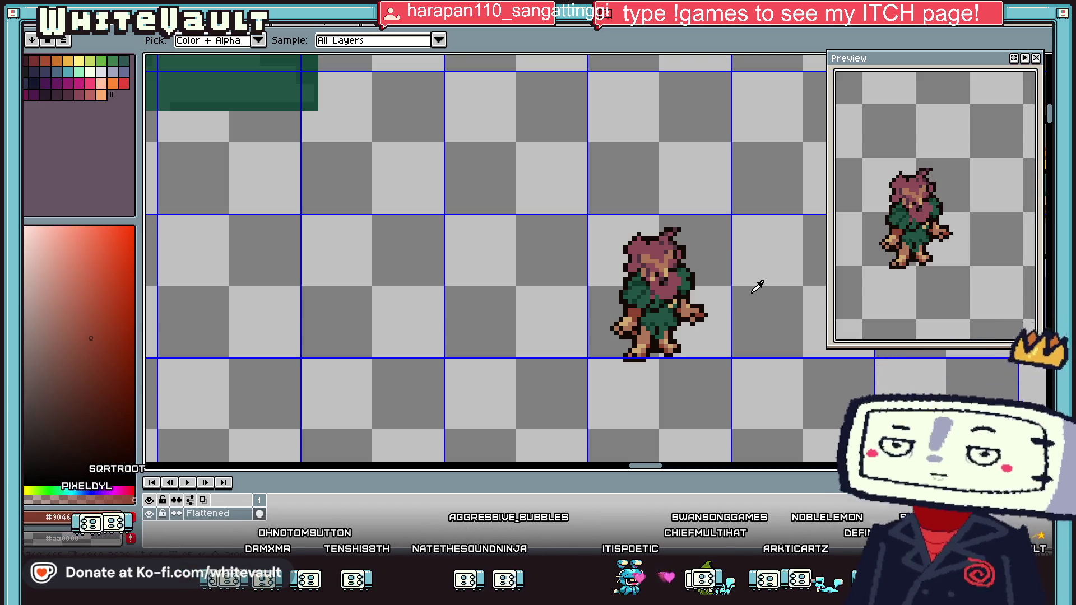
{"action": "key", "text": "m"}
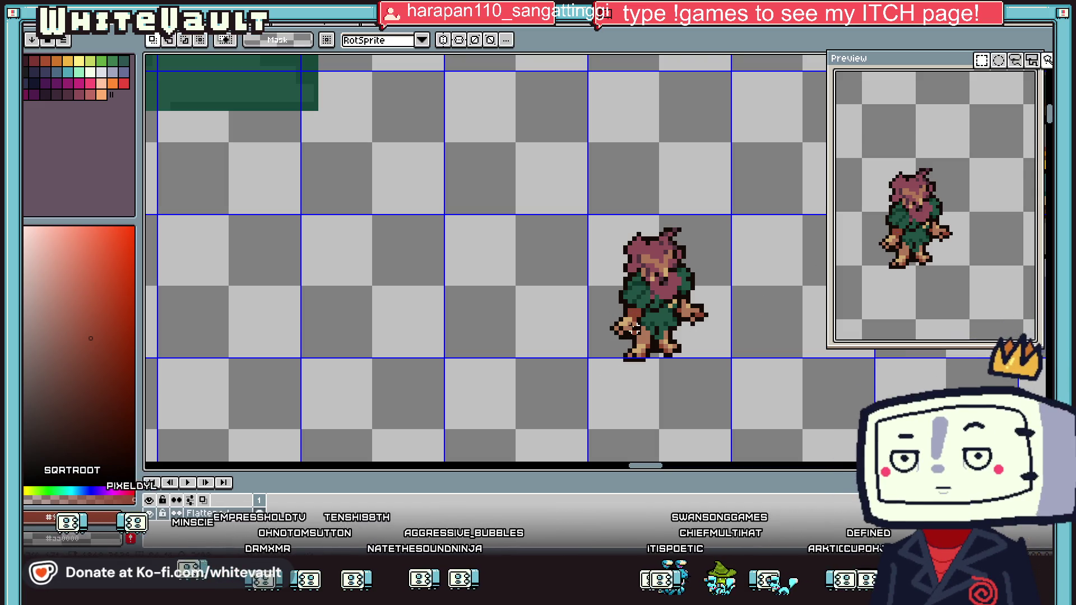
{"action": "scroll", "coordinate": [629, 335], "scroll_direction": "up", "scroll_amount": 2}
{"action": "left_click_drag", "start_coordinate": [651, 291], "coordinate": [596, 328]}
{"action": "scroll", "coordinate": [618, 335], "scroll_direction": "up", "scroll_amount": 2}
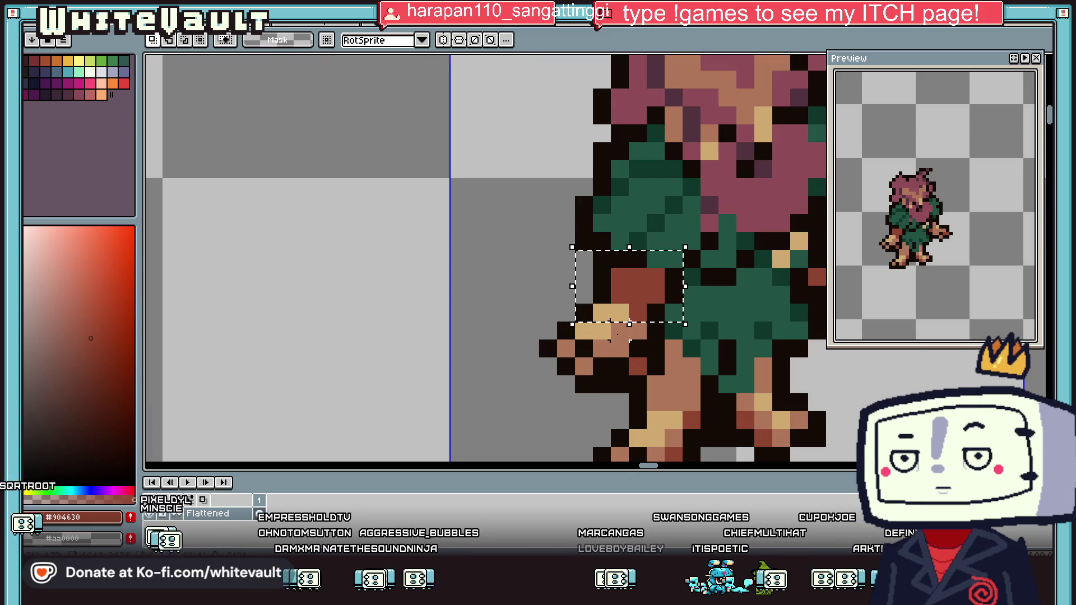
{"action": "left_click_drag", "start_coordinate": [520, 303], "coordinate": [629, 368]}
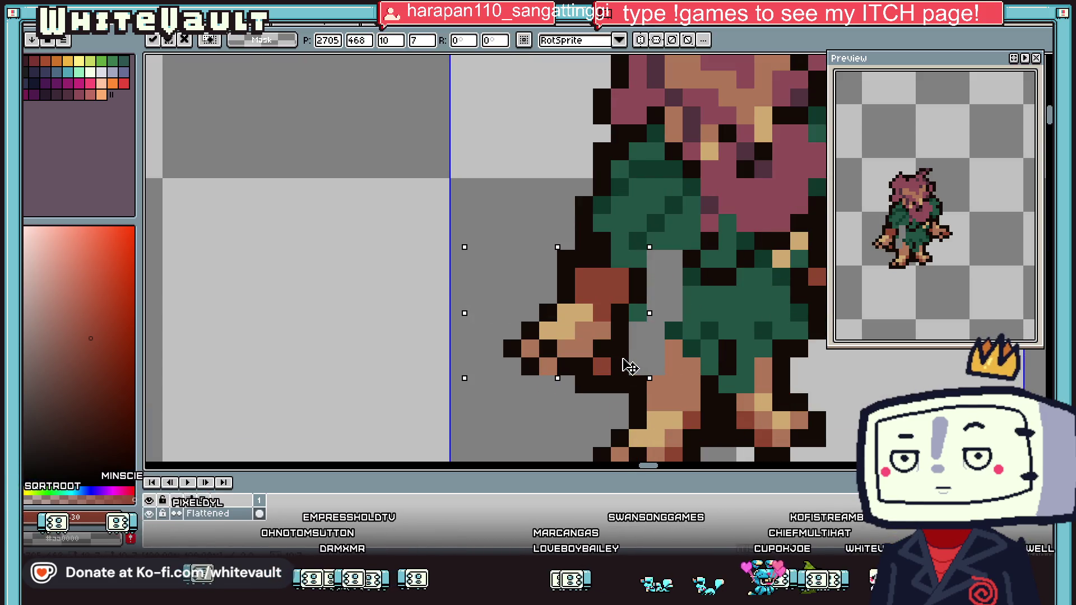
{"action": "key", "text": "Return"}
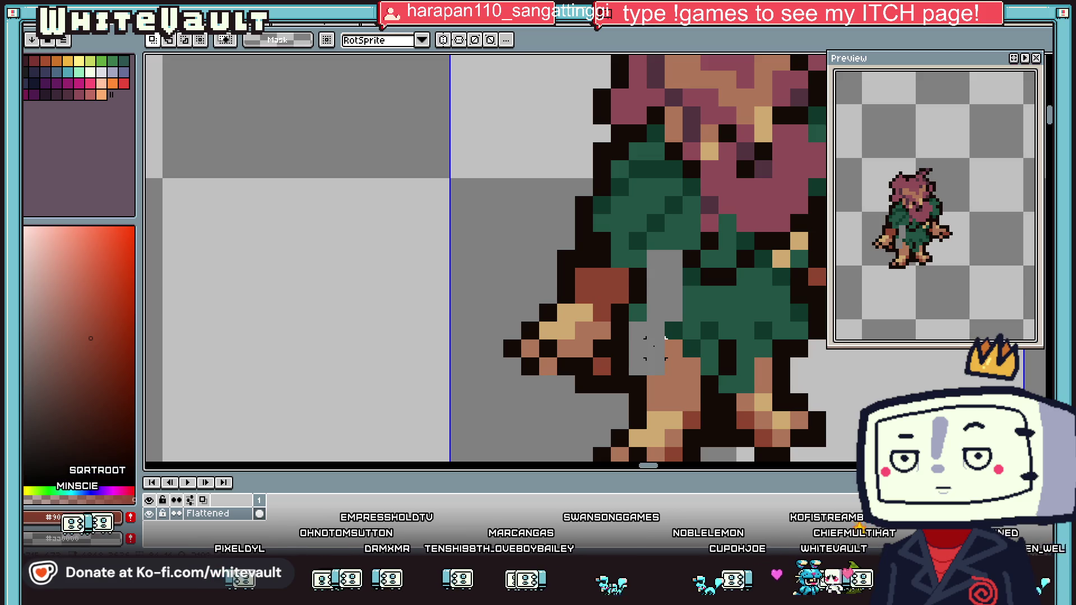
Fill the gap behind the moved hand with dark outline pixels
{"action": "key", "text": "i"}
{"action": "left_click", "coordinate": [620, 312]}
{"action": "left_click", "coordinate": [680, 238]}
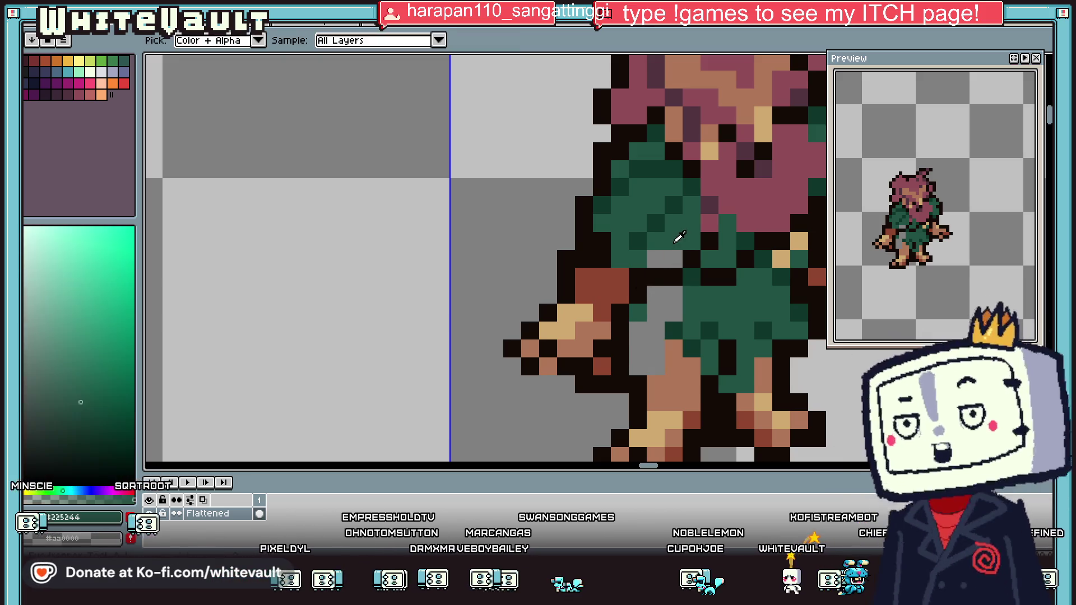
{"action": "key", "text": "b"}
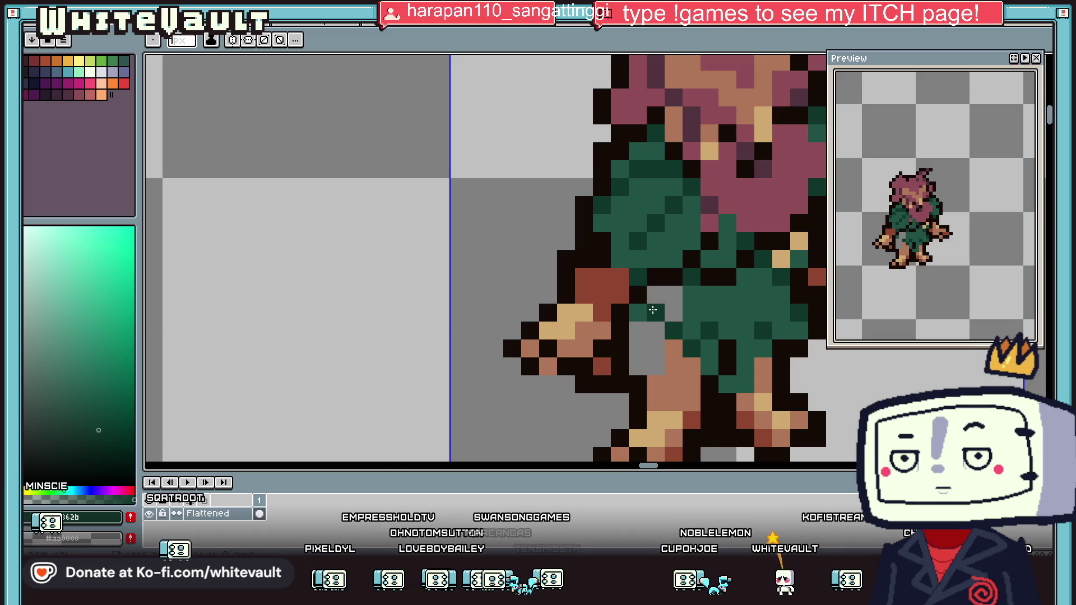
{"action": "left_click", "coordinate": [662, 293], "text": "alt"}
{"action": "left_click", "coordinate": [621, 359], "text": "alt"}
{"action": "left_click", "coordinate": [647, 363]}
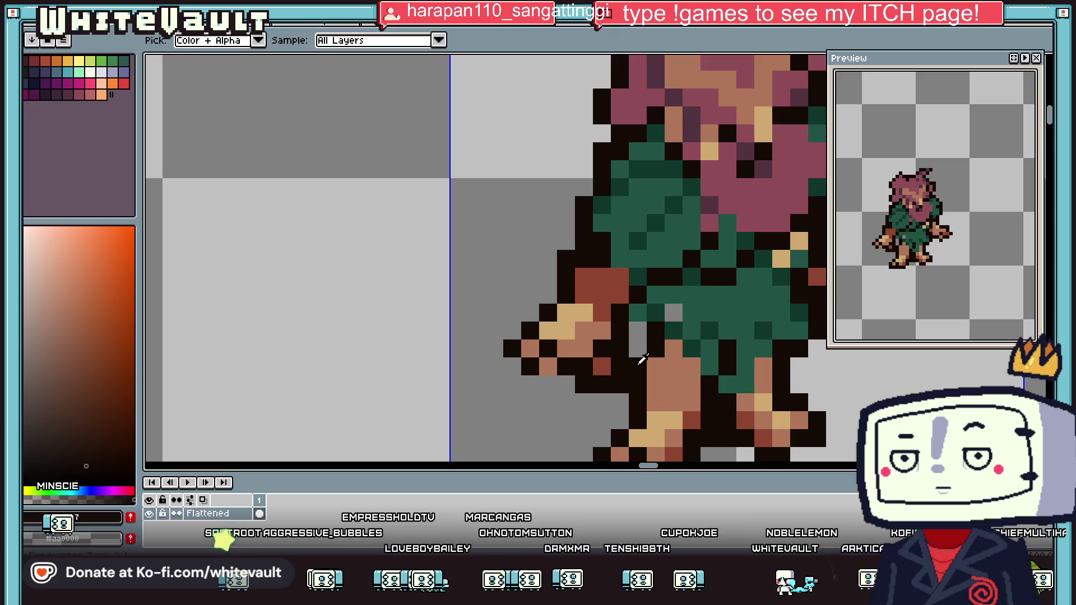
{"action": "scroll", "coordinate": [640, 330], "scroll_direction": "down", "scroll_amount": 2}
{"action": "scroll", "coordinate": [640, 330], "scroll_direction": "down", "scroll_amount": 1}
{"action": "scroll", "coordinate": [641, 329], "scroll_direction": "up", "scroll_amount": 1}
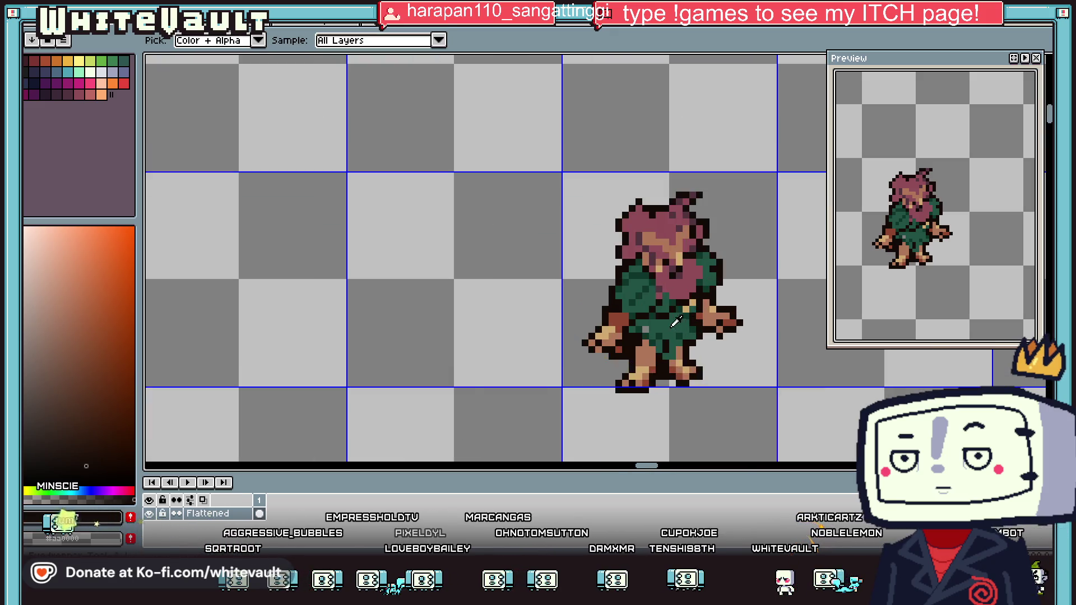
Sample the cloak and mane colours, then put the whole druid sprite into transform mode
{"action": "left_click", "coordinate": [642, 326], "text": "alt"}
{"action": "scroll", "coordinate": [645, 325], "scroll_direction": "down", "scroll_amount": 2}
{"action": "scroll", "coordinate": [673, 314], "scroll_direction": "down", "scroll_amount": 1}
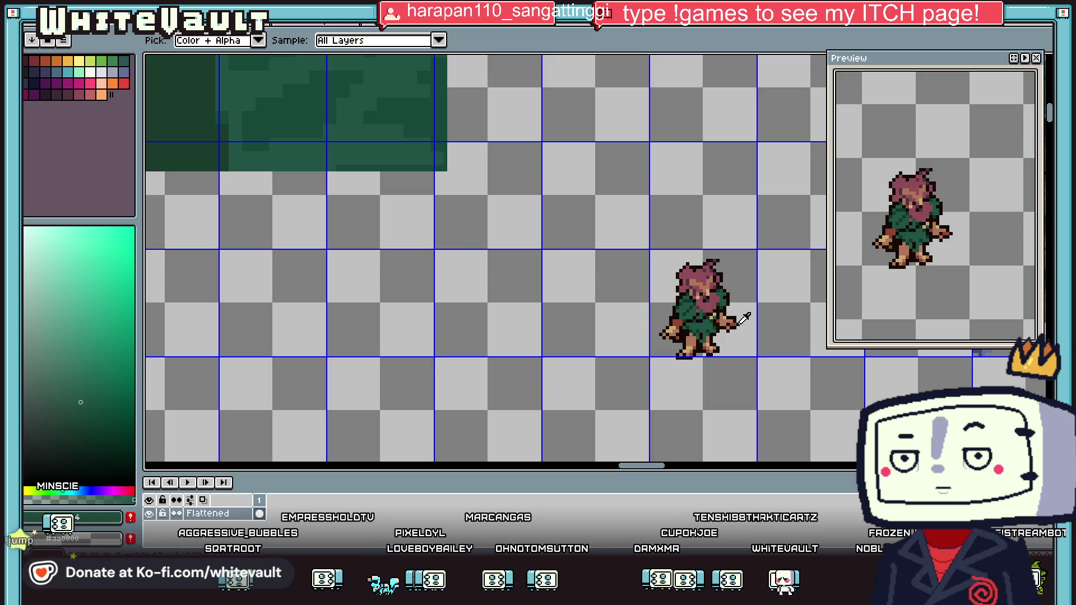
{"action": "scroll", "coordinate": [711, 292], "scroll_direction": "up", "scroll_amount": 4}
{"action": "scroll", "coordinate": [710, 291], "scroll_direction": "up", "scroll_amount": 2}
{"action": "left_click", "coordinate": [709, 324], "text": "alt"}
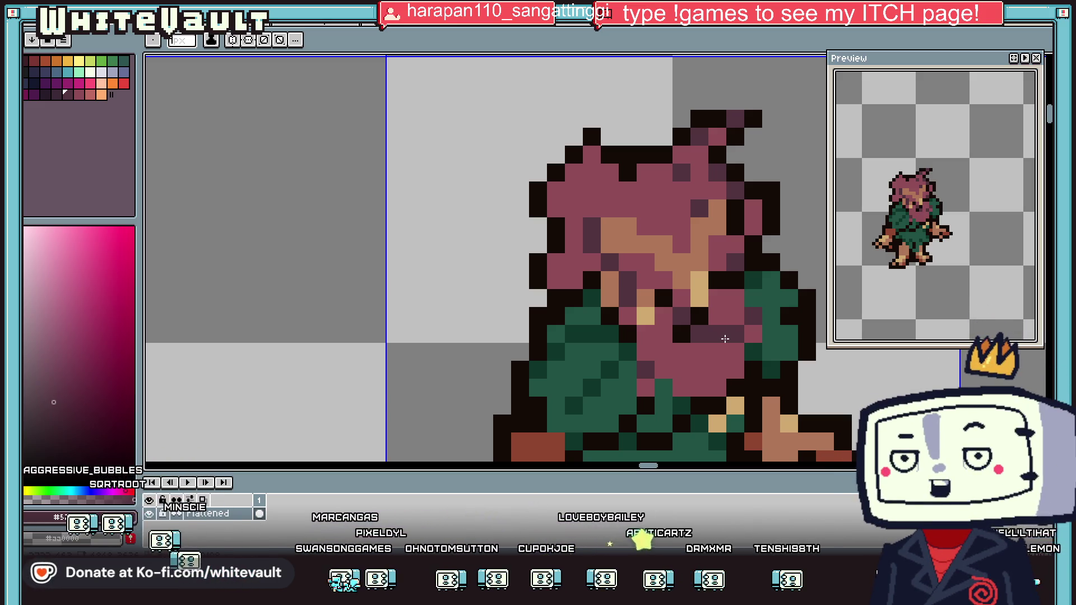
{"action": "scroll", "coordinate": [725, 339], "scroll_direction": "down", "scroll_amount": 3}
{"action": "scroll", "coordinate": [701, 291], "scroll_direction": "up", "scroll_amount": 1}
{"action": "key", "text": "alt"}
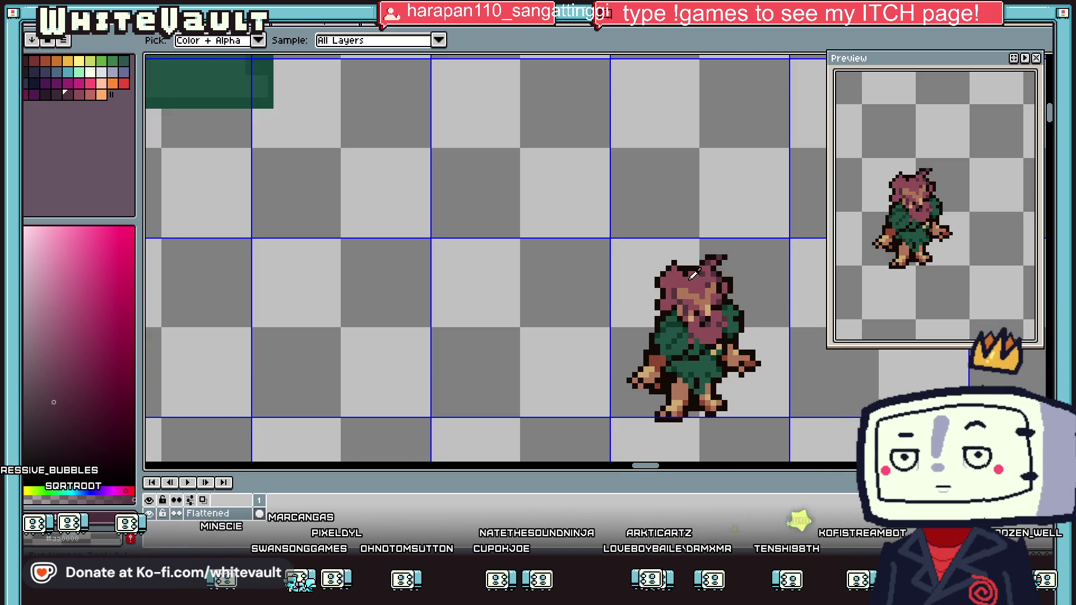
{"action": "left_click", "coordinate": [693, 274], "text": "alt"}
{"action": "scroll", "coordinate": [701, 291], "scroll_direction": "down", "scroll_amount": 3}
{"action": "scroll", "coordinate": [709, 314], "scroll_direction": "up", "scroll_amount": 2}
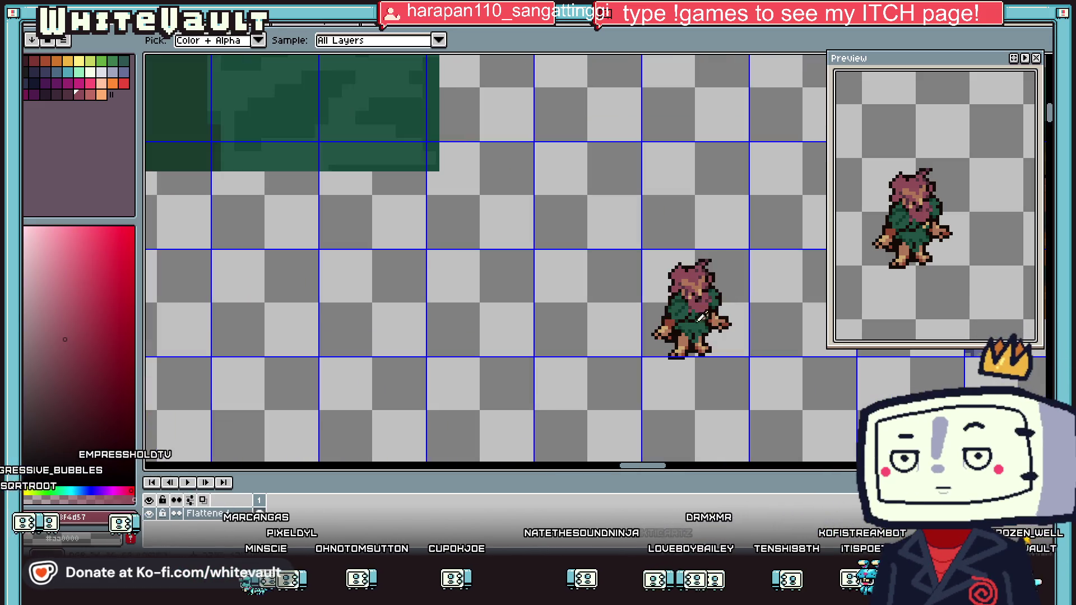
{"action": "scroll", "coordinate": [709, 314], "scroll_direction": "up", "scroll_amount": 1}
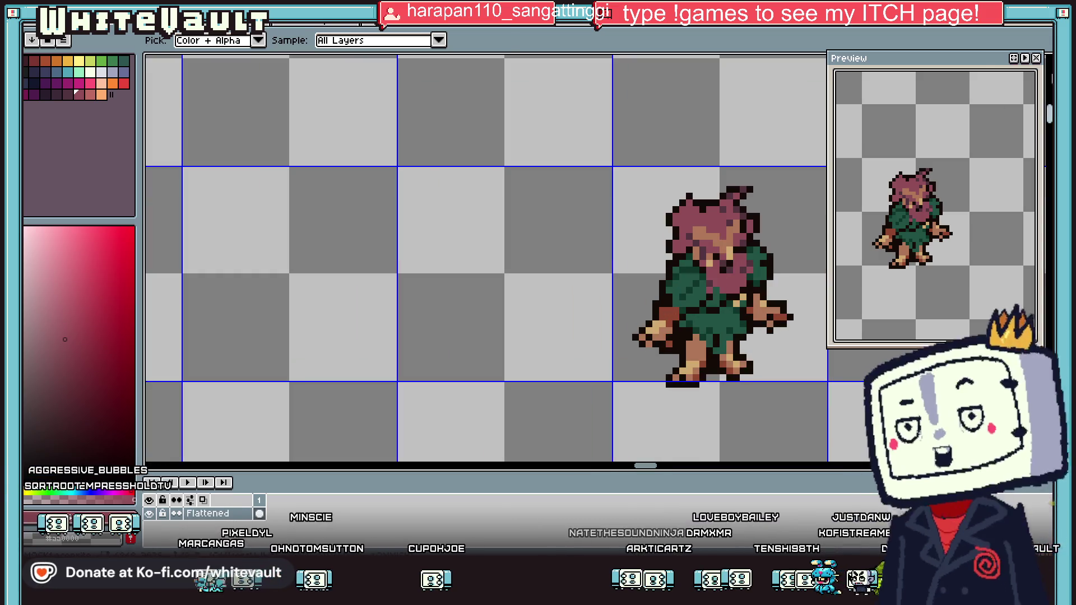
{"action": "key", "text": "ctrl+t"}
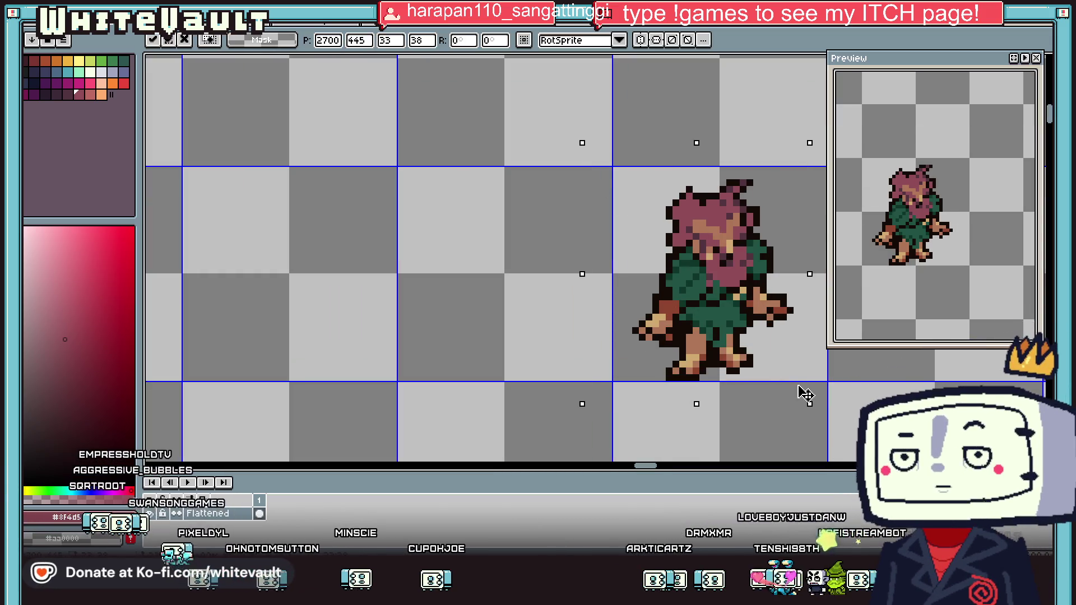
Copy the whole druid sprite into the grid cell on its left and choose bright green
{"action": "key", "text": "Return"}
{"action": "left_click_drag", "start_coordinate": [609, 149], "coordinate": [828, 424]}
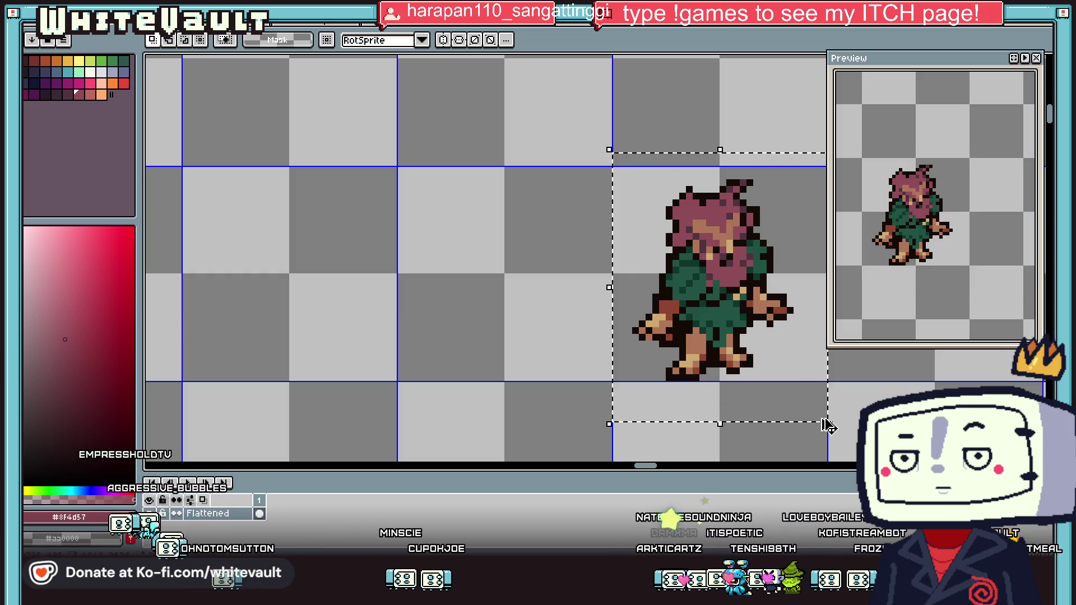
{"action": "scroll", "coordinate": [824, 424], "scroll_direction": "down", "scroll_amount": 1}
{"action": "left_click_drag", "start_coordinate": [789, 380], "coordinate": [611, 370]}
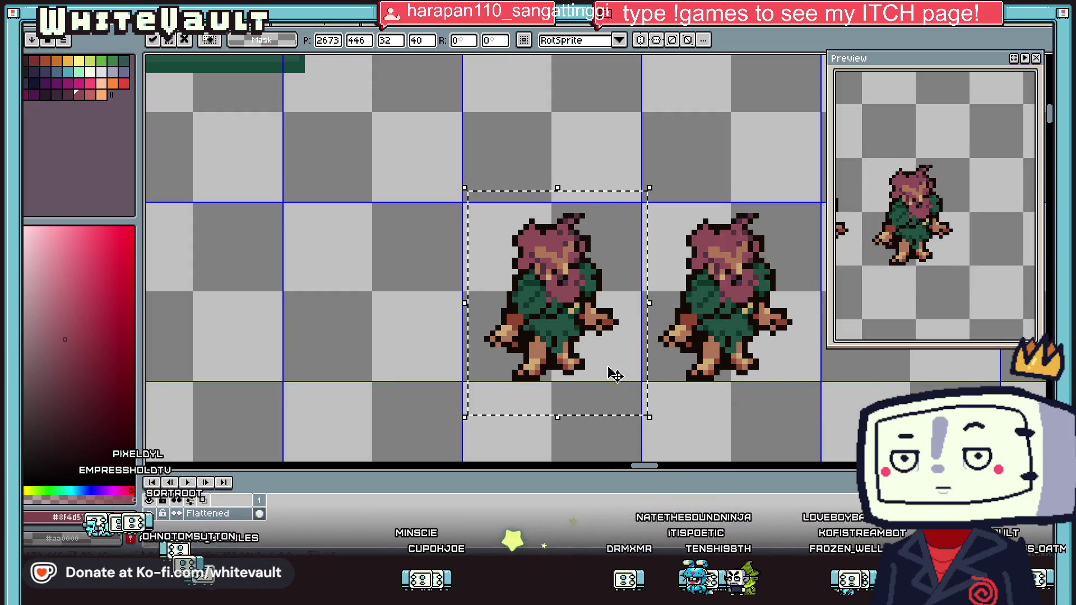
{"action": "left_click", "coordinate": [102, 63]}
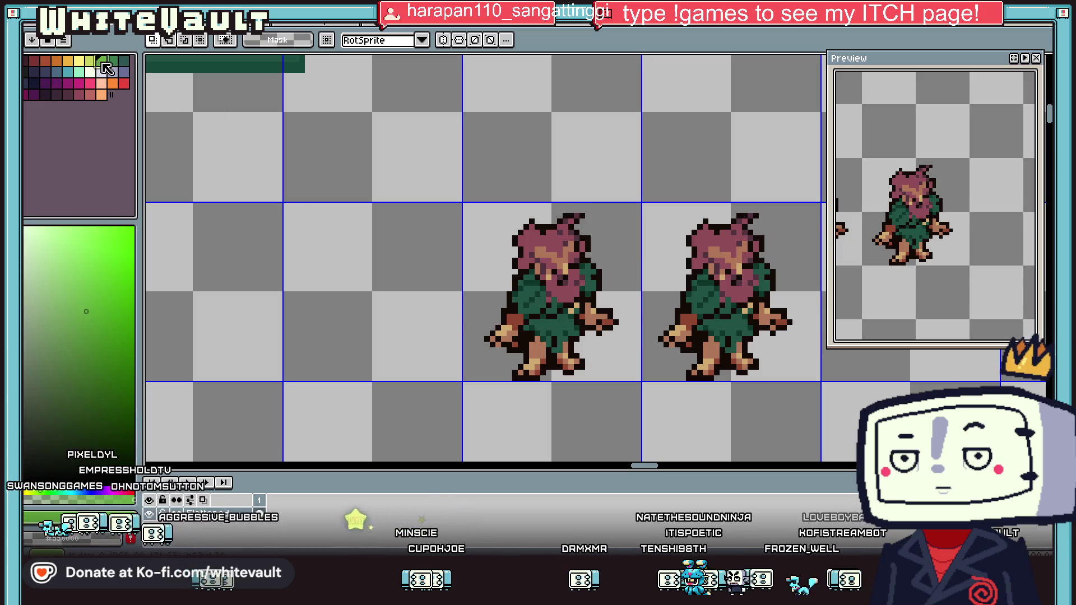
{"action": "scroll", "coordinate": [497, 301], "scroll_direction": "up", "scroll_amount": 2}
Outline the green orb's left edge with a one-pixel dark line
{"action": "key", "text": "b"}
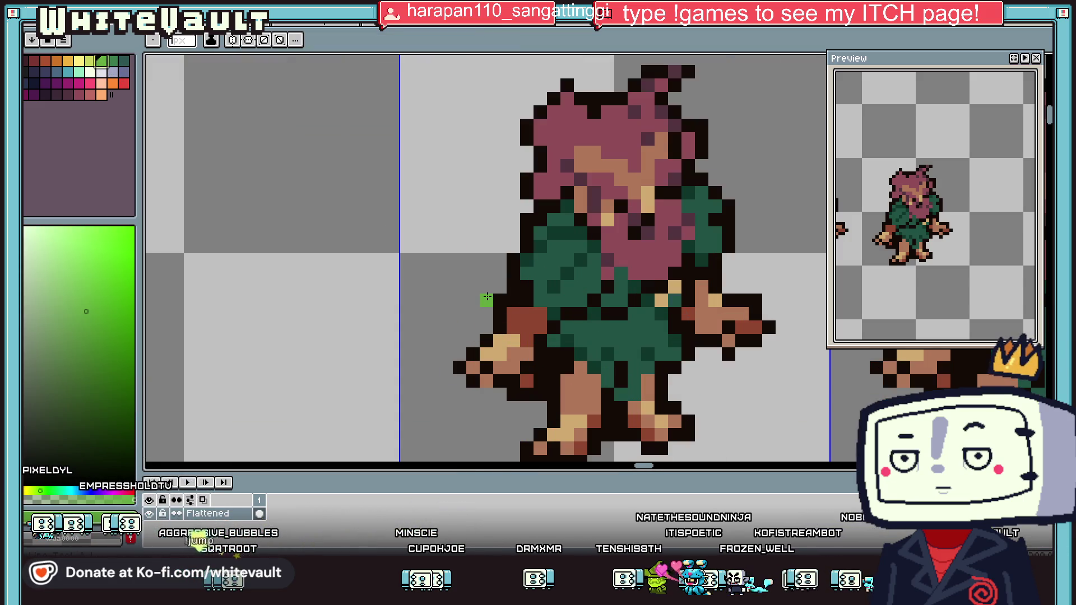
{"action": "key", "text": "b"}
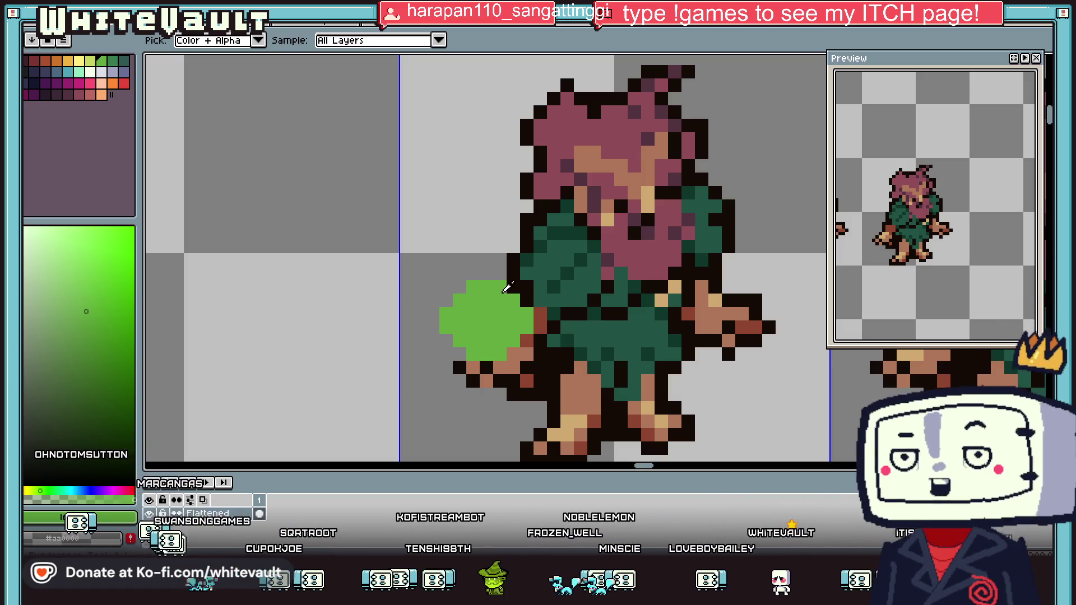
{"action": "left_click", "coordinate": [512, 286], "text": "alt"}
{"action": "key", "text": "minus"}
{"action": "key", "text": "minus"}
{"action": "key", "text": "minus"}
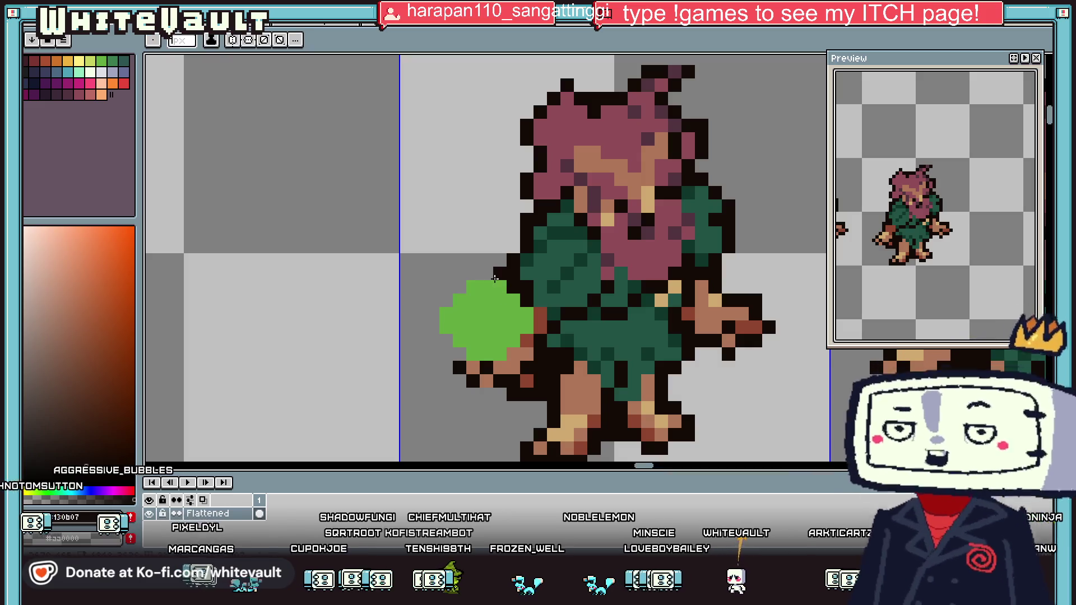
{"action": "left_click_drag", "start_coordinate": [463, 285], "coordinate": [460, 354]}
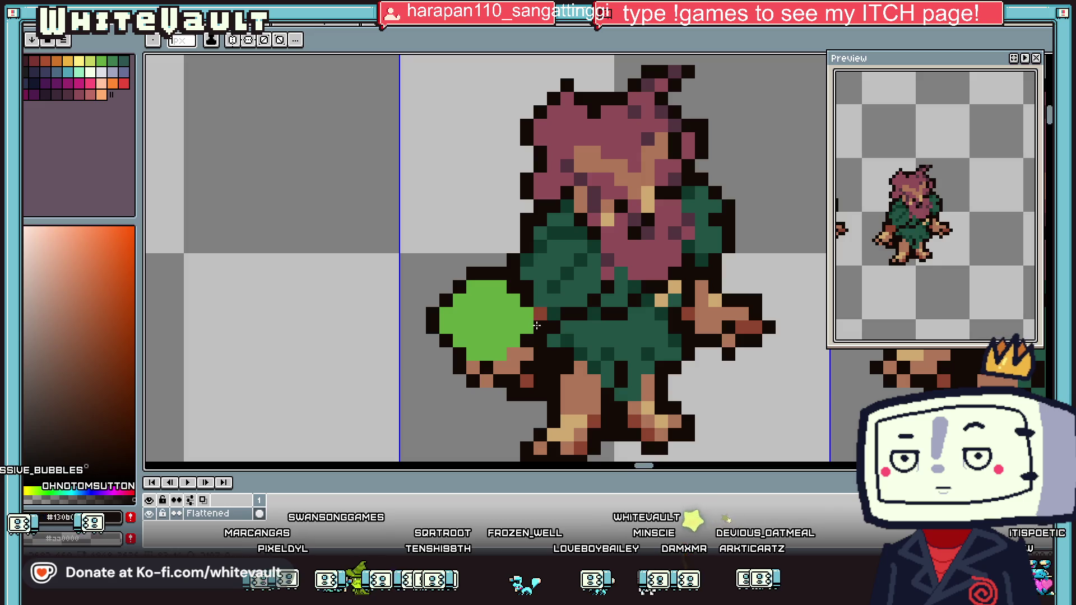
{"action": "scroll", "coordinate": [539, 313], "scroll_direction": "down", "scroll_amount": 5}
{"action": "scroll", "coordinate": [539, 324], "scroll_direction": "down", "scroll_amount": 2}
{"action": "scroll", "coordinate": [527, 345], "scroll_direction": "up", "scroll_amount": 4}
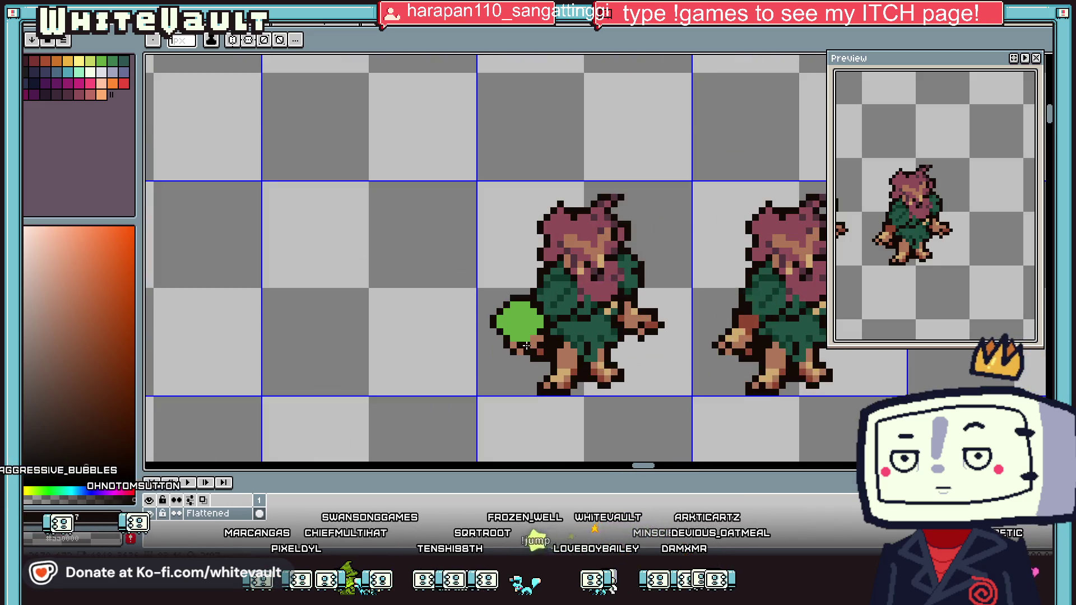
{"action": "scroll", "coordinate": [532, 343], "scroll_direction": "up", "scroll_amount": 2}
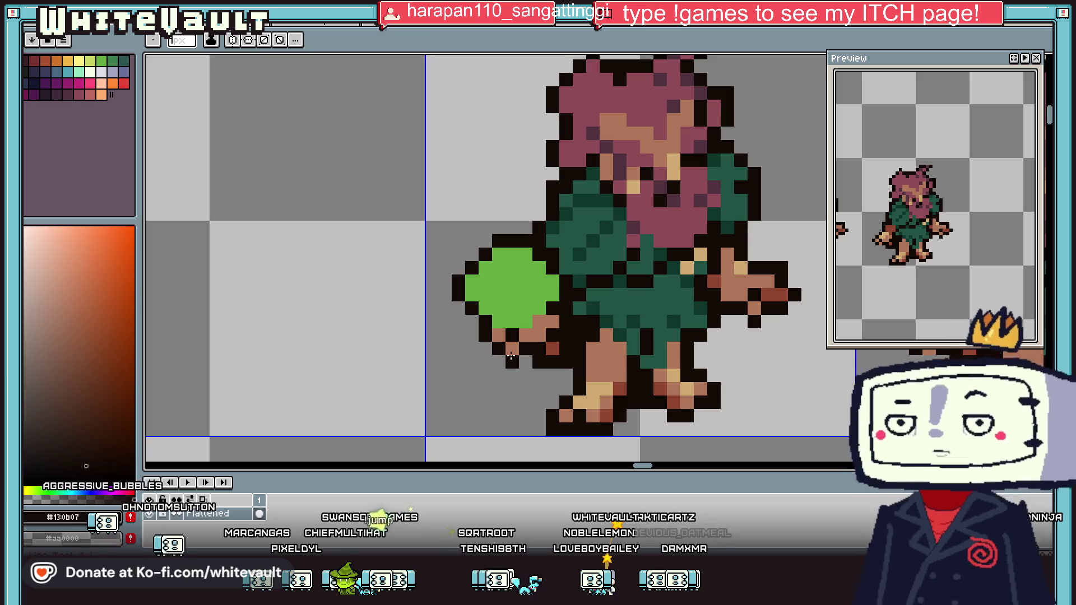
Sample the orb's bright green #63ab3f as the painting colour
{"action": "left_click", "coordinate": [586, 380], "text": "alt"}
{"action": "key", "text": "alt"}
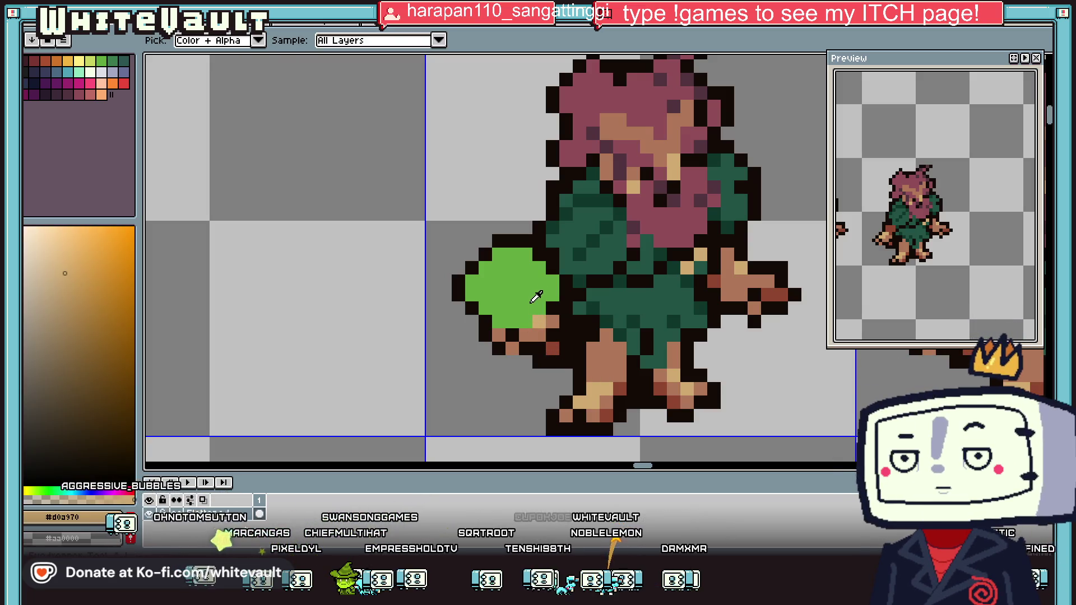
{"action": "left_click", "coordinate": [530, 300], "text": "alt"}
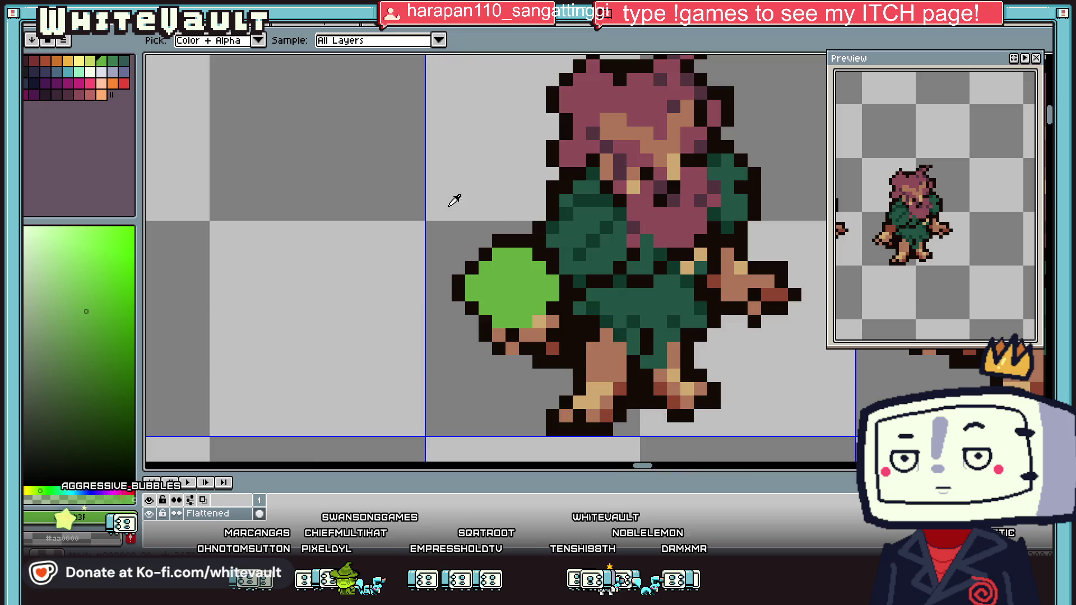
{"action": "scroll", "coordinate": [409, 186], "scroll_direction": "down", "scroll_amount": 3}
{"action": "scroll", "coordinate": [473, 156], "scroll_direction": "down", "scroll_amount": 2}
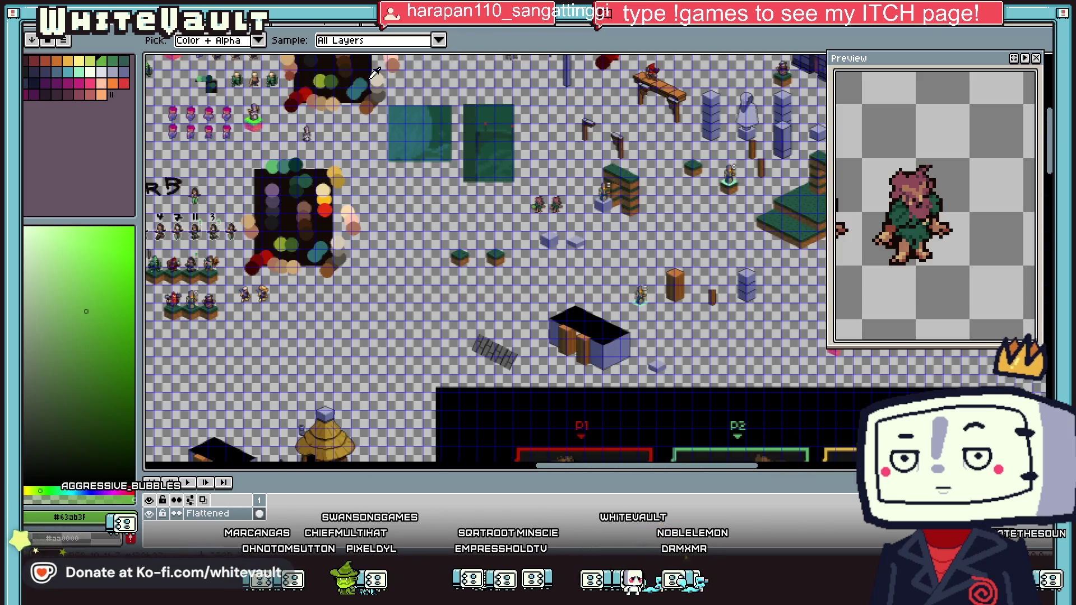
Sample olive green #8c9d26 and fill the orb with it
{"action": "left_click", "coordinate": [537, 205]}
{"action": "key", "text": "g"}
{"action": "scroll", "coordinate": [537, 204], "scroll_direction": "up", "scroll_amount": 5}
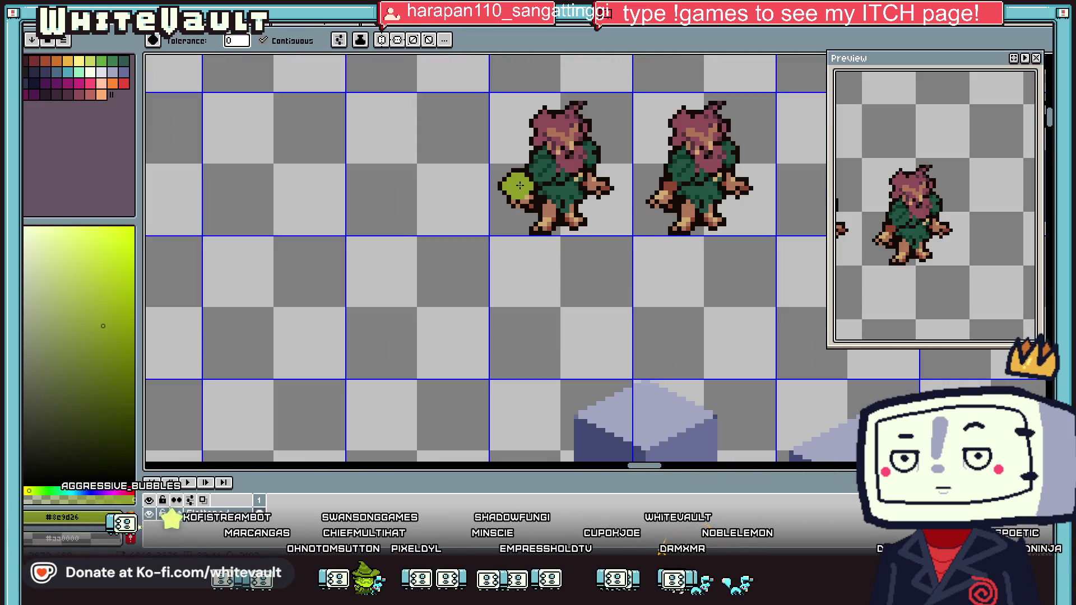
{"action": "key", "text": "i"}
{"action": "scroll", "coordinate": [395, 104], "scroll_direction": "down", "scroll_amount": 4}
{"action": "scroll", "coordinate": [396, 103], "scroll_direction": "down", "scroll_amount": 1}
Pencil dark green #39571d shading along the orb's right side
{"action": "left_click", "coordinate": [396, 104]}
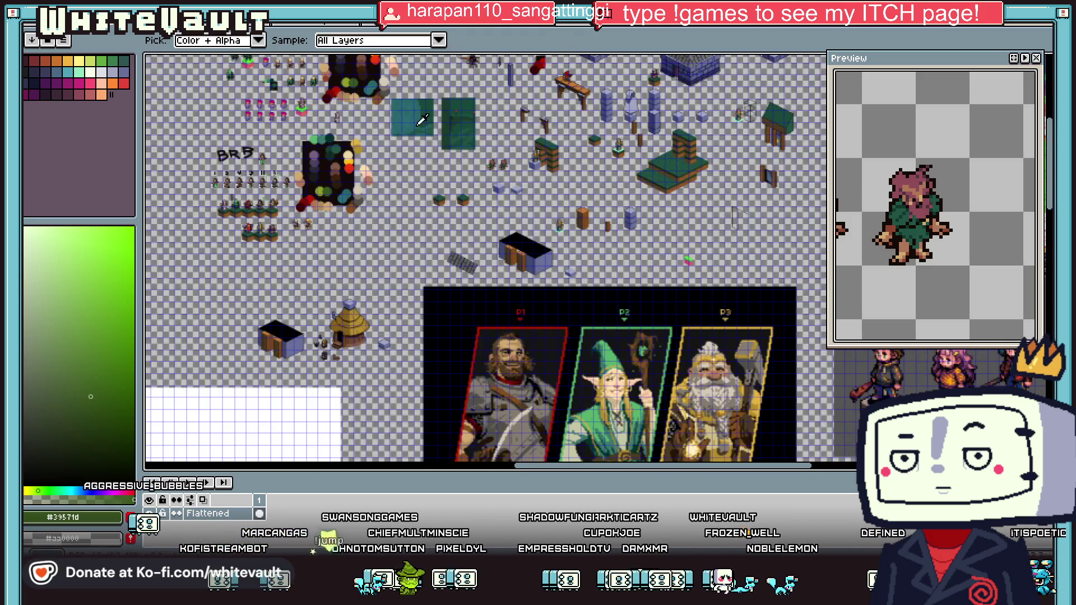
{"action": "key", "text": "b"}
{"action": "scroll", "coordinate": [469, 172], "scroll_direction": "up", "scroll_amount": 4}
{"action": "scroll", "coordinate": [469, 172], "scroll_direction": "up", "scroll_amount": 2}
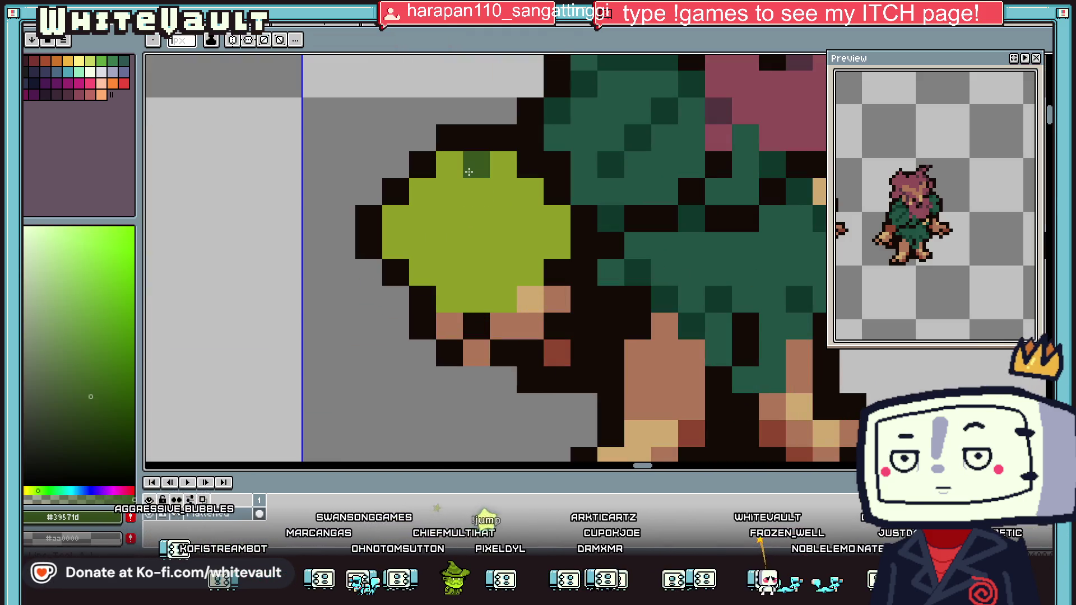
{"action": "left_click_drag", "start_coordinate": [469, 172], "coordinate": [522, 233]}
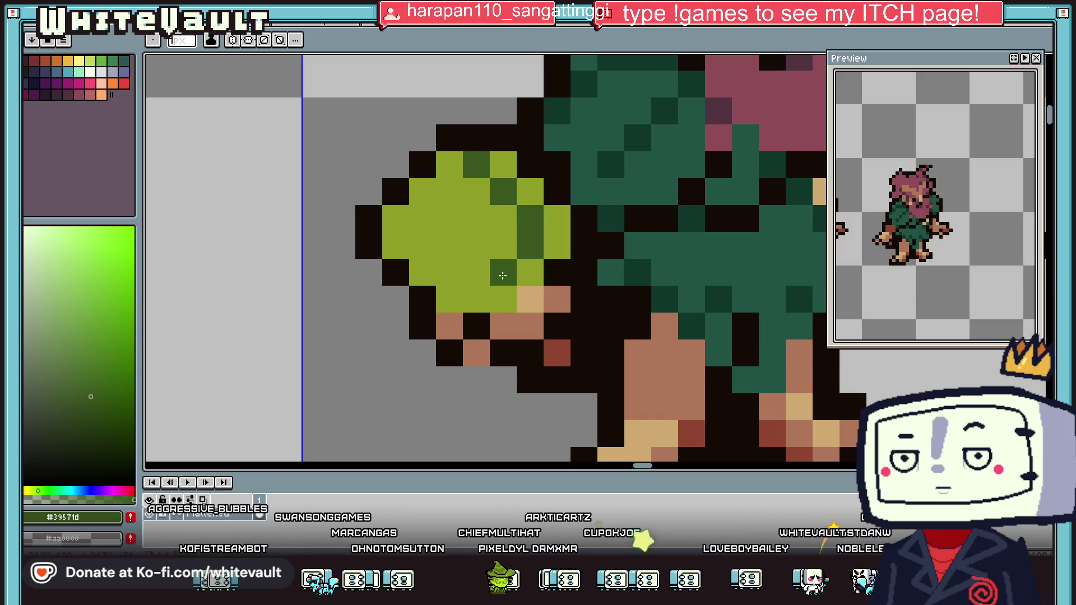
Try a lighter green highlight pixel on the orb's left edge, then undo and restore stray pixels to olive
{"action": "key", "text": "i"}
{"action": "left_click", "coordinate": [472, 216]}
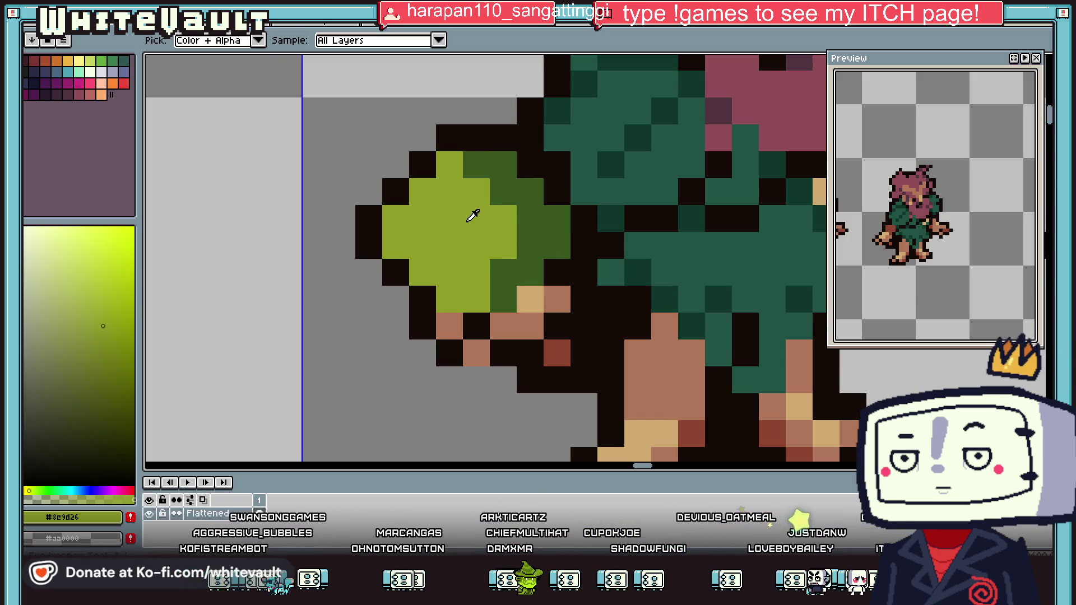
{"action": "left_click", "coordinate": [84, 268]}
{"action": "key", "text": "b"}
{"action": "left_click", "coordinate": [460, 226]}
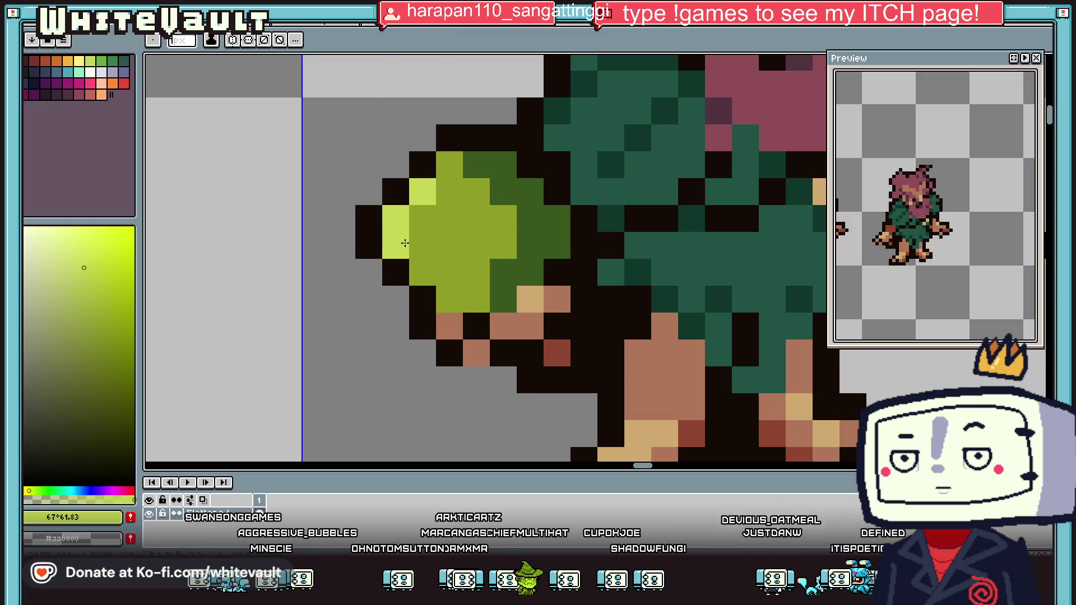
{"action": "key", "text": "ctrl+z"}
{"action": "left_click", "coordinate": [445, 296], "text": "alt"}
{"action": "left_click", "coordinate": [541, 220]}
Pick the pale yellow-green #c6d653 highlight colour for the orb
{"action": "key", "text": "i"}
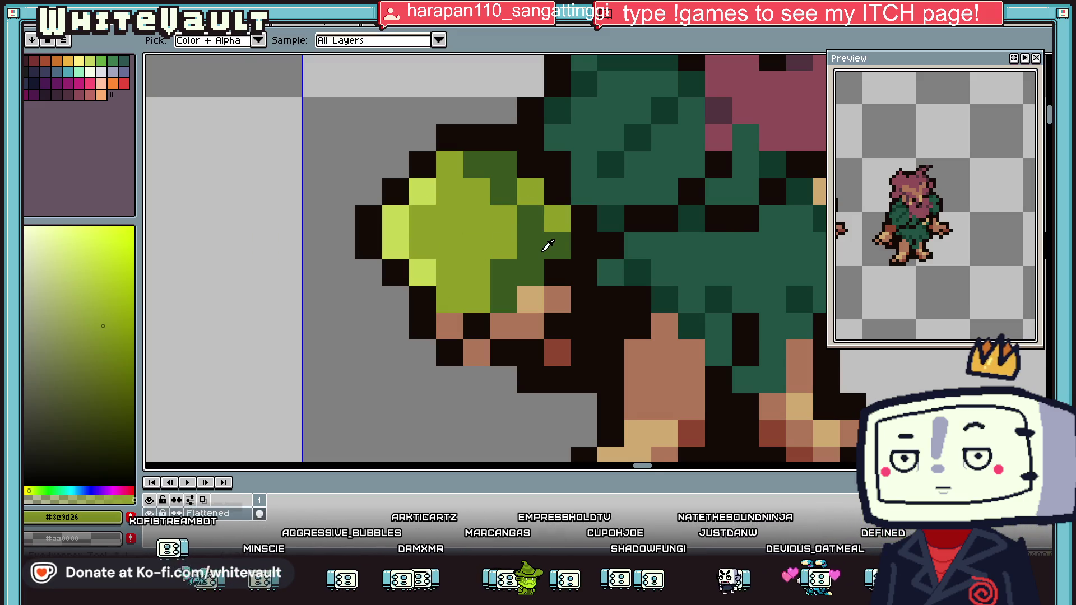
{"action": "scroll", "coordinate": [522, 241], "scroll_direction": "down", "scroll_amount": 3}
{"action": "scroll", "coordinate": [516, 252], "scroll_direction": "up", "scroll_amount": 2}
{"action": "scroll", "coordinate": [513, 261], "scroll_direction": "up", "scroll_amount": 1}
{"action": "left_click", "coordinate": [508, 265]}
{"action": "key", "text": "b"}
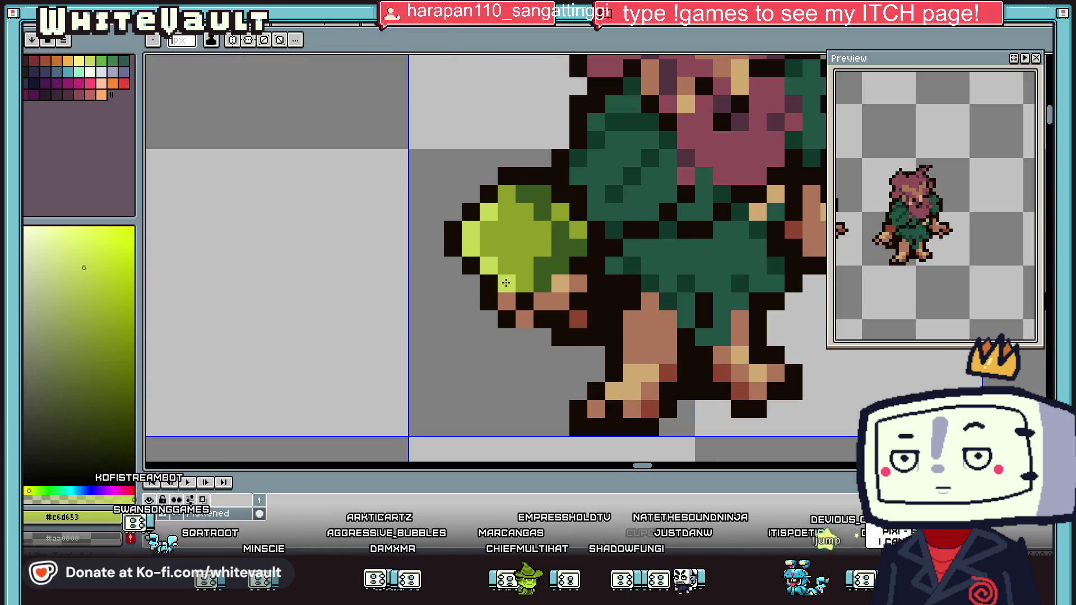
{"action": "key", "text": "i"}
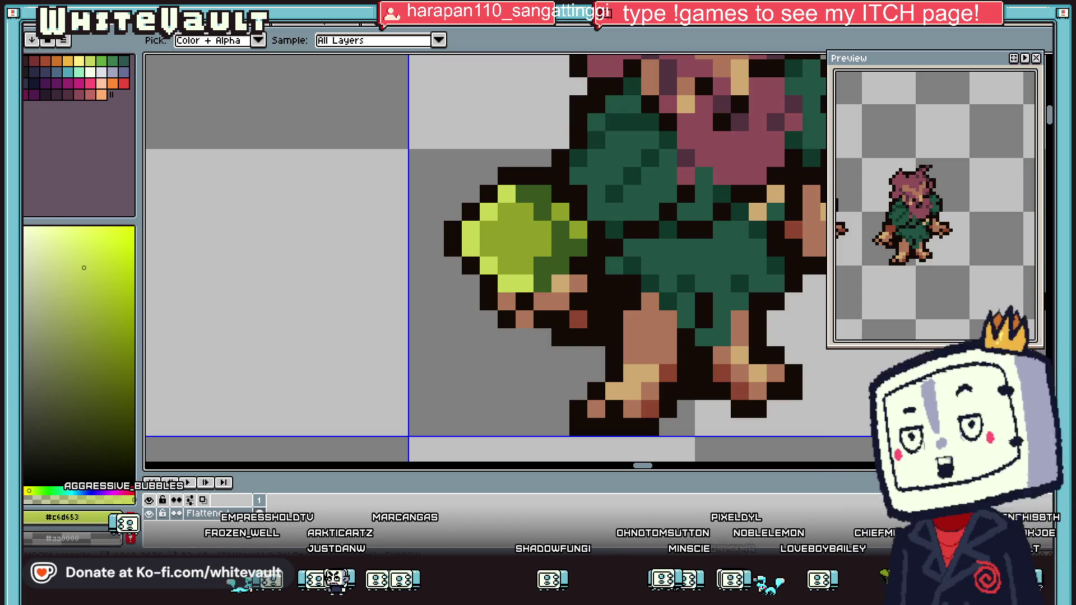
Sample the orb's olive green and its dark green shade
{"action": "scroll", "coordinate": [611, 308], "scroll_direction": "down", "scroll_amount": 3}
{"action": "scroll", "coordinate": [700, 262], "scroll_direction": "up", "scroll_amount": 2}
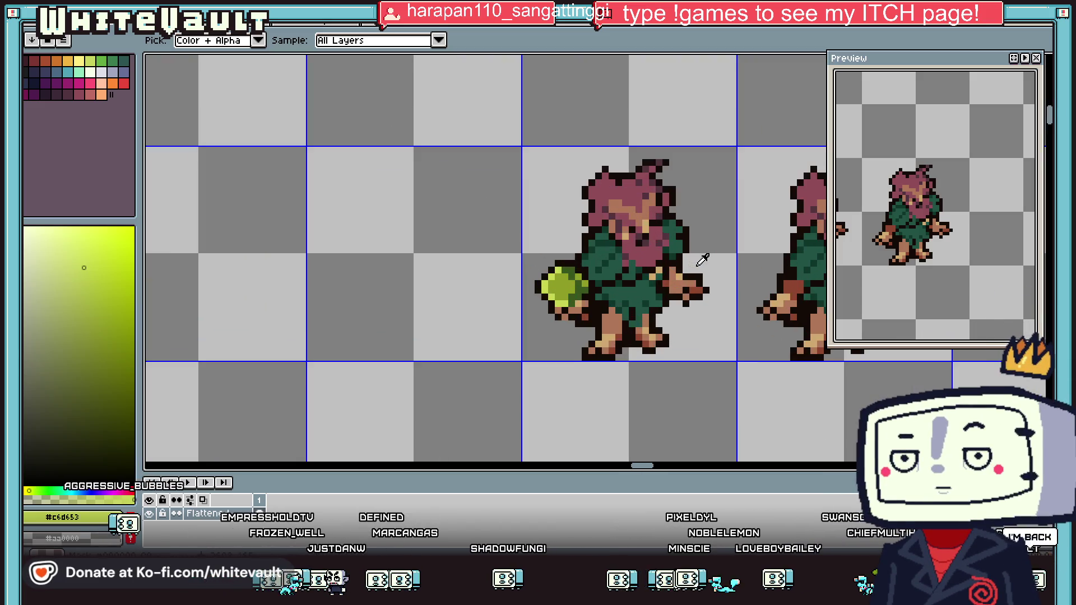
{"action": "scroll", "coordinate": [571, 268], "scroll_direction": "up", "scroll_amount": 2}
{"action": "key", "text": "b"}
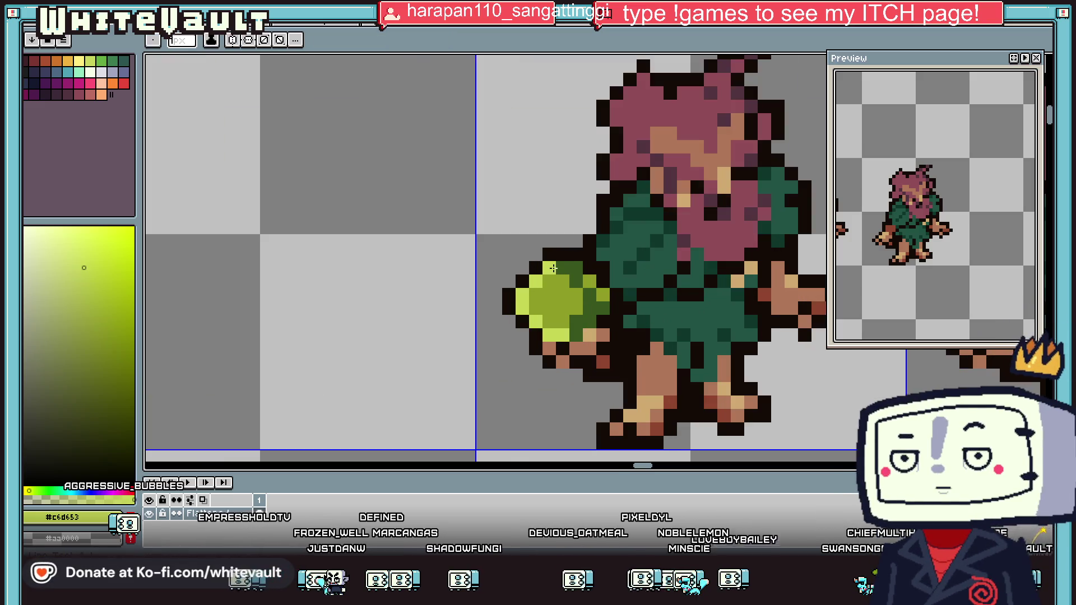
{"action": "left_click", "coordinate": [583, 294], "text": "alt"}
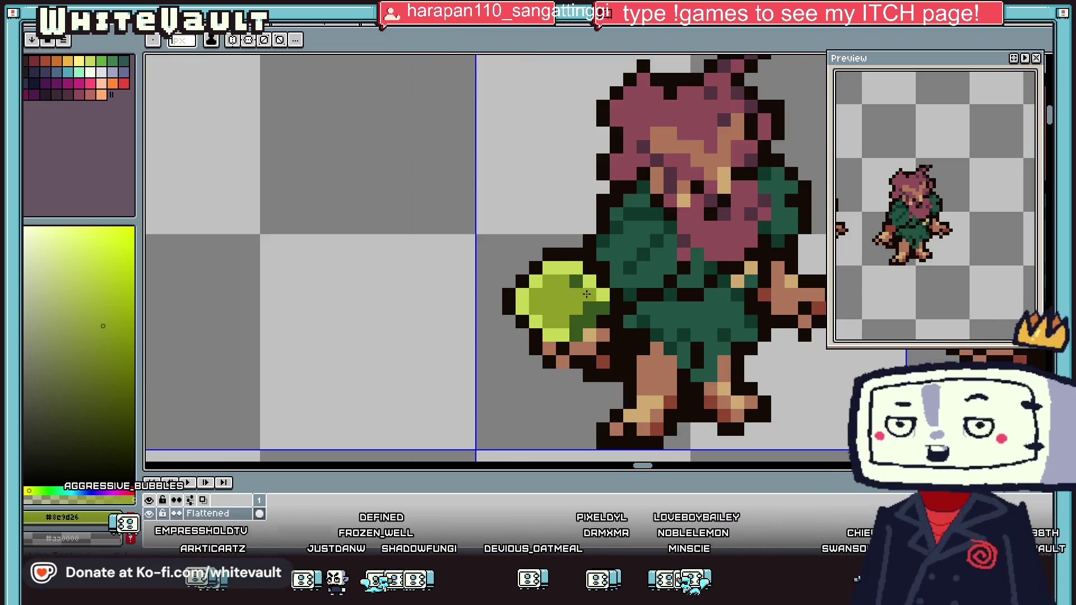
{"action": "left_click", "coordinate": [552, 331], "text": "alt"}
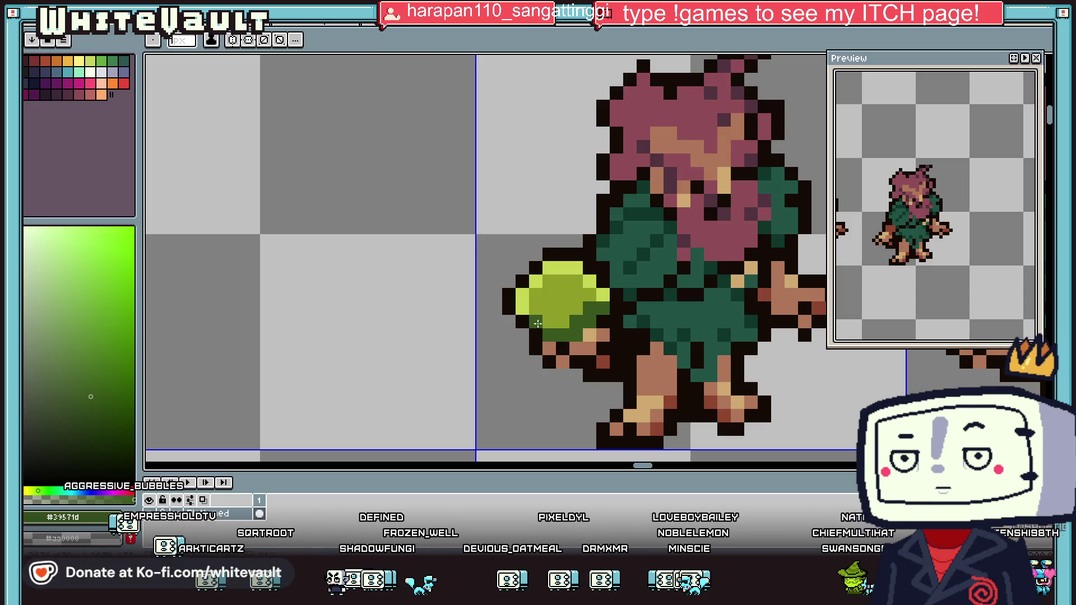
Pick the pale yellow-green highlight colour for the orb's upper-left edge
{"action": "scroll", "coordinate": [555, 317], "scroll_direction": "down", "scroll_amount": 5}
{"action": "scroll", "coordinate": [593, 307], "scroll_direction": "up", "scroll_amount": 3}
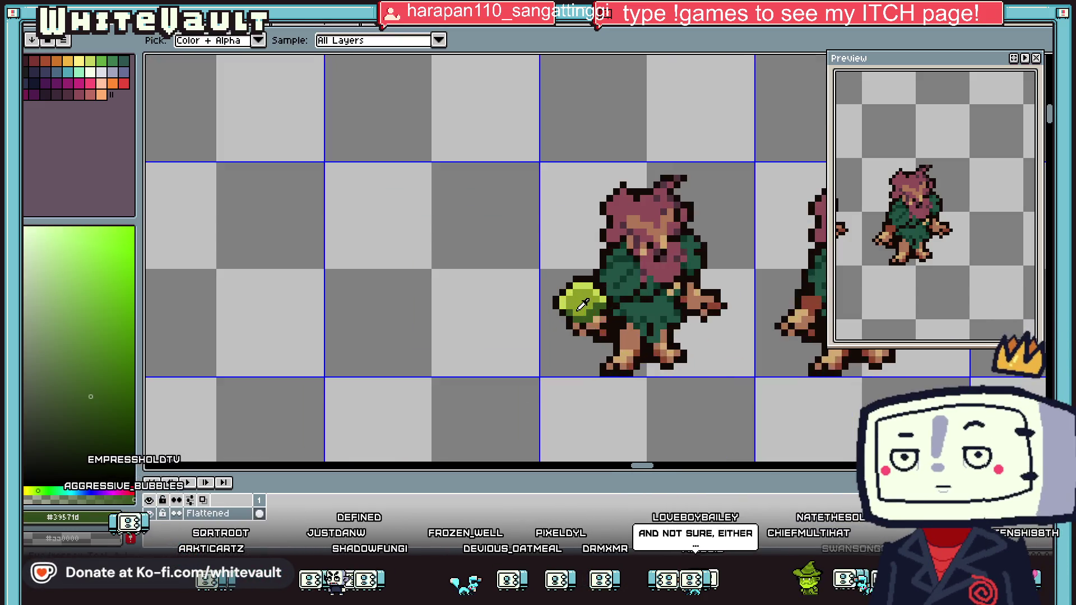
{"action": "scroll", "coordinate": [586, 301], "scroll_direction": "up", "scroll_amount": 2}
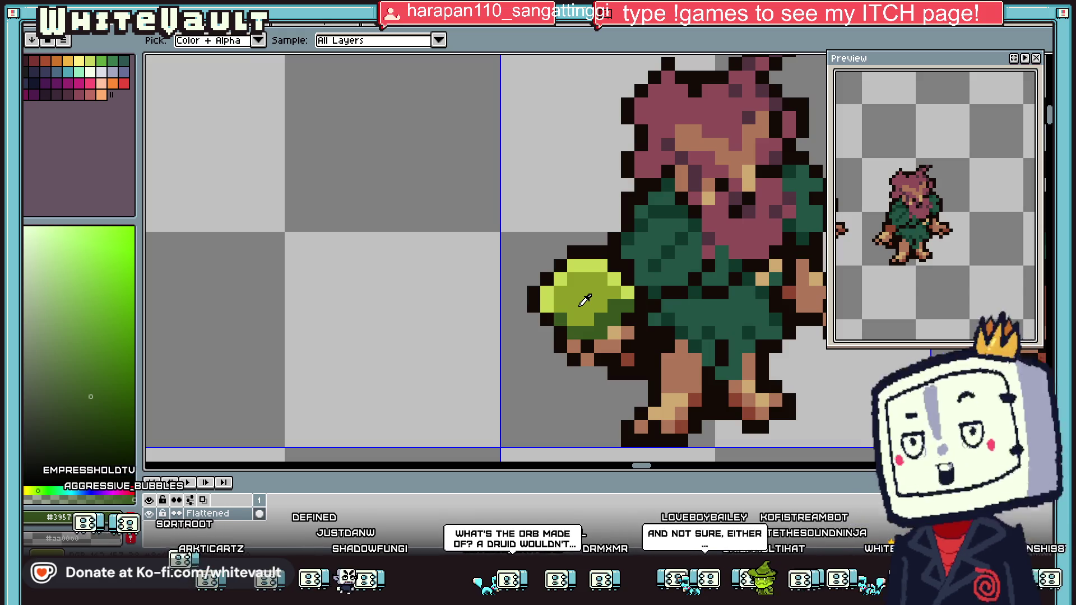
{"action": "scroll", "coordinate": [585, 301], "scroll_direction": "down", "scroll_amount": 3}
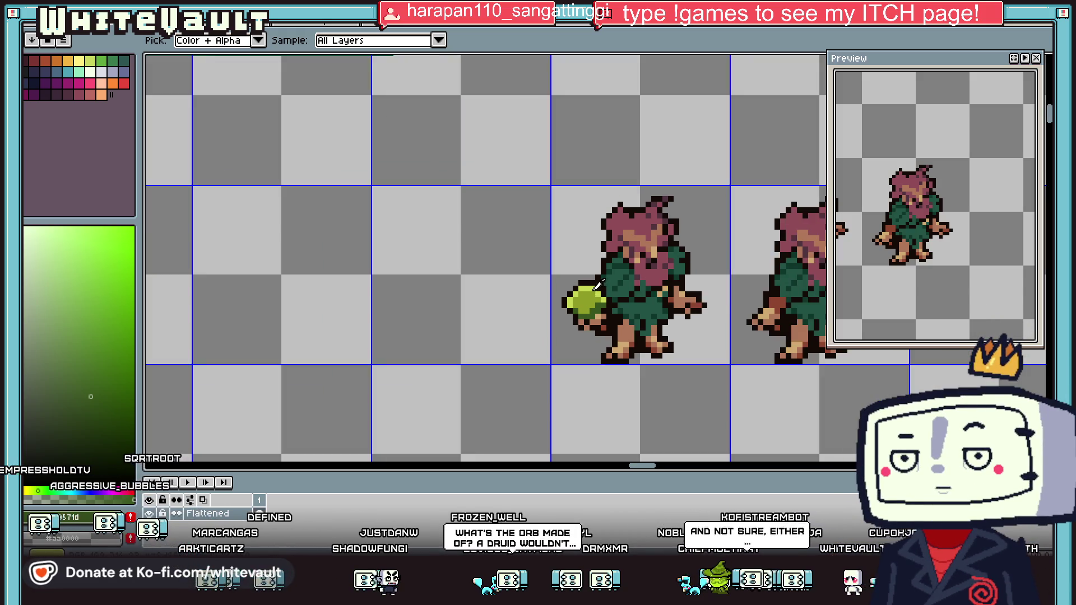
{"action": "scroll", "coordinate": [585, 301], "scroll_direction": "up", "scroll_amount": 3}
{"action": "left_click", "coordinate": [580, 291]}
{"action": "scroll", "coordinate": [623, 308], "scroll_direction": "up", "scroll_amount": 1}
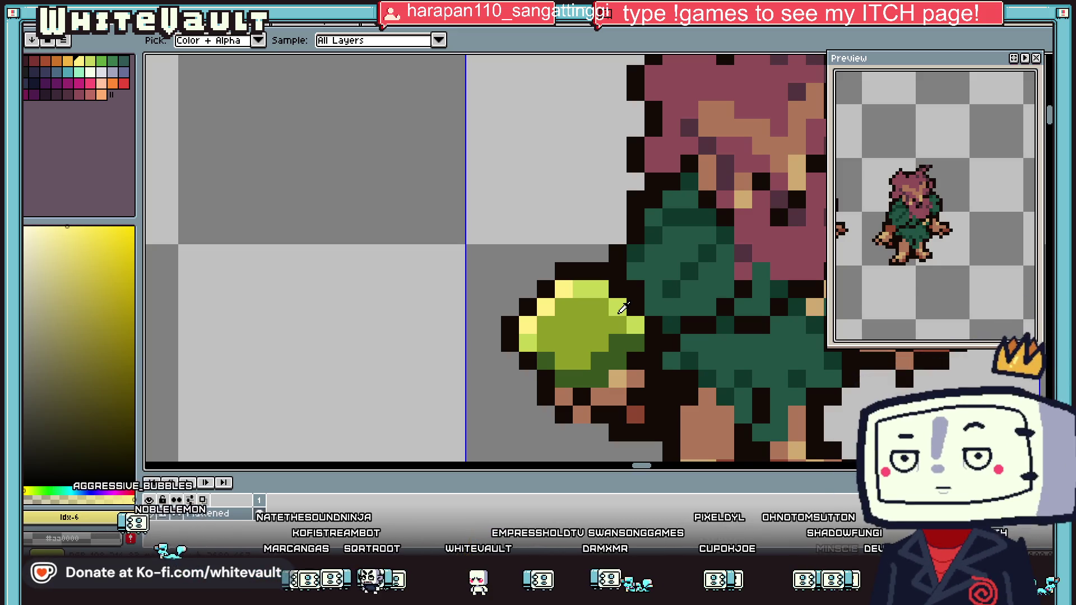
{"action": "scroll", "coordinate": [623, 308], "scroll_direction": "down", "scroll_amount": 2}
{"action": "scroll", "coordinate": [645, 269], "scroll_direction": "down", "scroll_amount": 1}
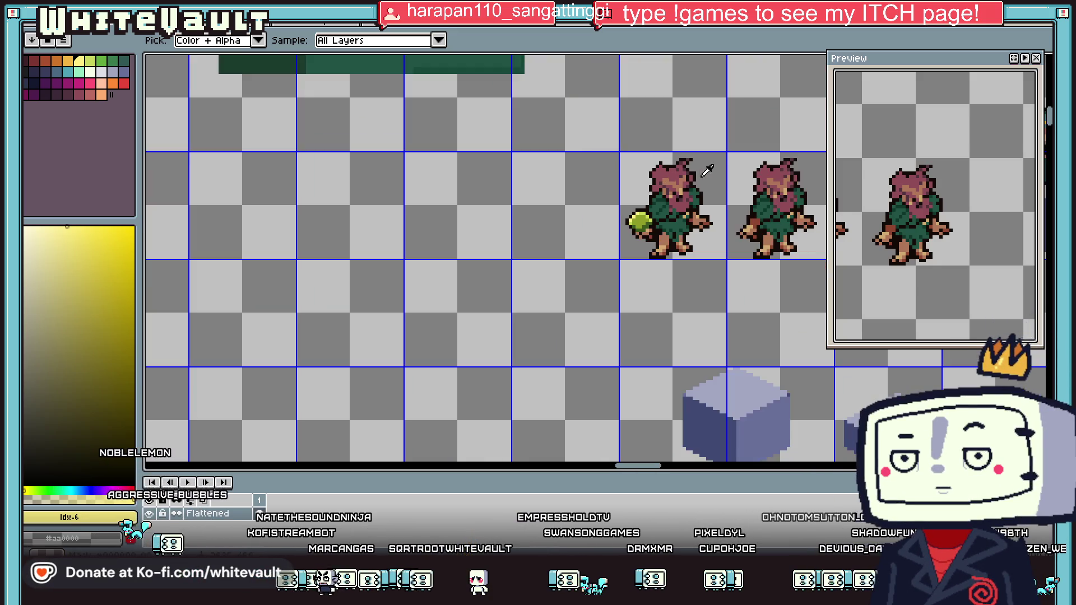
{"action": "scroll", "coordinate": [673, 224], "scroll_direction": "down", "scroll_amount": 2}
{"action": "scroll", "coordinate": [715, 162], "scroll_direction": "up", "scroll_amount": 2}
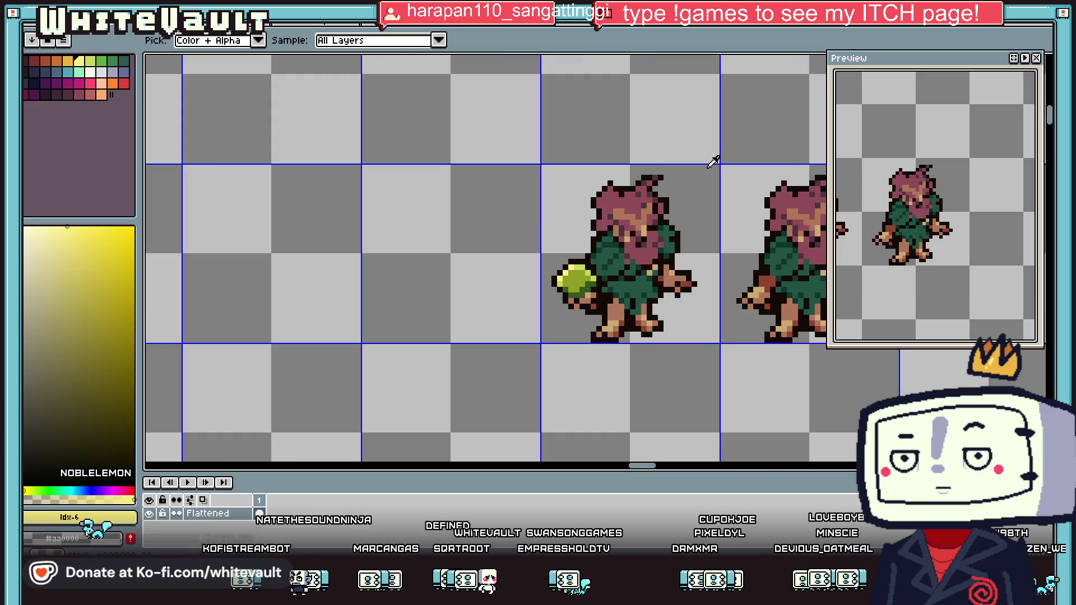
Sample the cloak's dark green #225244 and undo the stray pixel, restoring it to tan
{"action": "left_click", "coordinate": [681, 246]}
{"action": "scroll", "coordinate": [646, 280], "scroll_direction": "up", "scroll_amount": 3}
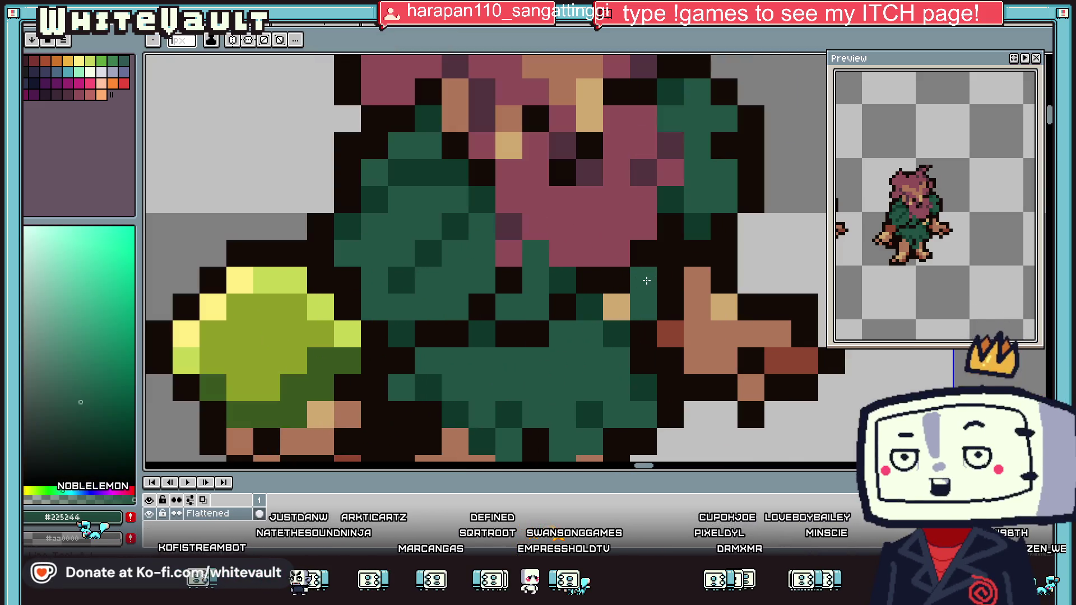
{"action": "key", "text": "ctrl+z"}
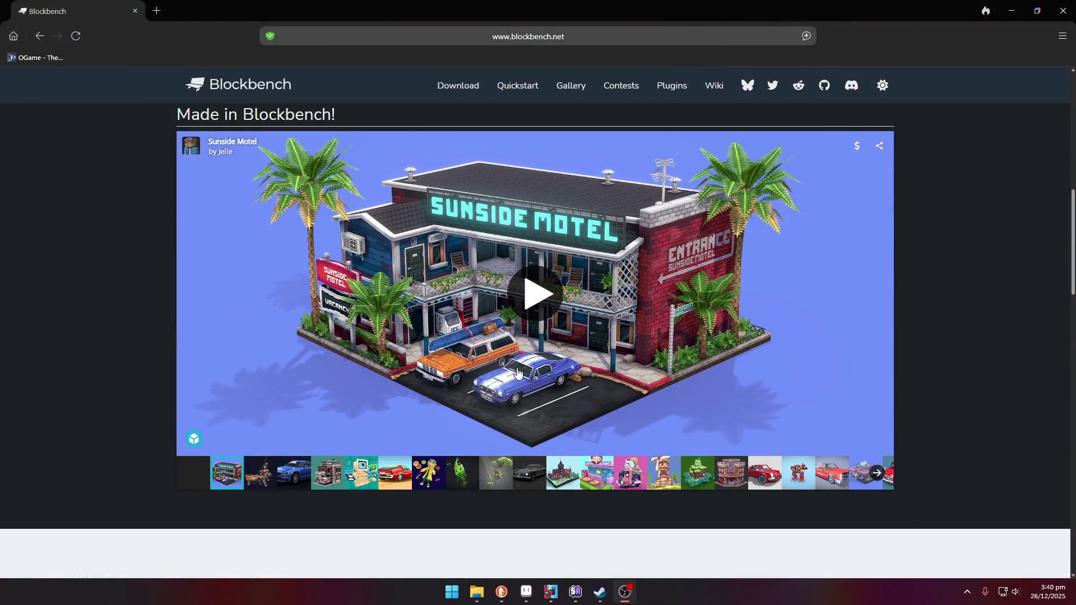
Open and rotate the Ford Mustang and Cozy Cafe models in the Blockbench gallery
{"action": "left_click", "coordinate": [305, 475]}
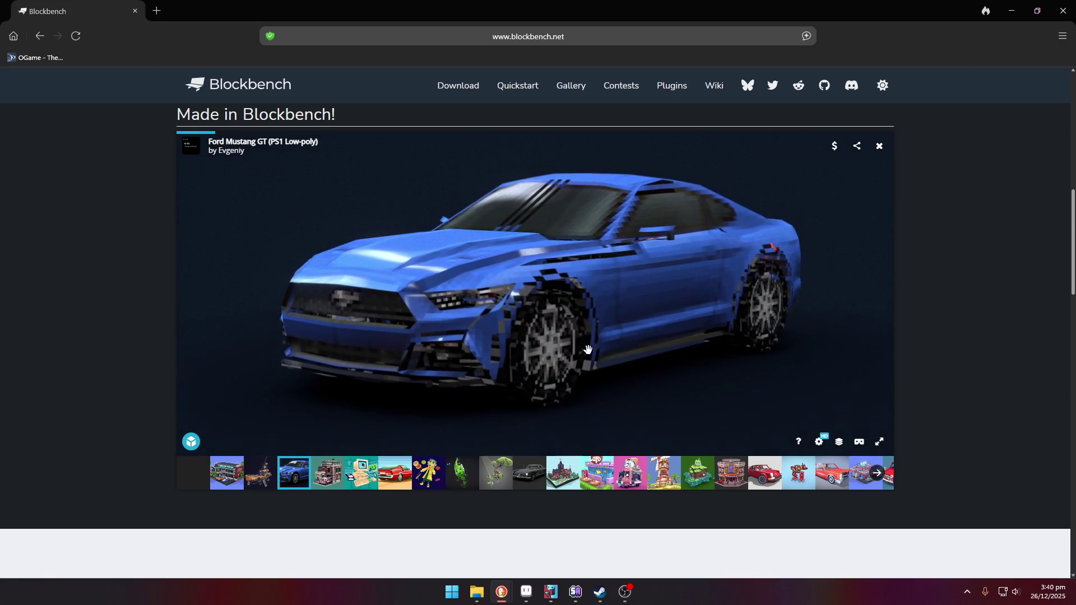
{"action": "left_click_drag", "start_coordinate": [585, 347], "coordinate": [696, 278]}
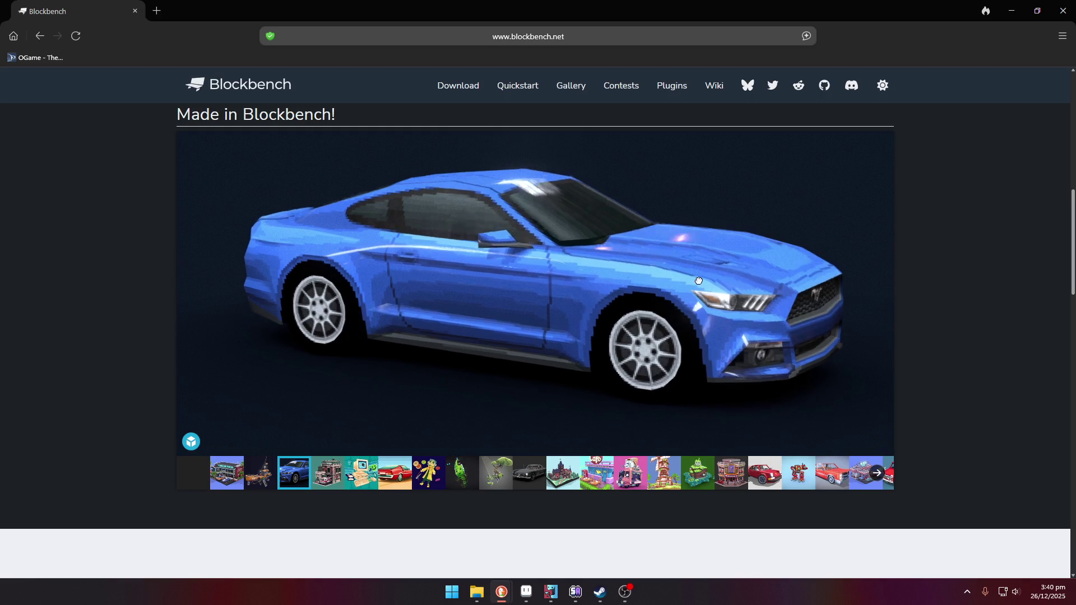
{"action": "left_click", "coordinate": [600, 485]}
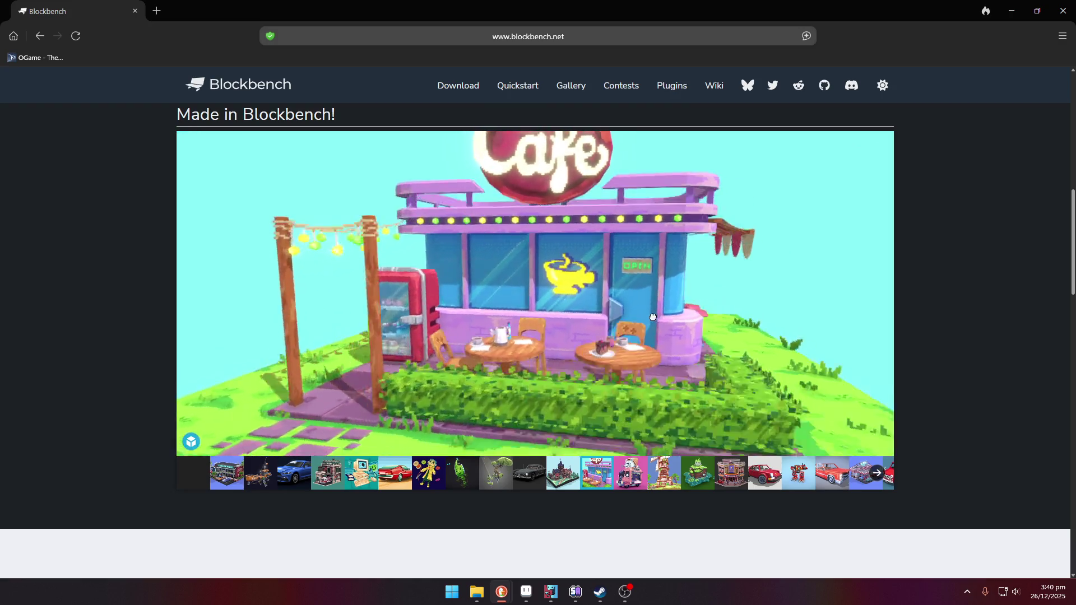
{"action": "left_click_drag", "start_coordinate": [651, 319], "coordinate": [677, 319]}
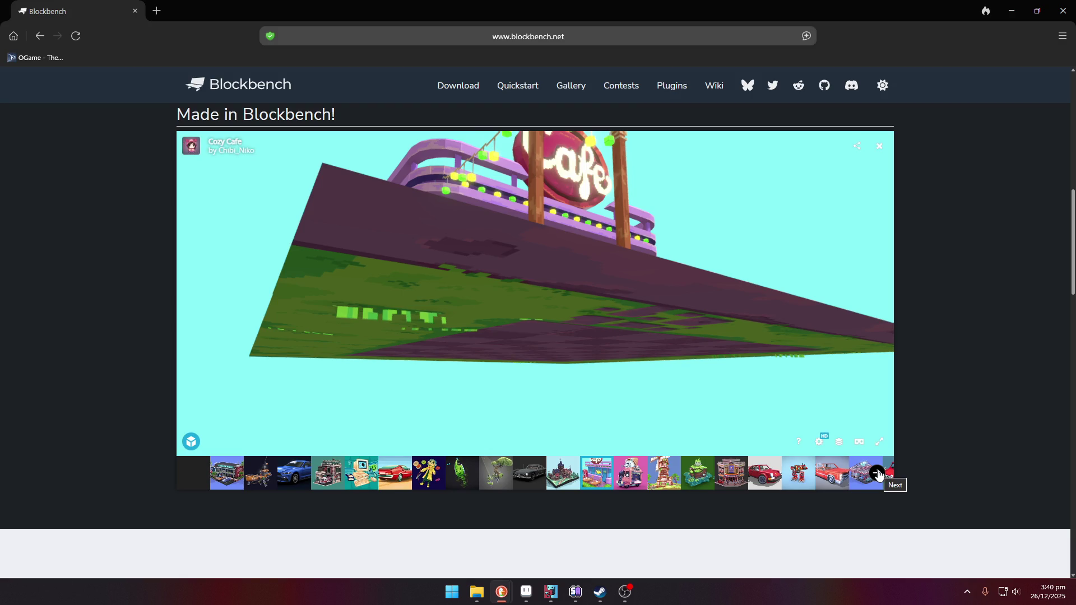
View the ice cream truck model, then minimize the browser
{"action": "left_click", "coordinate": [877, 474]}
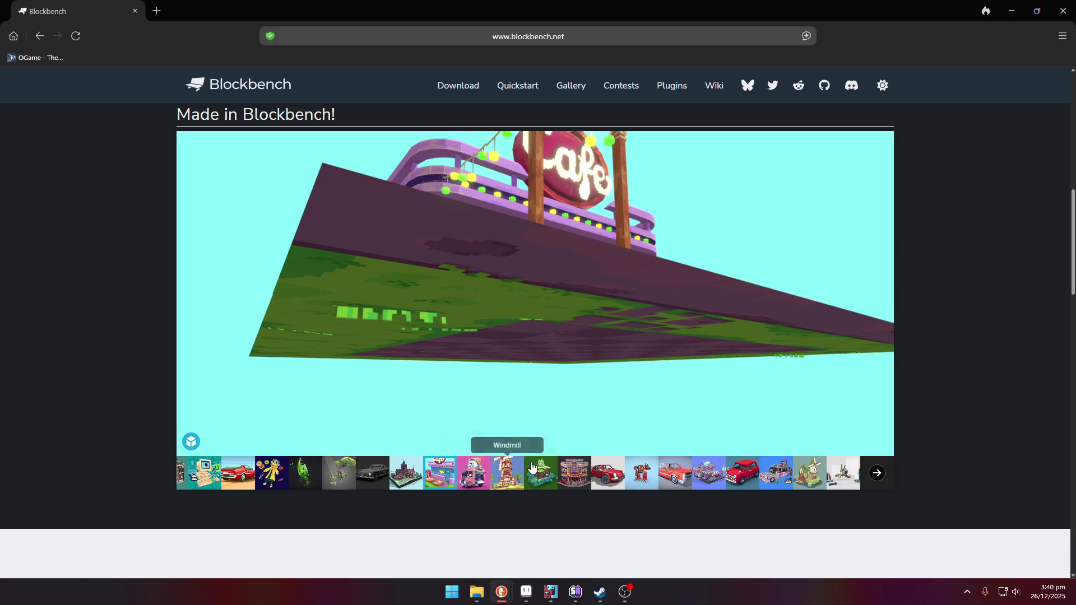
{"action": "left_click", "coordinate": [483, 476]}
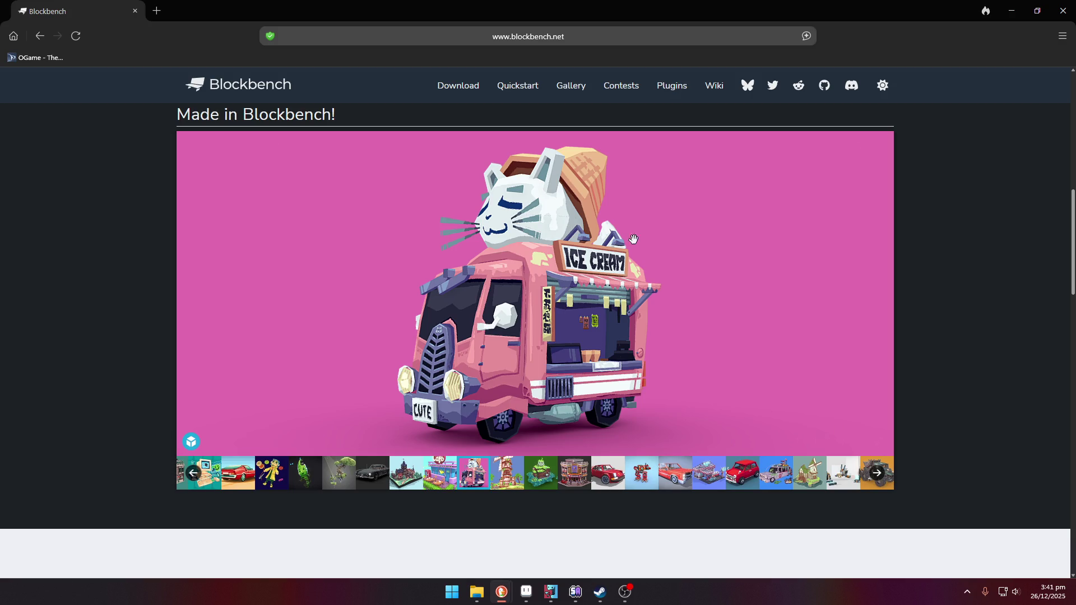
{"action": "left_click", "coordinate": [1011, 10]}
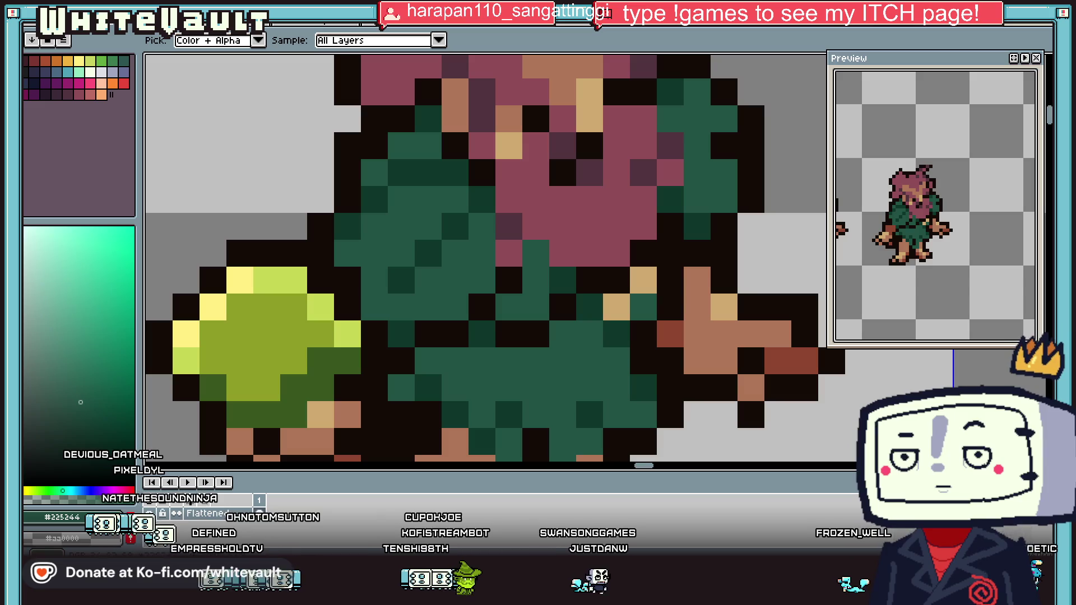
Sample the arm's reddish-brown and extend the shading two pixels down toward the arm
{"action": "scroll", "coordinate": [599, 246], "scroll_direction": "down", "scroll_amount": 5}
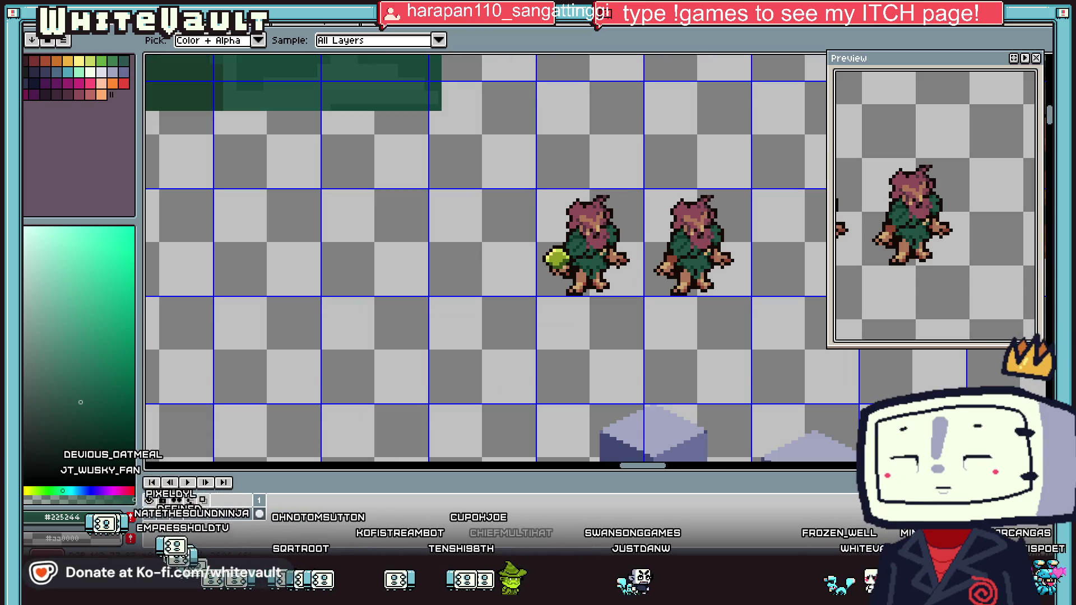
{"action": "scroll", "coordinate": [561, 257], "scroll_direction": "up", "scroll_amount": 3}
{"action": "scroll", "coordinate": [561, 257], "scroll_direction": "up", "scroll_amount": 2}
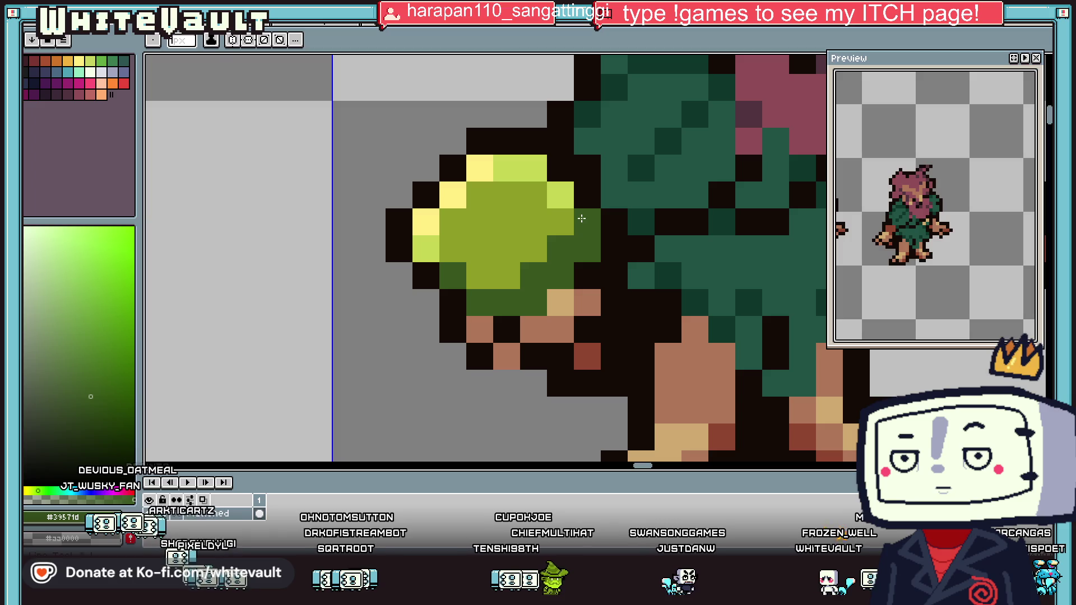
{"action": "scroll", "coordinate": [557, 213], "scroll_direction": "down", "scroll_amount": 2}
{"action": "scroll", "coordinate": [557, 213], "scroll_direction": "down", "scroll_amount": 3}
{"action": "scroll", "coordinate": [560, 235], "scroll_direction": "up", "scroll_amount": 5}
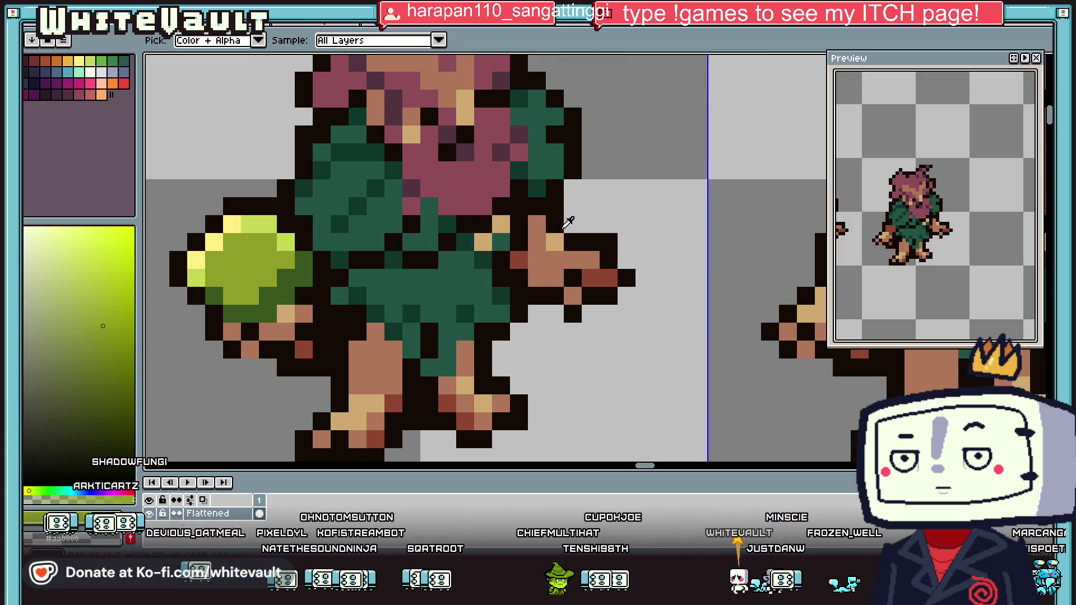
{"action": "left_click", "coordinate": [535, 241]}
{"action": "left_click_drag", "start_coordinate": [535, 241], "coordinate": [536, 259]}
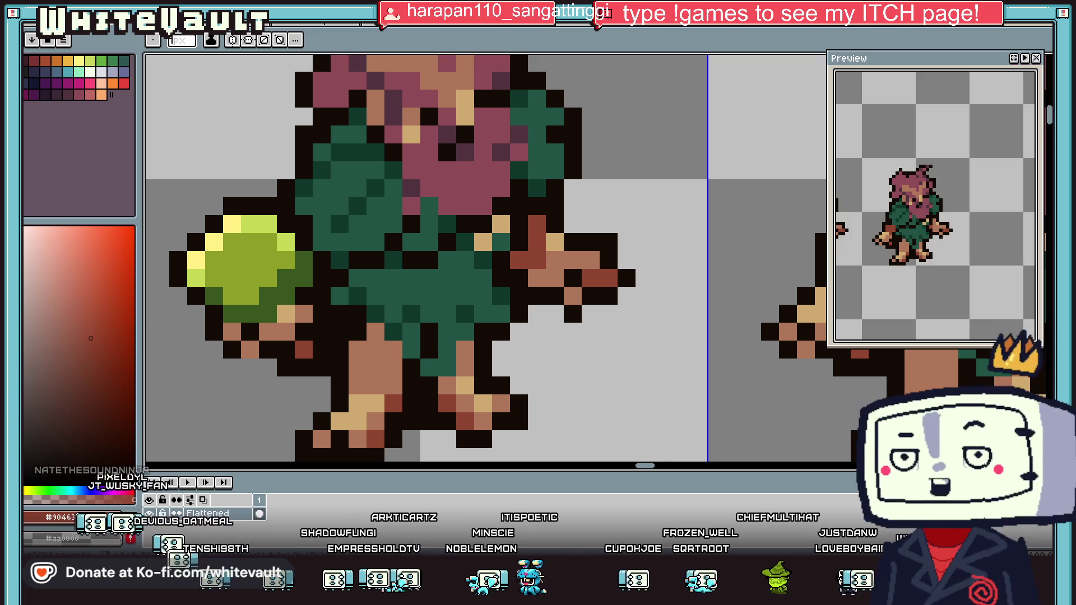
Recolour a light pixel on the orb with a darker green
{"action": "scroll", "coordinate": [609, 404], "scroll_direction": "down", "scroll_amount": 3}
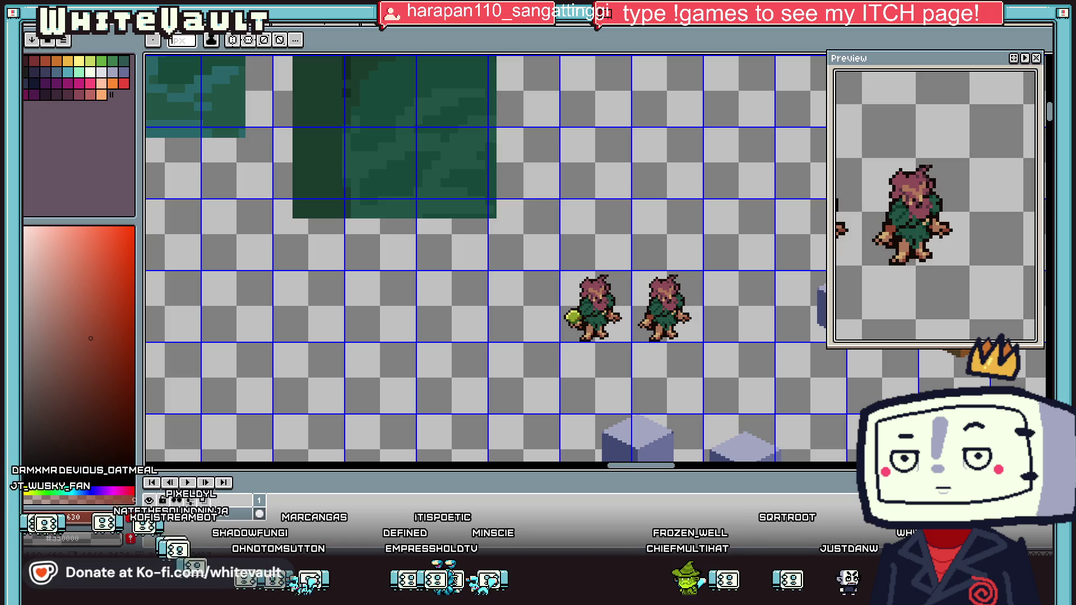
{"action": "scroll", "coordinate": [579, 319], "scroll_direction": "up", "scroll_amount": 3}
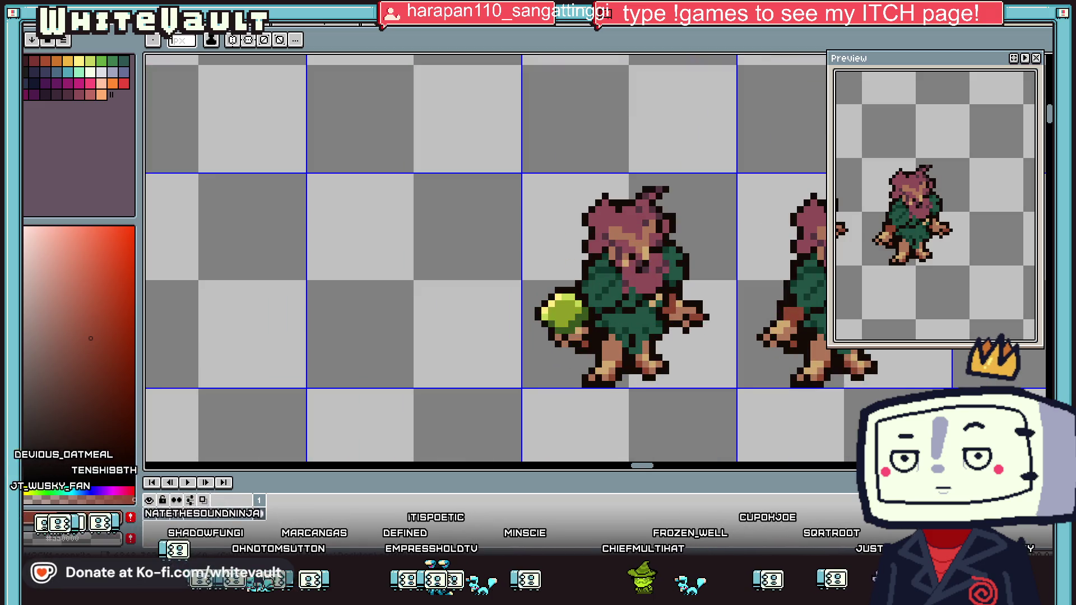
{"action": "scroll", "coordinate": [572, 291], "scroll_direction": "up", "scroll_amount": 2}
{"action": "left_click", "coordinate": [561, 279], "text": "alt"}
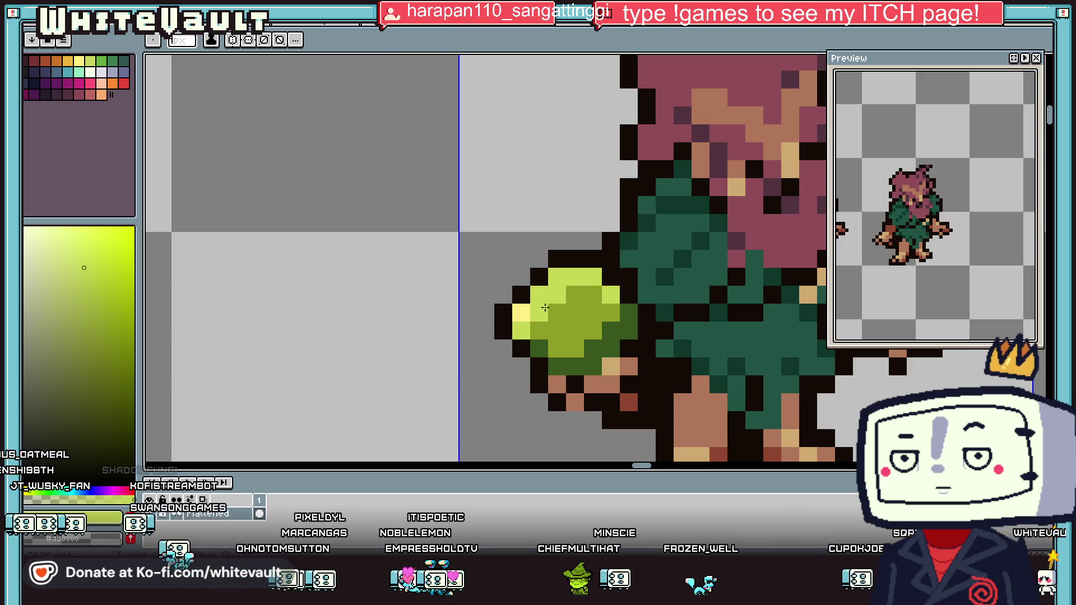
{"action": "left_click", "coordinate": [593, 296], "text": "alt"}
{"action": "left_click", "coordinate": [607, 297]}
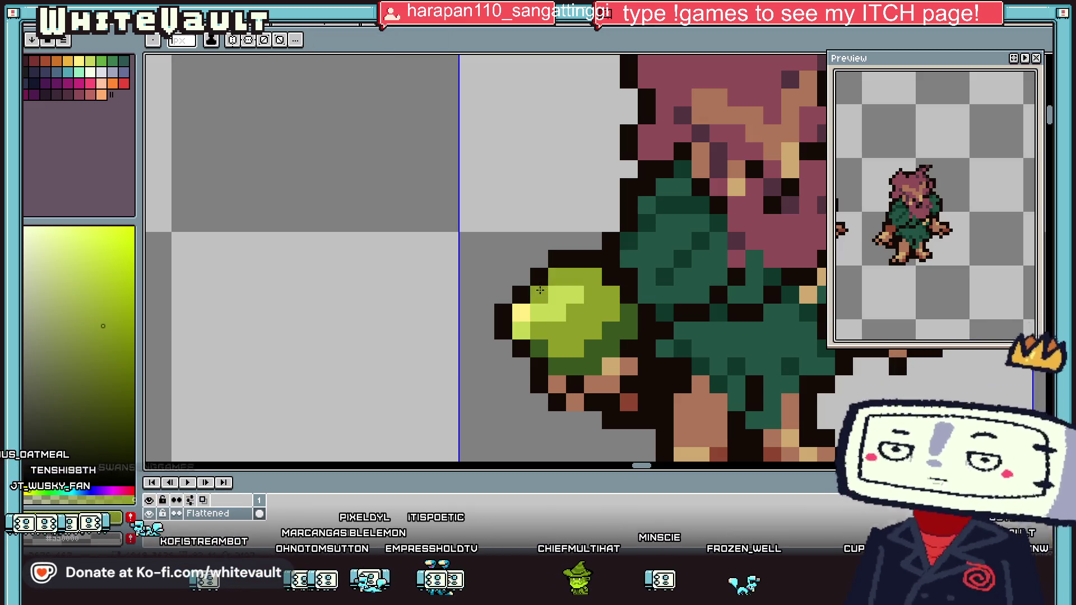
{"action": "scroll", "coordinate": [593, 277], "scroll_direction": "down", "scroll_amount": 2}
{"action": "scroll", "coordinate": [619, 323], "scroll_direction": "down", "scroll_amount": 3}
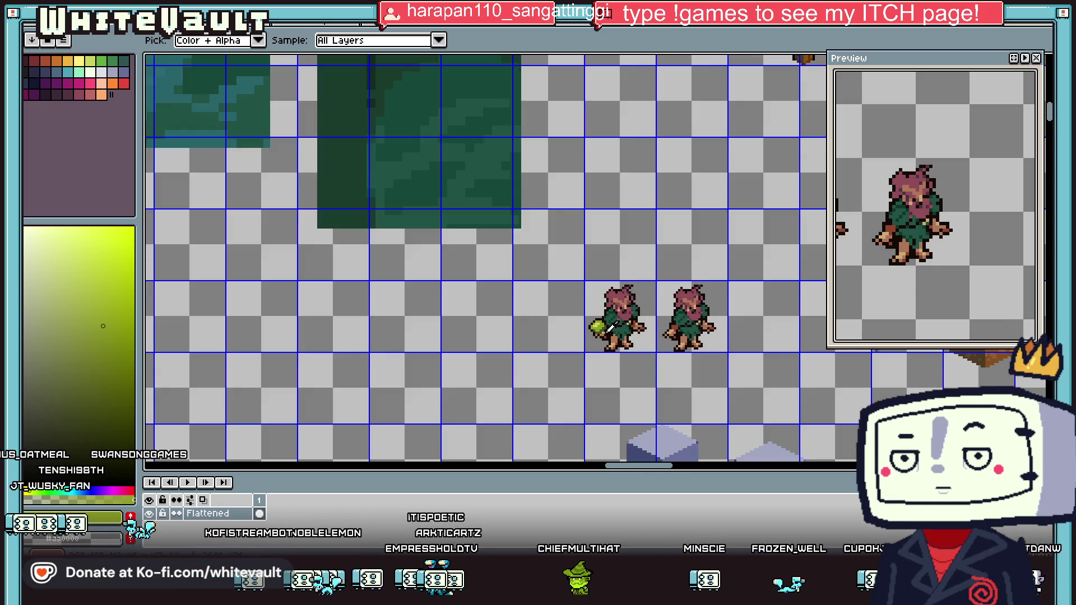
{"action": "scroll", "coordinate": [610, 328], "scroll_direction": "up", "scroll_amount": 2}
{"action": "scroll", "coordinate": [752, 298], "scroll_direction": "down", "scroll_amount": 2}
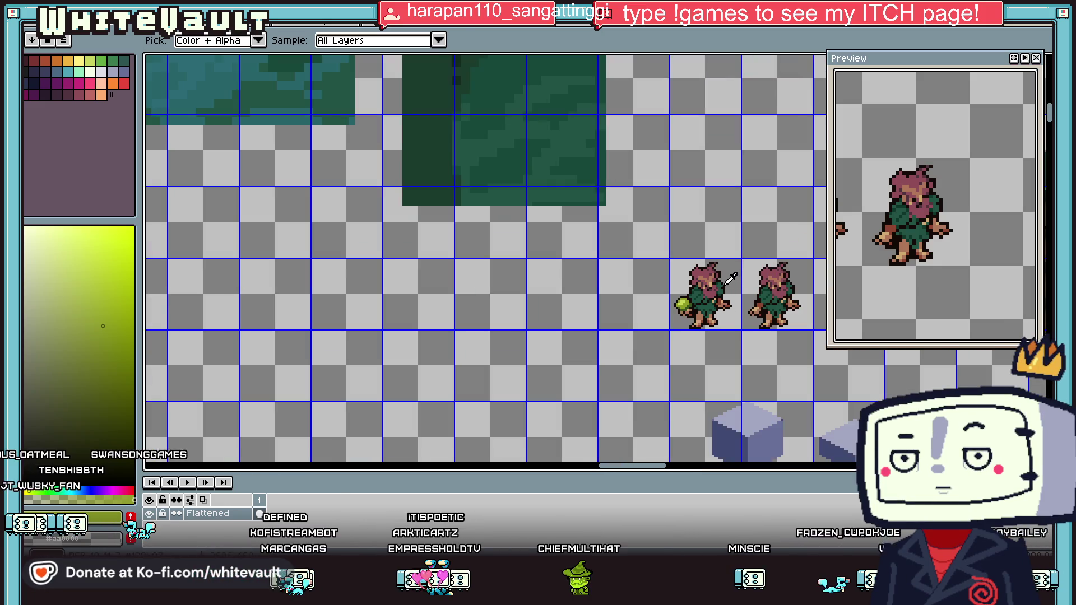
{"action": "scroll", "coordinate": [723, 282], "scroll_direction": "up", "scroll_amount": 1}
{"action": "scroll", "coordinate": [644, 426], "scroll_direction": "right", "scroll_amount": 2}
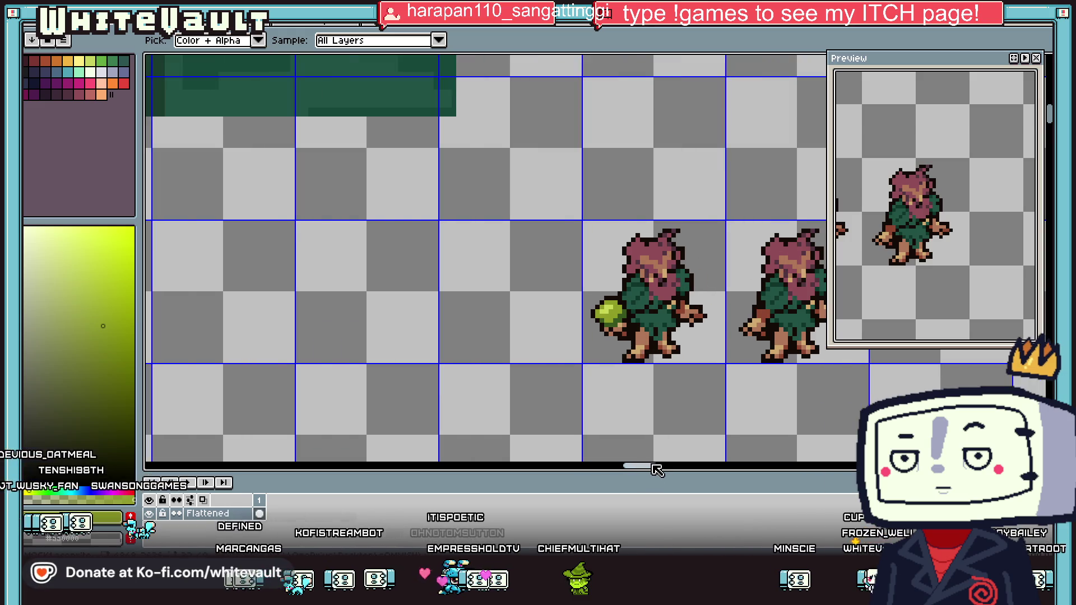
Paint a dark-green band across the druid's face and around the eyes
{"action": "scroll", "coordinate": [615, 248], "scroll_direction": "up", "scroll_amount": 1}
{"action": "left_click", "coordinate": [614, 248], "text": "alt"}
{"action": "scroll", "coordinate": [615, 248], "scroll_direction": "up", "scroll_amount": 1}
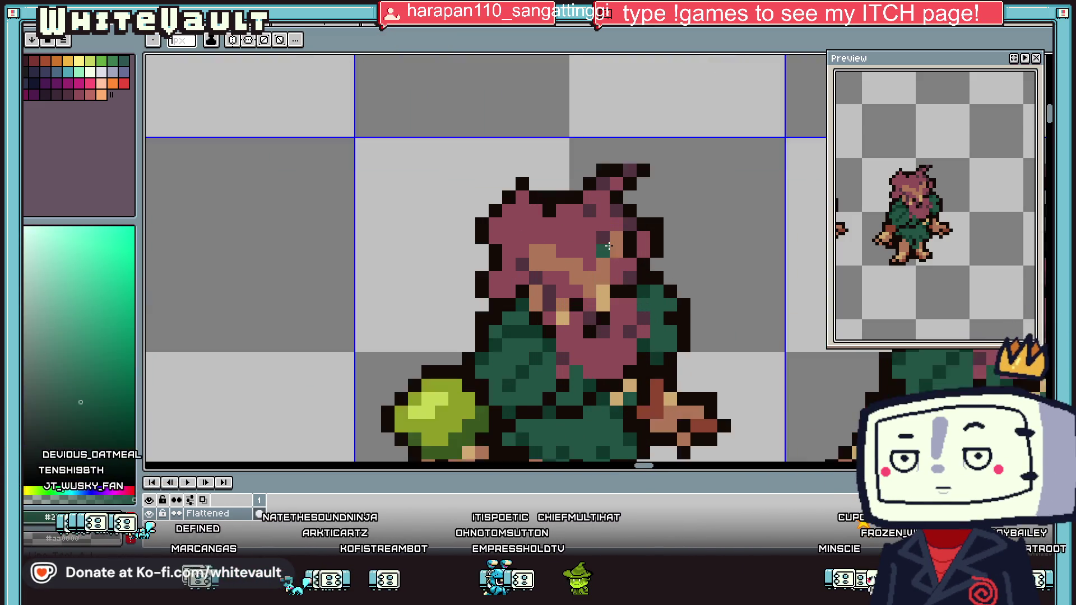
{"action": "scroll", "coordinate": [614, 248], "scroll_direction": "up", "scroll_amount": 1}
{"action": "left_click_drag", "start_coordinate": [615, 248], "coordinate": [583, 288]}
{"action": "left_click", "coordinate": [530, 272]}
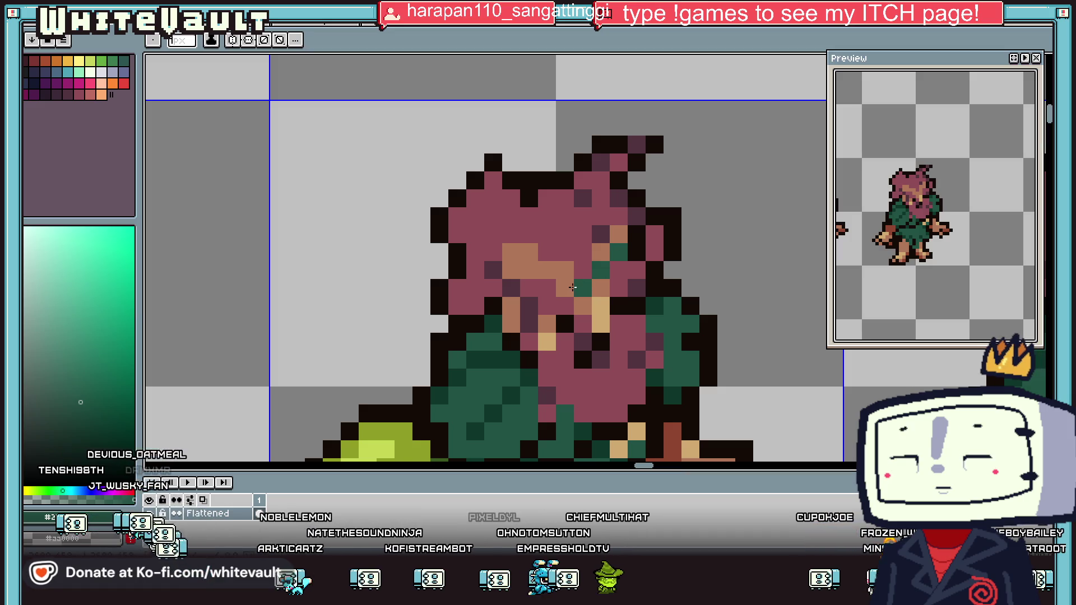
{"action": "left_click", "coordinate": [565, 289]}
{"action": "left_click_drag", "start_coordinate": [511, 270], "coordinate": [542, 270]}
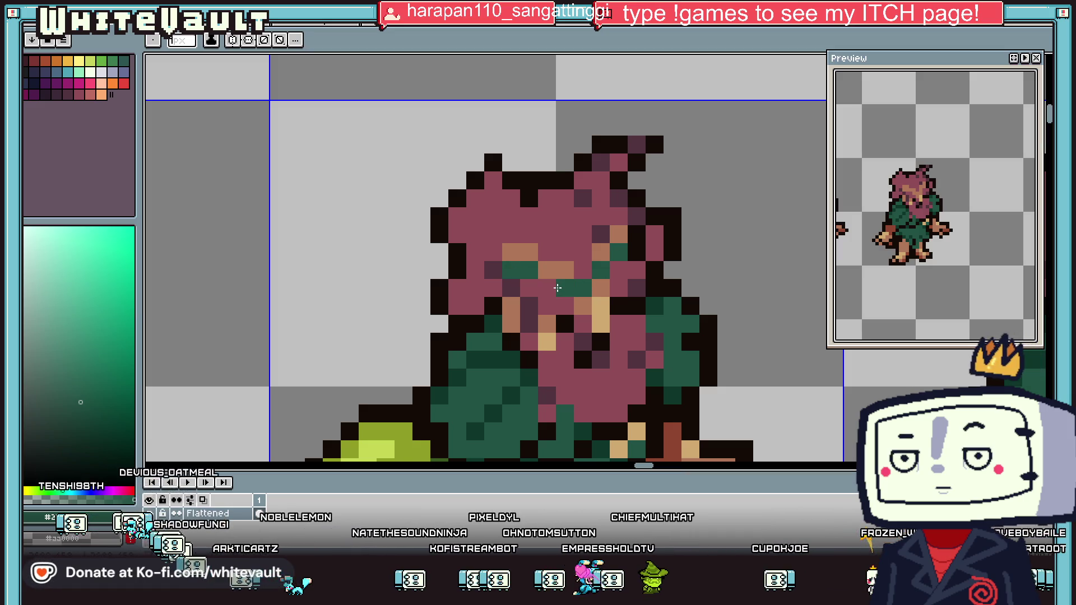
Add two light mauve highlight pixels to the mane
{"action": "scroll", "coordinate": [542, 271], "scroll_direction": "down", "scroll_amount": 3}
{"action": "scroll", "coordinate": [541, 270], "scroll_direction": "down", "scroll_amount": 1}
{"action": "scroll", "coordinate": [628, 278], "scroll_direction": "up", "scroll_amount": 3}
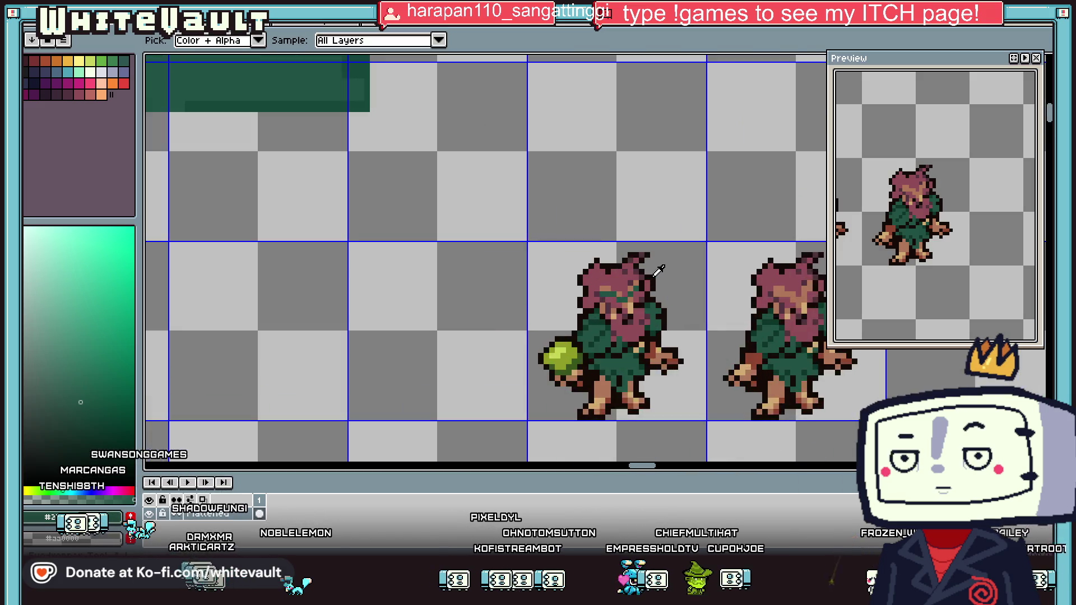
{"action": "scroll", "coordinate": [629, 279], "scroll_direction": "up", "scroll_amount": 1}
{"action": "left_click", "coordinate": [630, 279]}
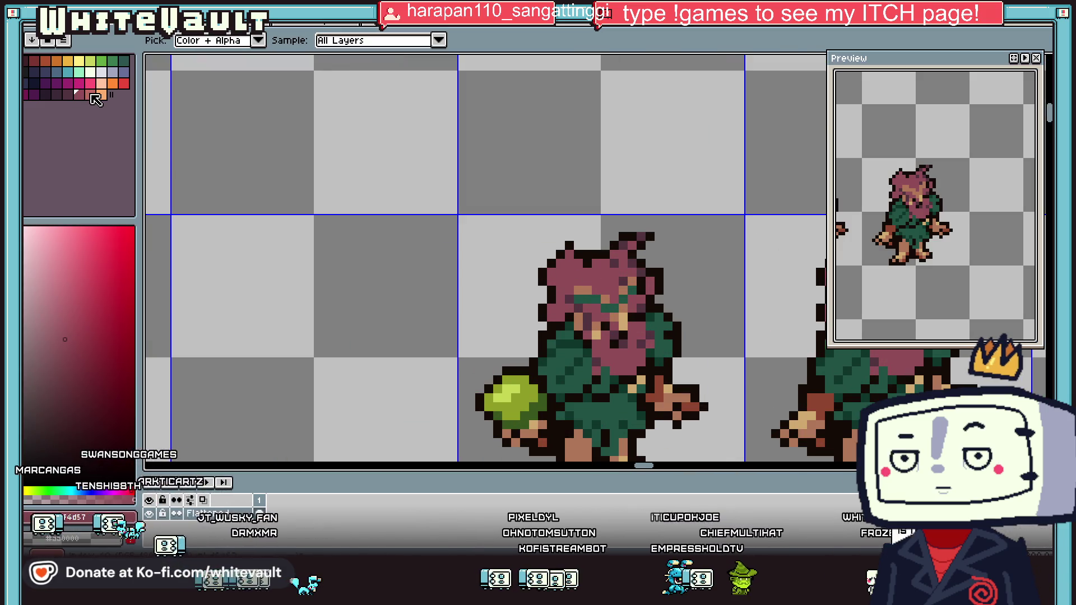
{"action": "scroll", "coordinate": [566, 264], "scroll_direction": "up", "scroll_amount": 2}
{"action": "left_click", "coordinate": [551, 290]}
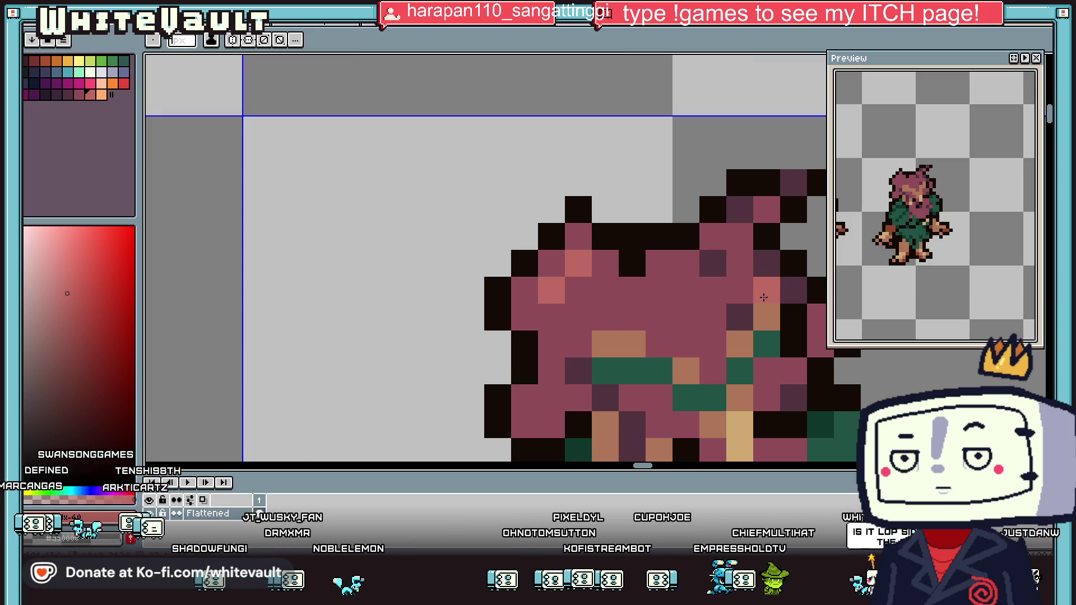
{"action": "left_click", "coordinate": [741, 294]}
Try darker and lighter mauve shades from the palette for the mane
{"action": "left_click", "coordinate": [733, 281], "text": "alt"}
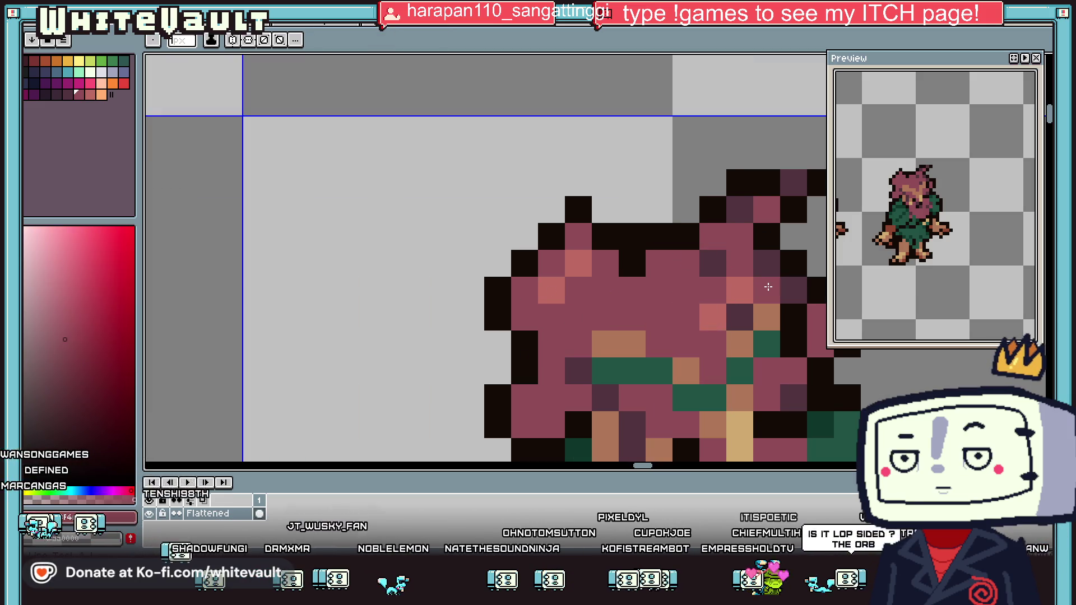
{"action": "scroll", "coordinate": [768, 287], "scroll_direction": "down", "scroll_amount": 3}
{"action": "scroll", "coordinate": [768, 287], "scroll_direction": "down", "scroll_amount": 3}
{"action": "scroll", "coordinate": [751, 281], "scroll_direction": "up", "scroll_amount": 3}
{"action": "scroll", "coordinate": [735, 275], "scroll_direction": "up", "scroll_amount": 1}
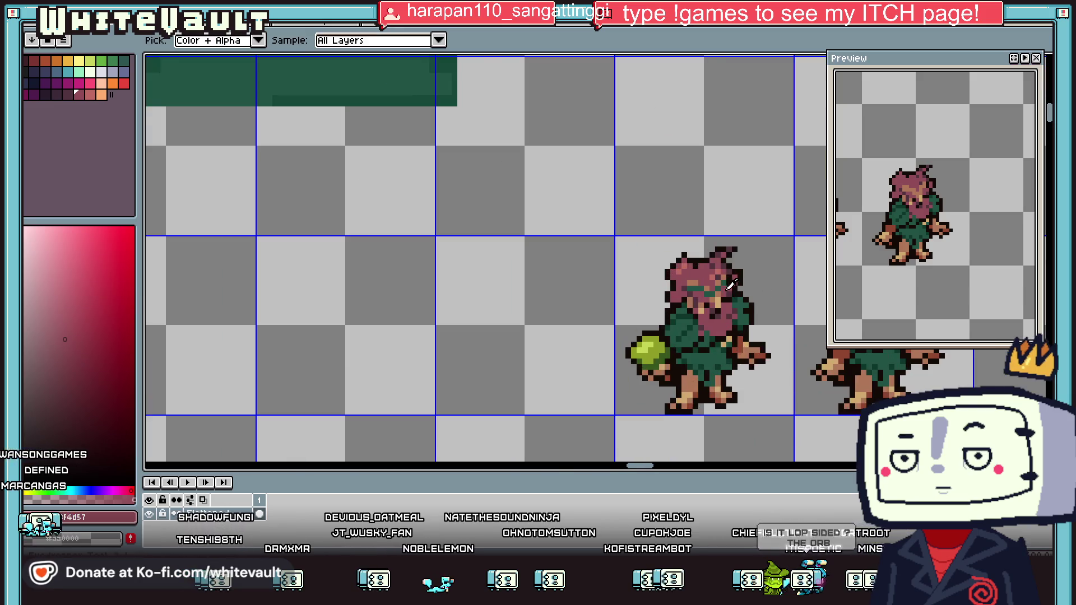
{"action": "scroll", "coordinate": [721, 271], "scroll_direction": "up", "scroll_amount": 1}
{"action": "left_click", "coordinate": [721, 271], "text": "alt"}
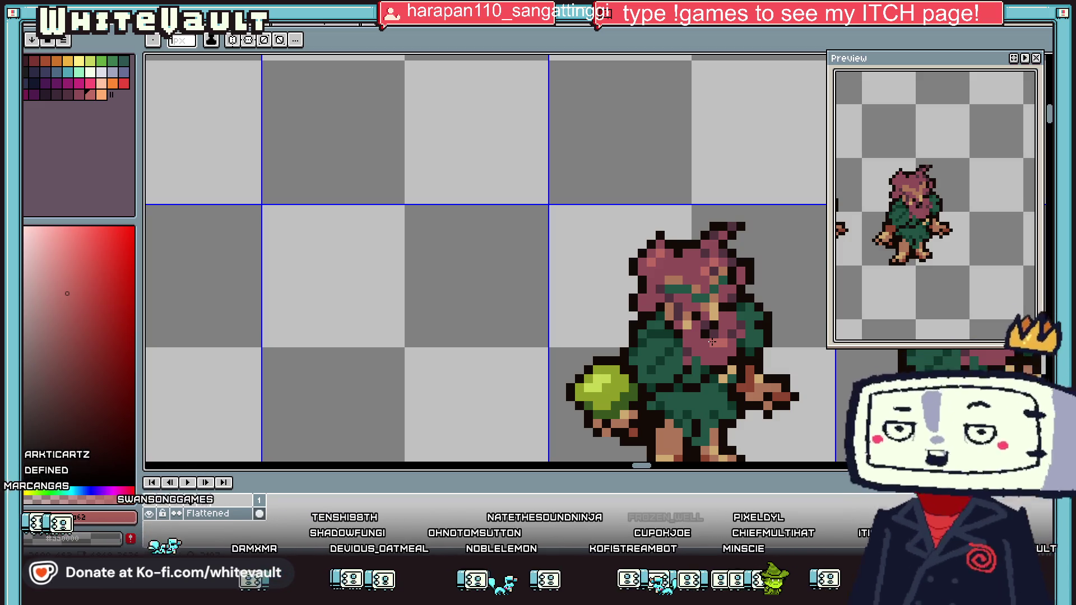
{"action": "scroll", "coordinate": [675, 373], "scroll_direction": "down", "scroll_amount": 3}
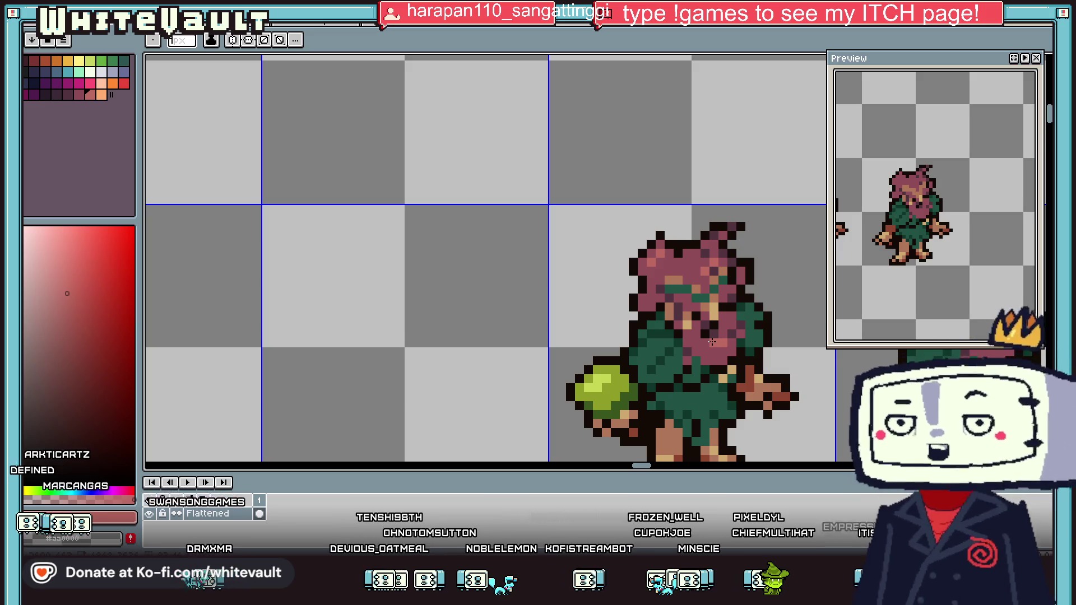
{"action": "scroll", "coordinate": [707, 396], "scroll_direction": "up", "scroll_amount": 2}
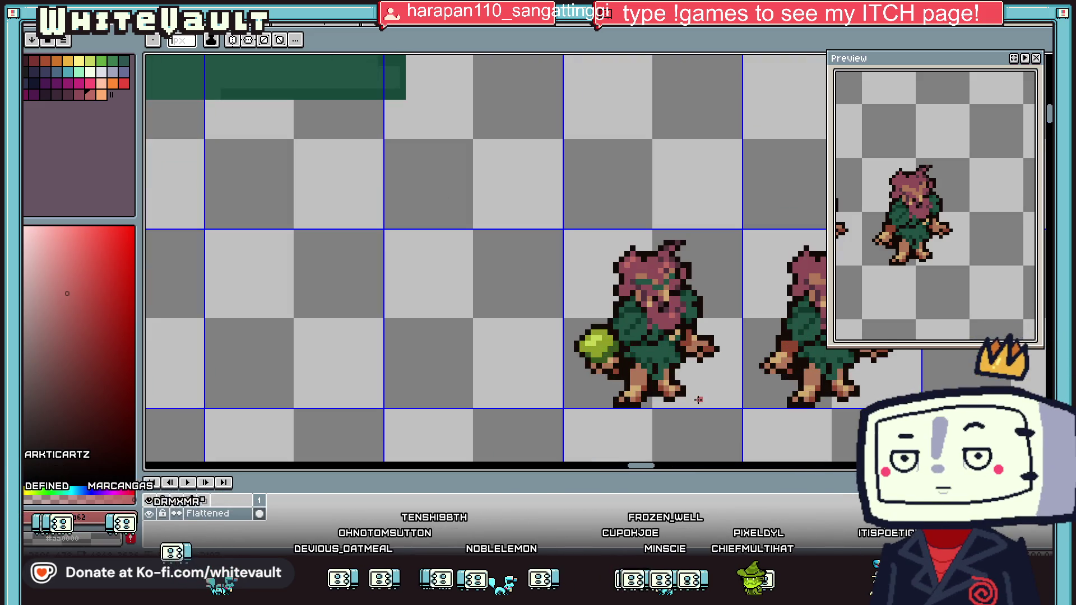
Select the lower leg and foot and shift them one pixel right
{"action": "key", "text": "m"}
{"action": "scroll", "coordinate": [666, 373], "scroll_direction": "up", "scroll_amount": 2}
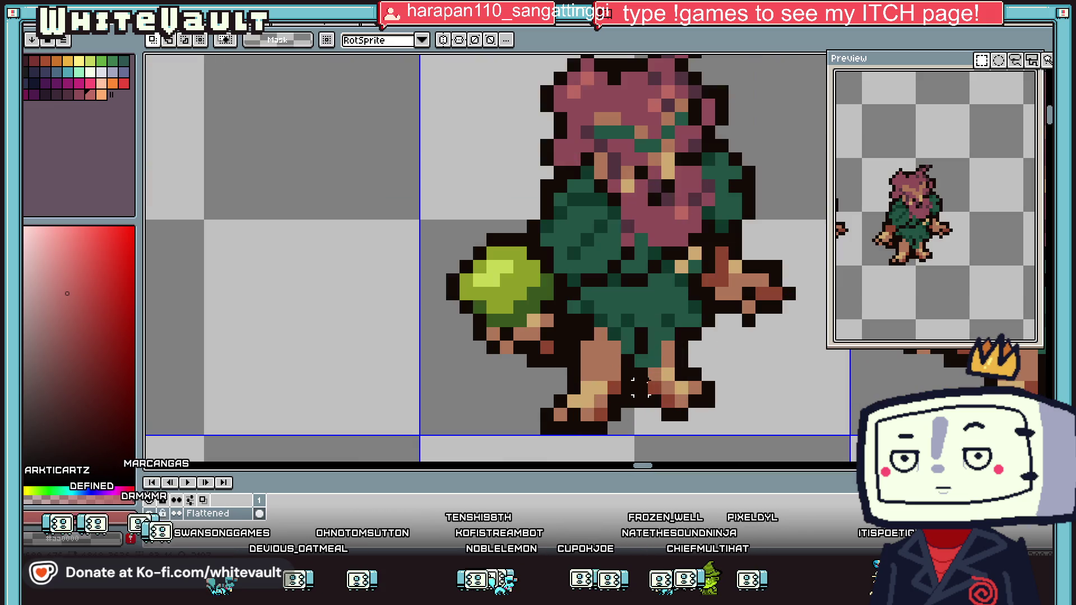
{"action": "mouse_move", "coordinate": [648, 359]}
{"action": "left_mouse_down"}
{"action": "mouse_move", "coordinate": [745, 439]}
{"action": "mouse_move", "coordinate": [751, 425]}
{"action": "left_mouse_up"}
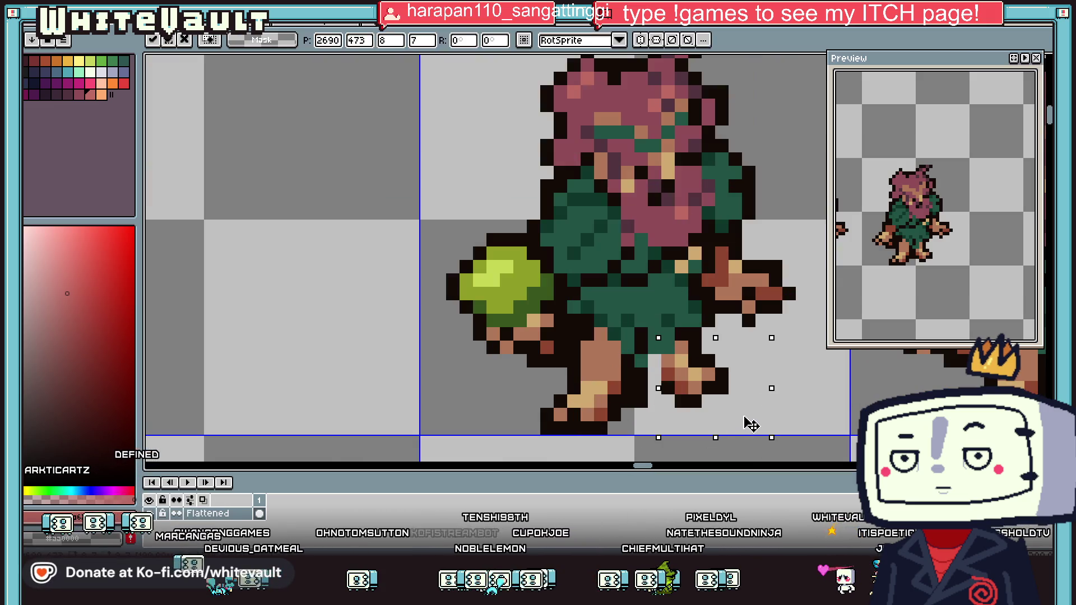
{"action": "left_click_drag", "start_coordinate": [700, 387], "coordinate": [713, 388]}
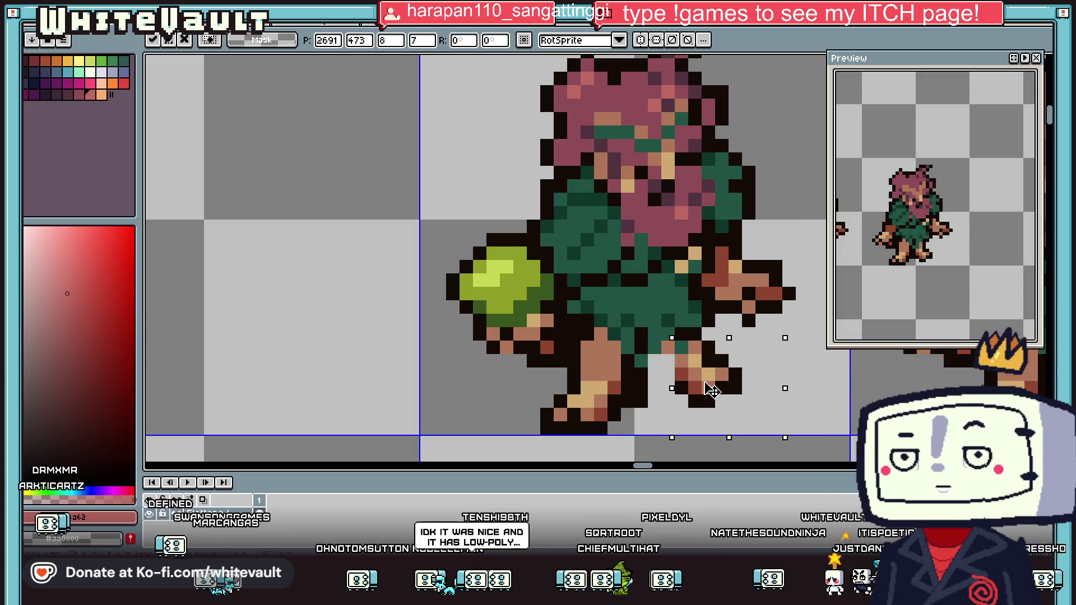
{"action": "key", "text": "Return"}
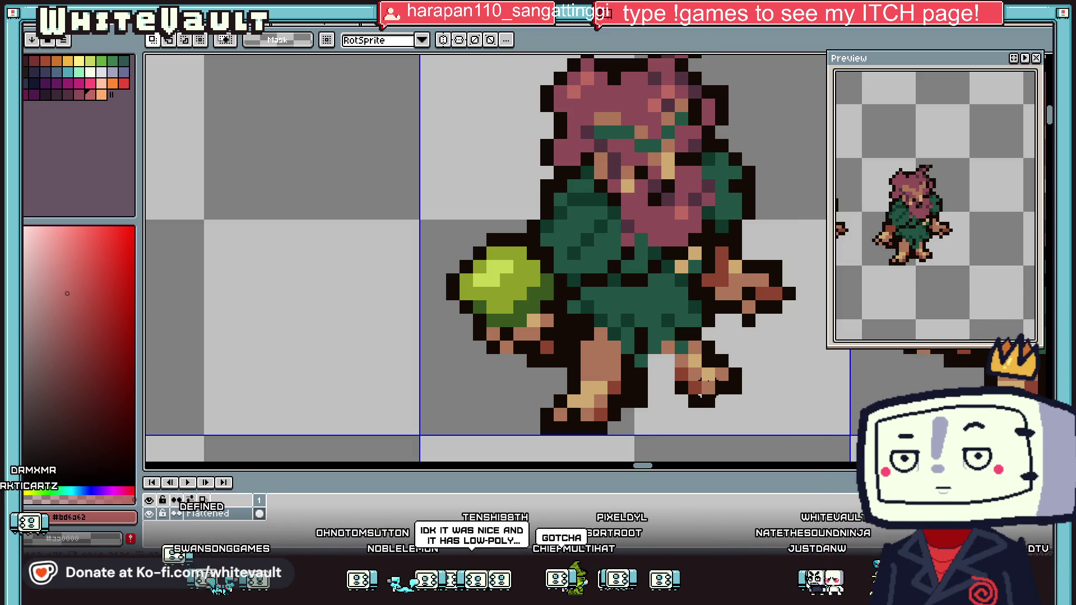
Sample the orange-brown skin, the cloak's dark green and a darker green shade
{"action": "key", "text": "i"}
{"action": "left_click", "coordinate": [681, 341]}
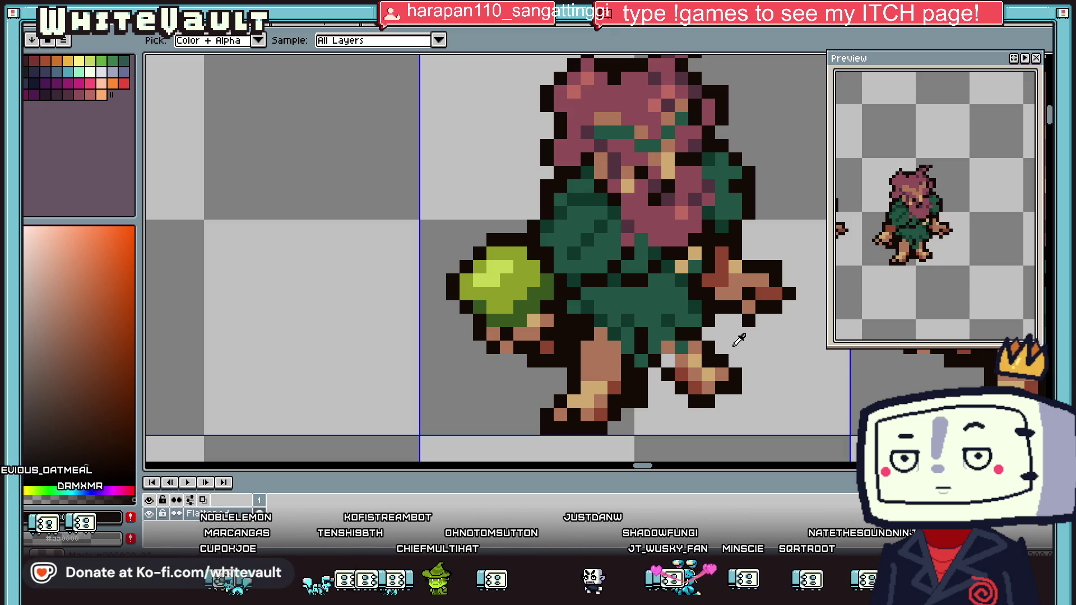
{"action": "key", "text": "b"}
{"action": "scroll", "coordinate": [671, 366], "scroll_direction": "down", "scroll_amount": 3}
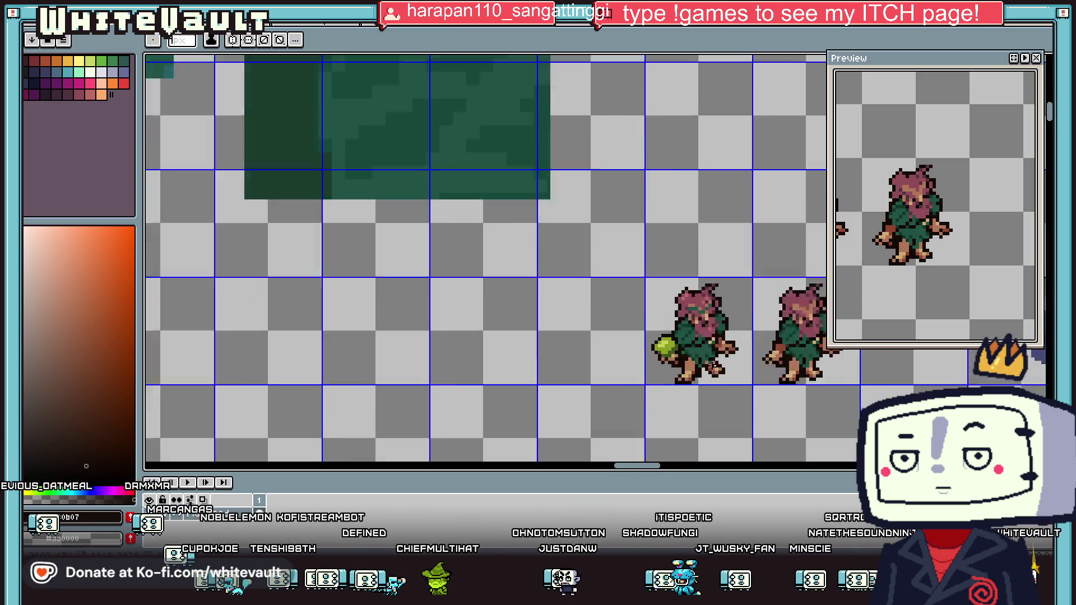
{"action": "scroll", "coordinate": [671, 366], "scroll_direction": "up", "scroll_amount": 3}
{"action": "left_click", "coordinate": [631, 346], "text": "alt"}
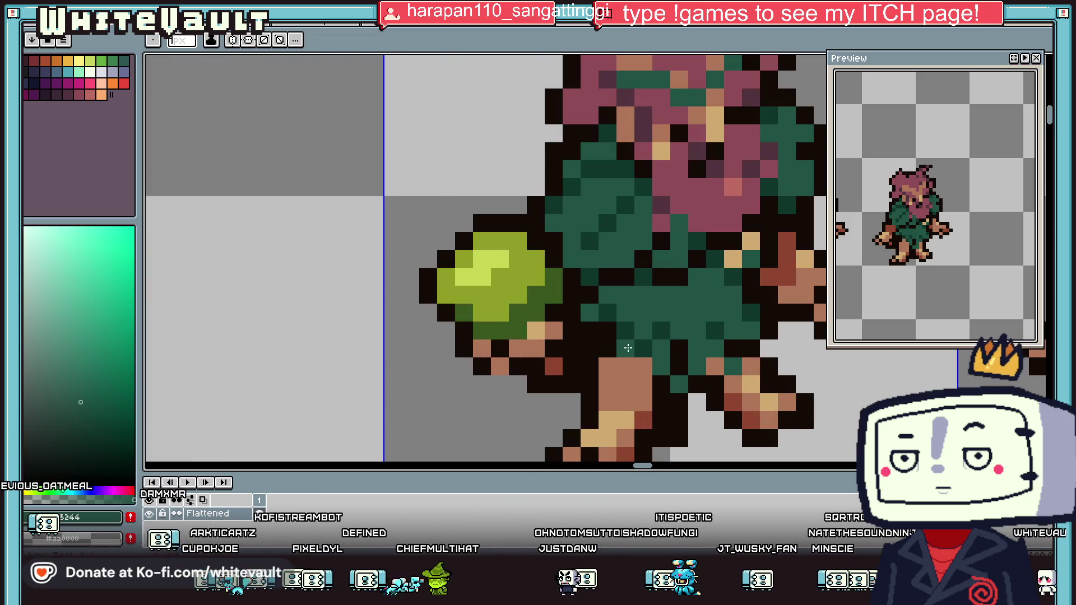
{"action": "left_click", "coordinate": [614, 373], "text": "alt"}
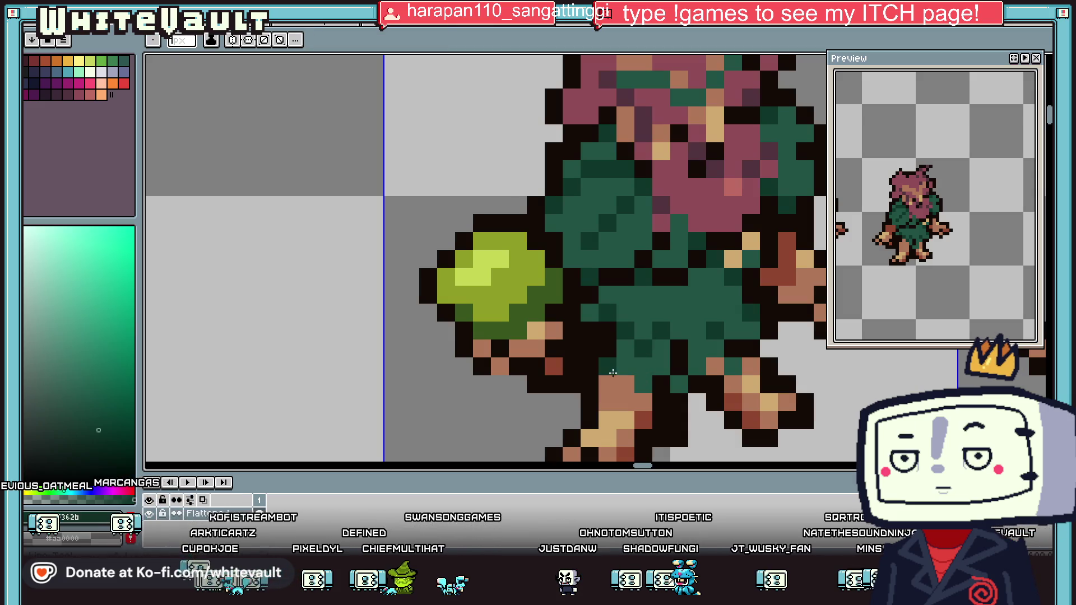
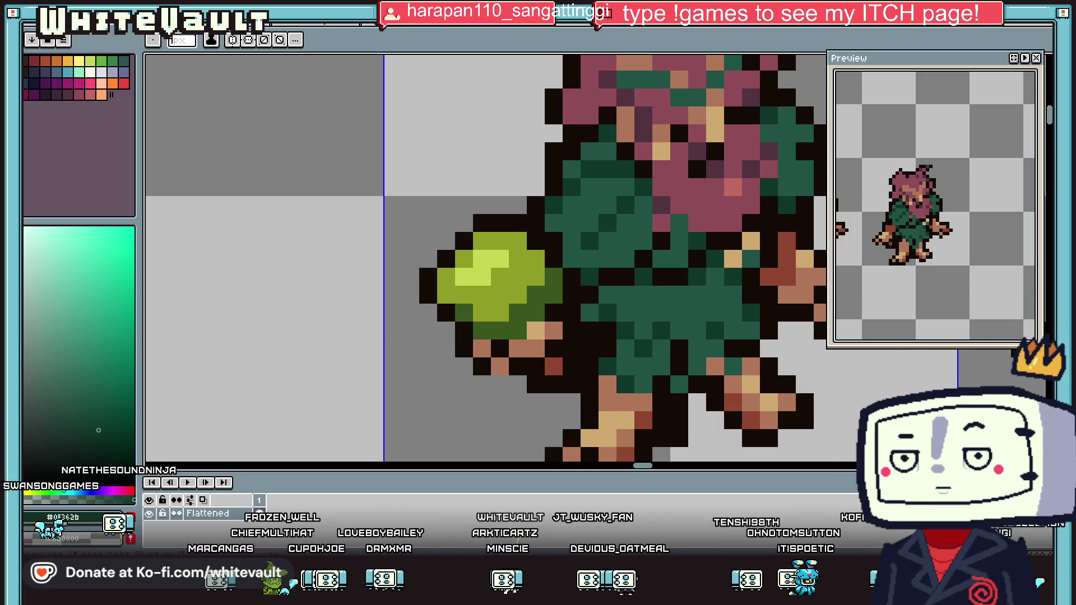
Select the top of the green ball and nudge it to make the ball slightly taller
{"action": "scroll", "coordinate": [426, 280], "scroll_direction": "down", "scroll_amount": 5}
{"action": "scroll", "coordinate": [426, 280], "scroll_direction": "down", "scroll_amount": 1}
{"action": "scroll", "coordinate": [426, 280], "scroll_direction": "up", "scroll_amount": 4}
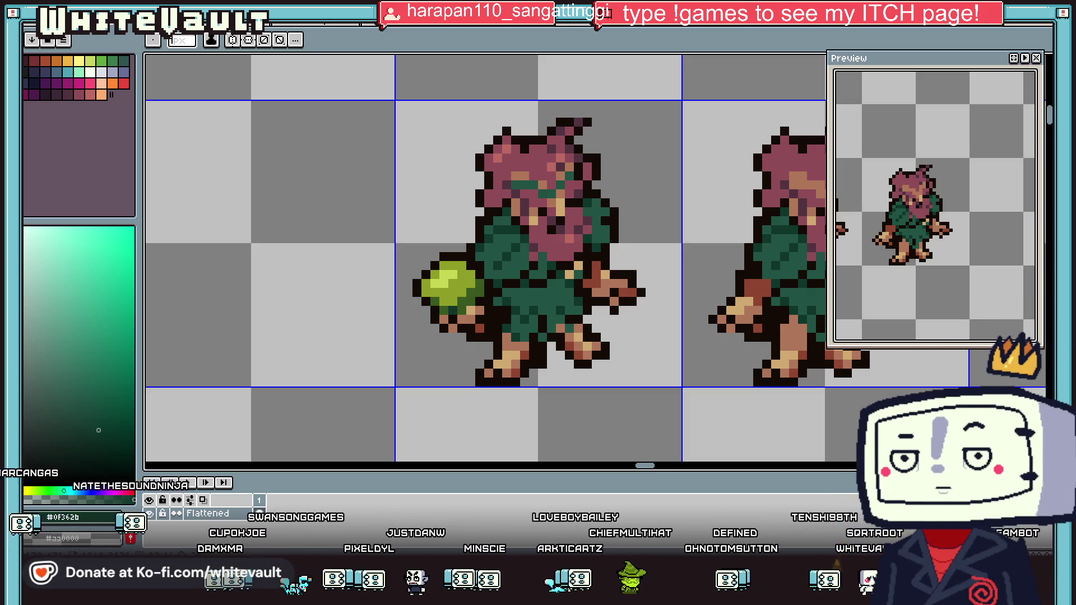
{"action": "scroll", "coordinate": [483, 334], "scroll_direction": "down", "scroll_amount": 2}
{"action": "scroll", "coordinate": [483, 334], "scroll_direction": "down", "scroll_amount": 1}
{"action": "scroll", "coordinate": [484, 334], "scroll_direction": "up", "scroll_amount": 1}
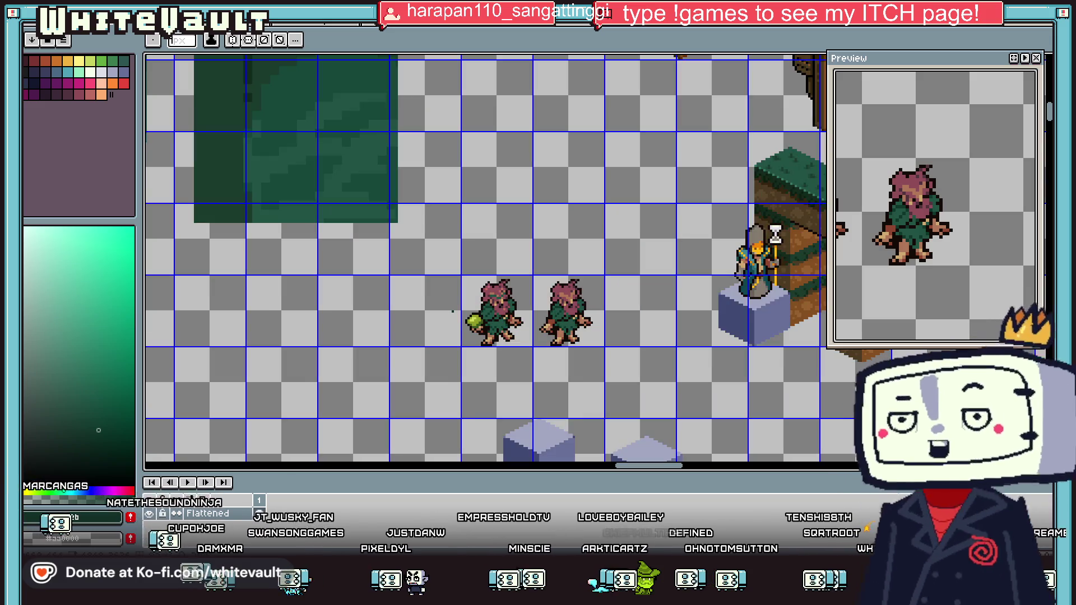
{"action": "scroll", "coordinate": [450, 334], "scroll_direction": "up", "scroll_amount": 3}
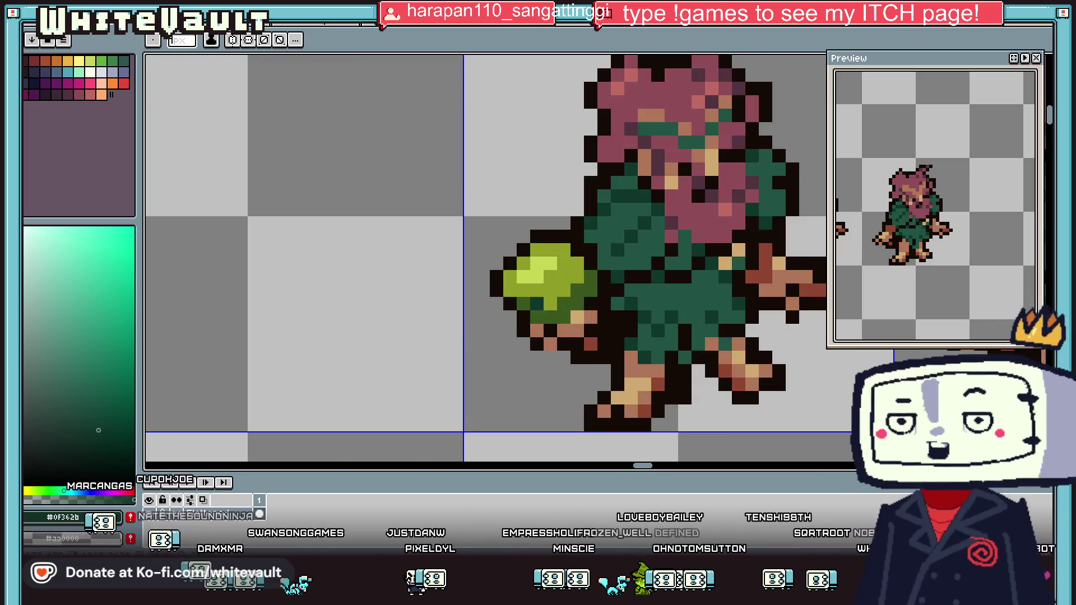
{"action": "key", "text": "m"}
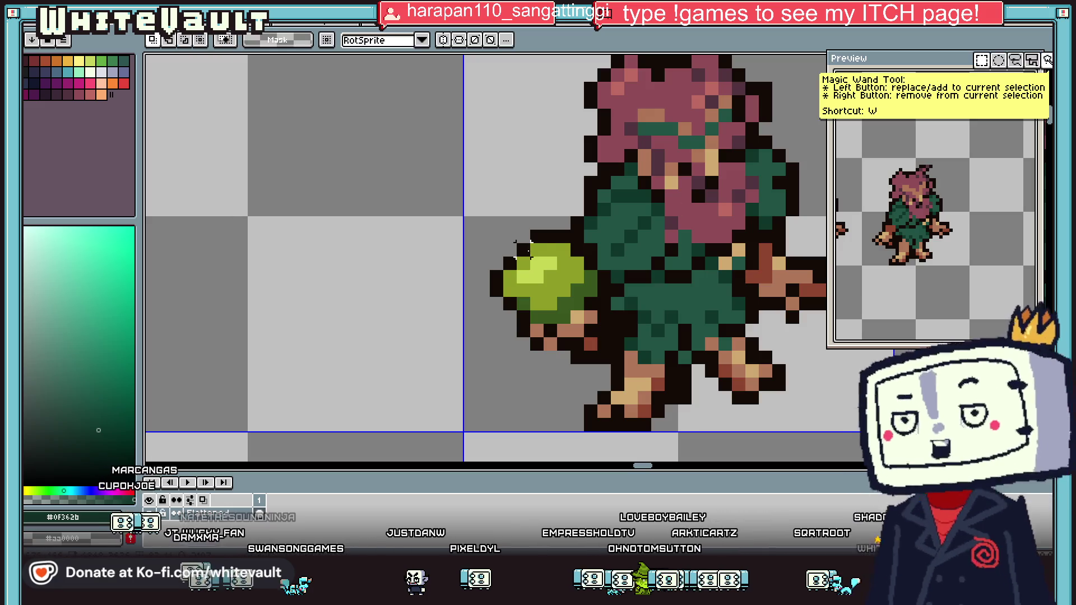
{"action": "mouse_move", "coordinate": [488, 227]}
{"action": "left_mouse_down"}
{"action": "mouse_move", "coordinate": [600, 300]}
{"action": "mouse_move", "coordinate": [589, 277]}
{"action": "left_mouse_up"}
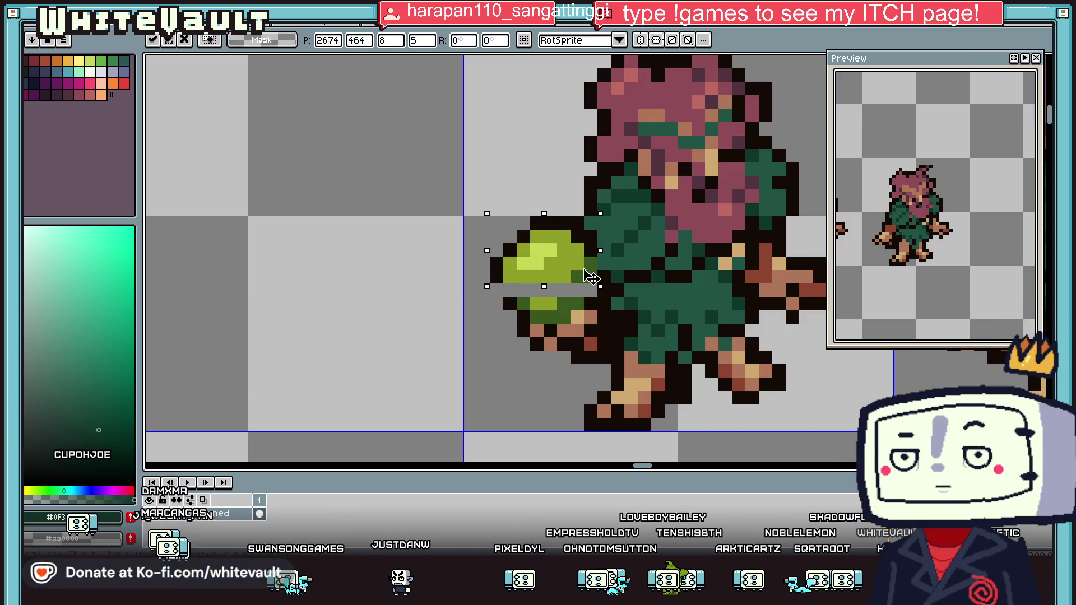
{"action": "key", "text": "Return"}
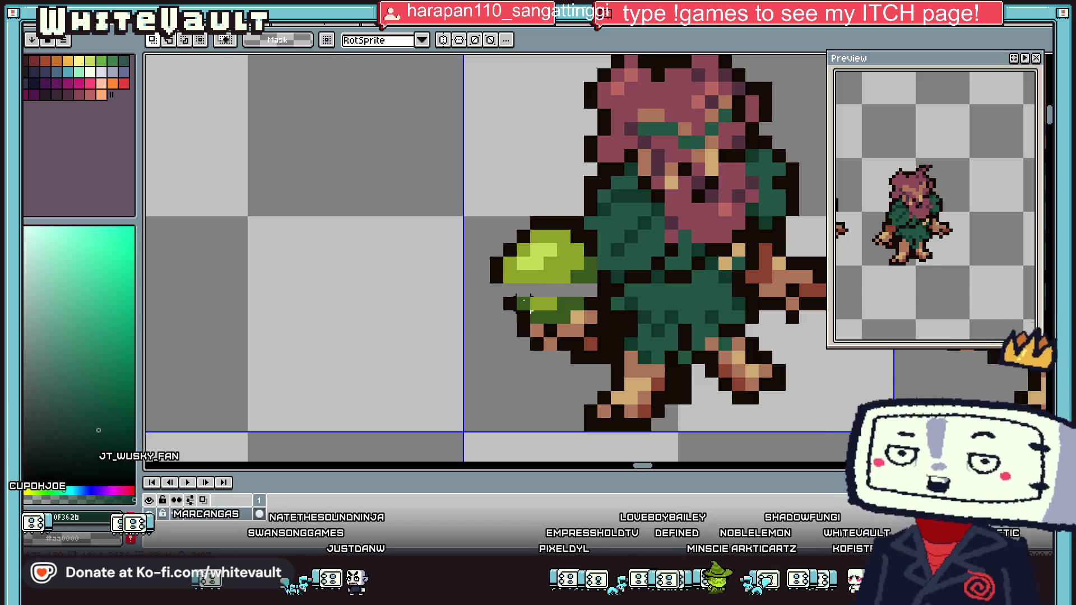
{"action": "key", "text": "b"}
Sample the ball's green and pencil over the grey gap across it
{"action": "key", "text": "i"}
{"action": "left_click", "coordinate": [496, 264]}
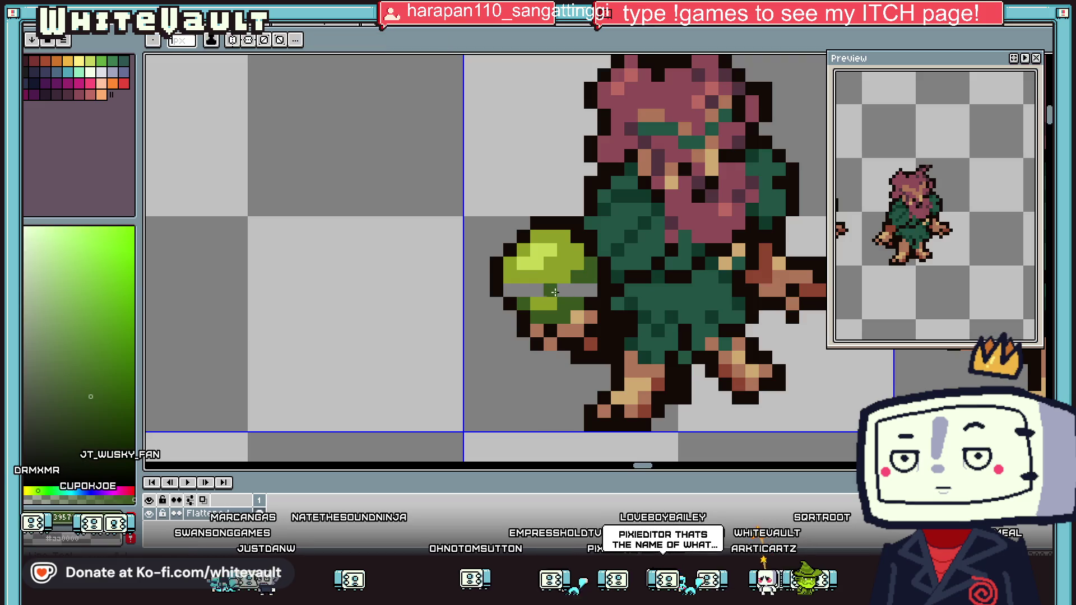
{"action": "left_click", "coordinate": [538, 275]}
{"action": "key", "text": "b"}
{"action": "left_click_drag", "start_coordinate": [540, 289], "coordinate": [515, 286]}
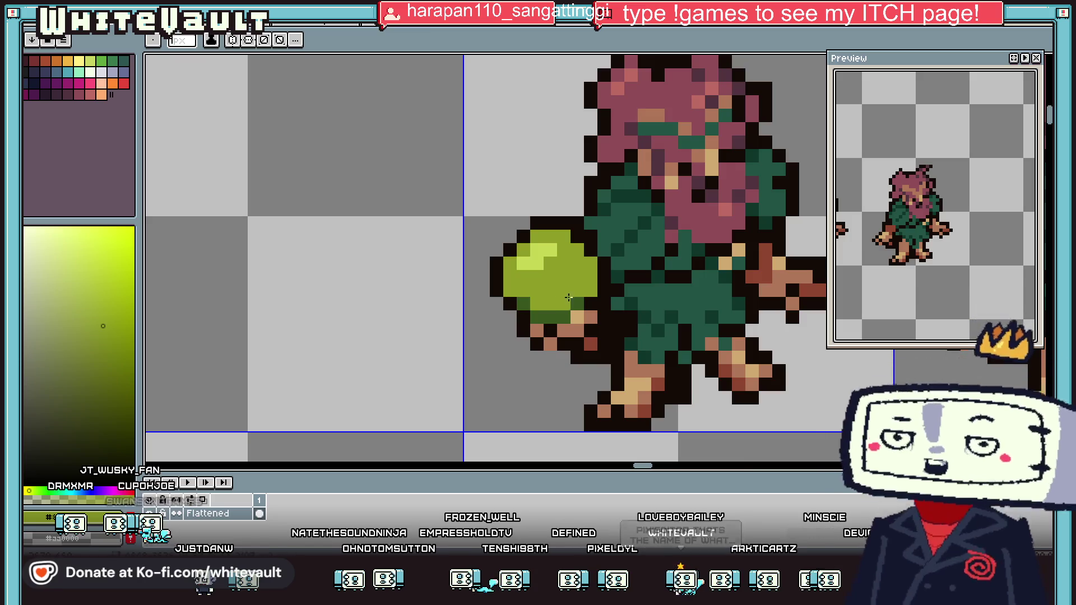
Repaint the ball's dark pixels lighter green, sampling its yellow-green and darker green shades
{"action": "left_click", "coordinate": [576, 295], "text": "alt"}
{"action": "left_click_drag", "start_coordinate": [566, 291], "coordinate": [595, 280]}
{"action": "key", "text": "i"}
{"action": "scroll", "coordinate": [594, 280], "scroll_direction": "down", "scroll_amount": 3}
{"action": "scroll", "coordinate": [600, 283], "scroll_direction": "down", "scroll_amount": 2}
{"action": "scroll", "coordinate": [608, 286], "scroll_direction": "up", "scroll_amount": 2}
{"action": "scroll", "coordinate": [614, 289], "scroll_direction": "up", "scroll_amount": 3}
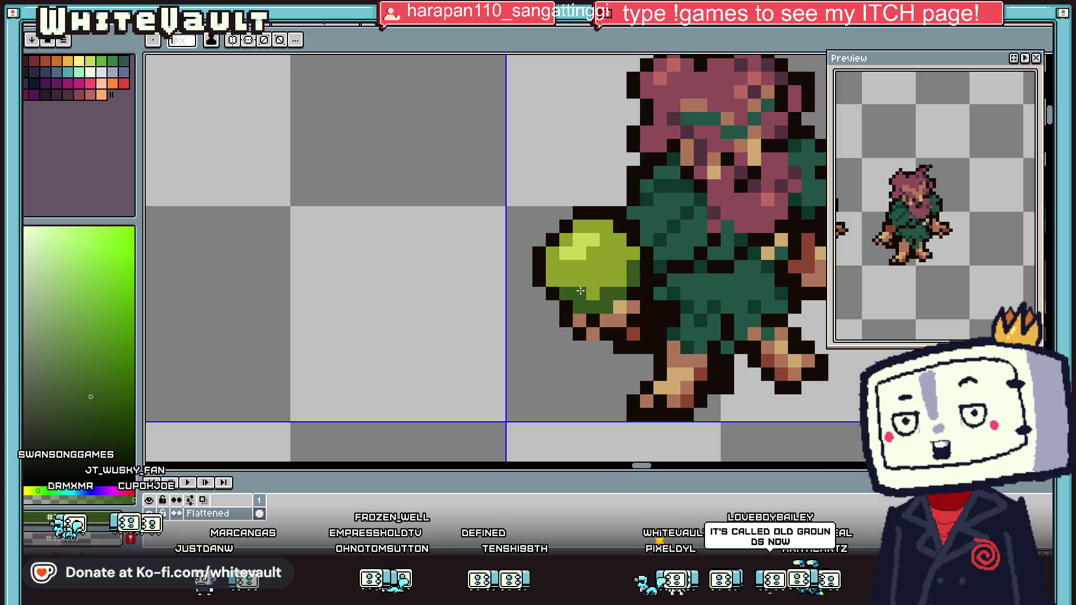
{"action": "left_click", "coordinate": [570, 289], "text": "alt"}
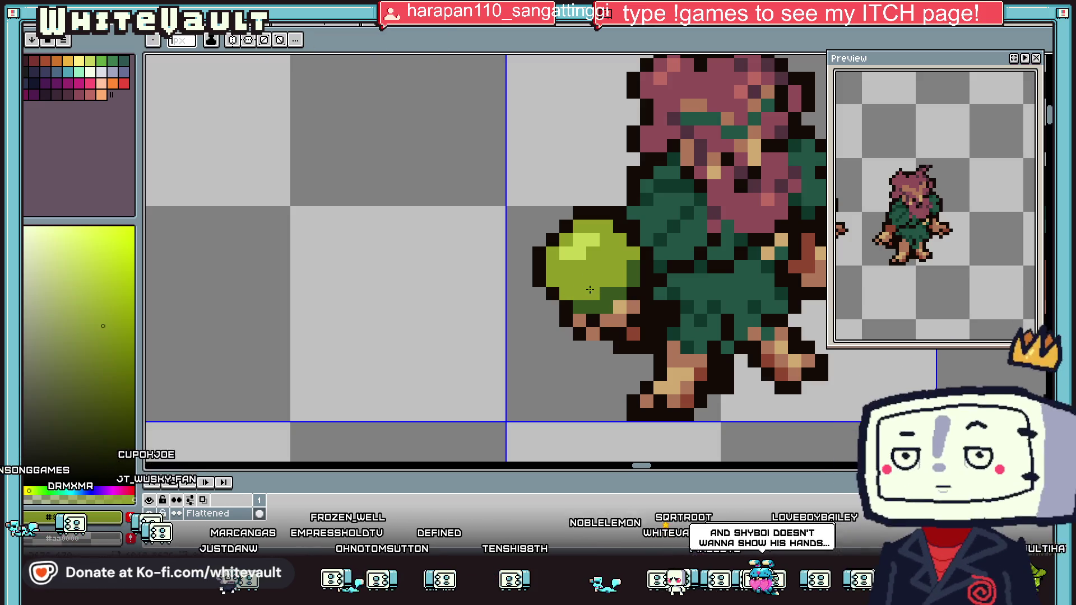
{"action": "left_click", "coordinate": [569, 289], "text": "alt"}
{"action": "scroll", "coordinate": [659, 286], "scroll_direction": "down", "scroll_amount": 5}
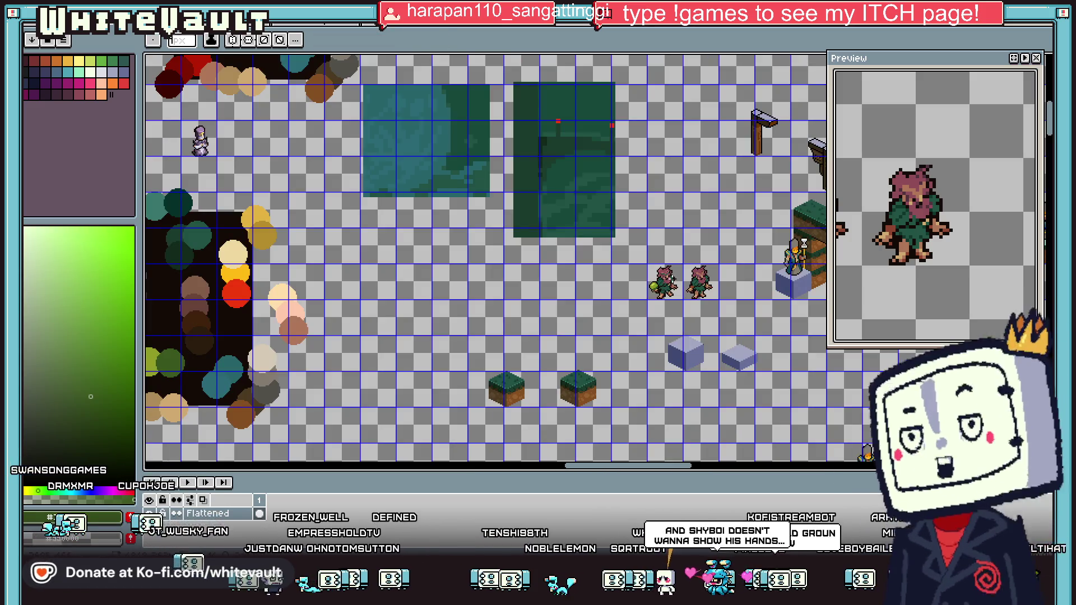
{"action": "scroll", "coordinate": [665, 289], "scroll_direction": "up", "scroll_amount": 5}
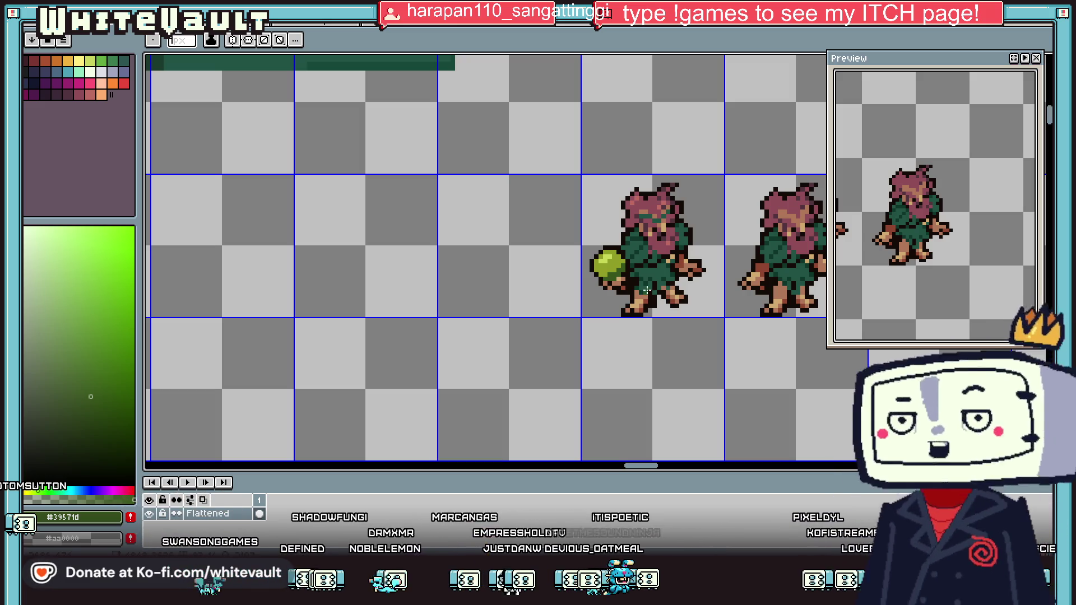
{"action": "scroll", "coordinate": [653, 291], "scroll_direction": "up", "scroll_amount": 1}
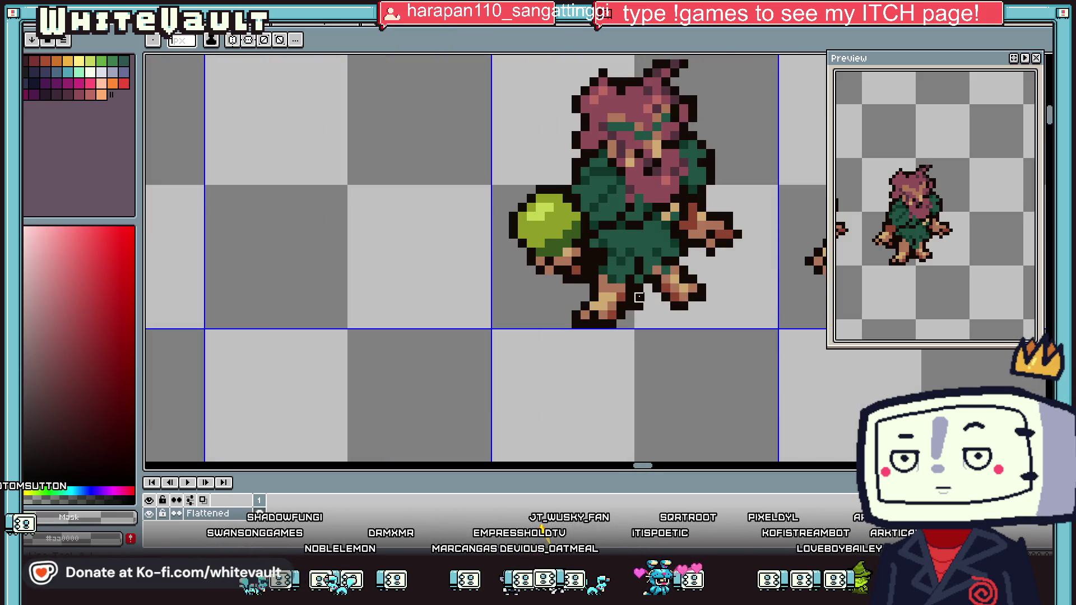
{"action": "scroll", "coordinate": [639, 307], "scroll_direction": "up", "scroll_amount": 1}
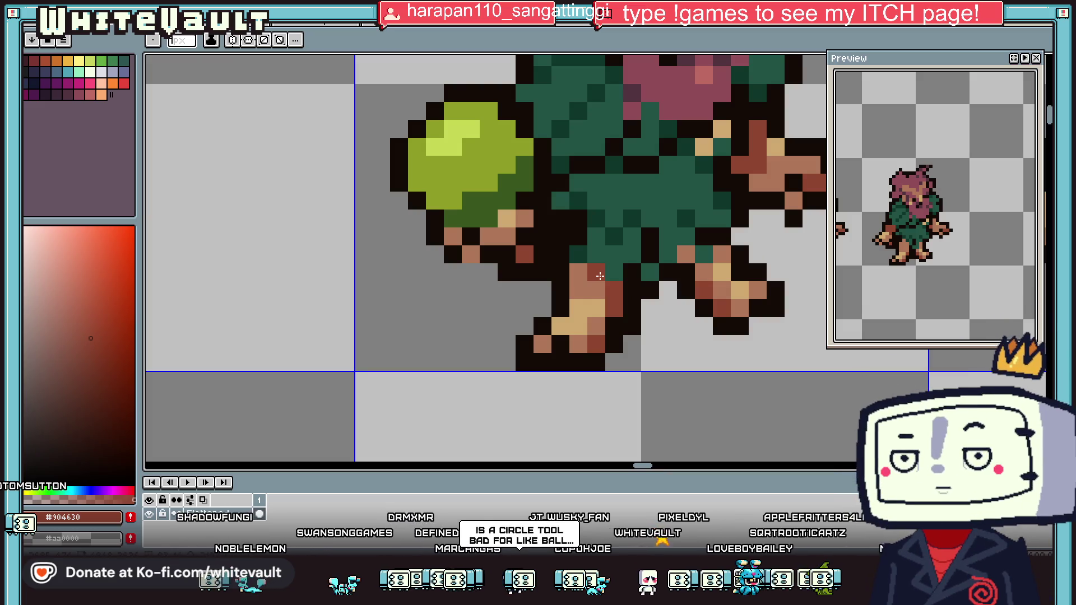
Shade two leg pixels reddish-brown, then cycle through the other open documents
{"action": "left_click", "coordinate": [615, 307]}
{"action": "left_click", "coordinate": [564, 167]}
{"action": "key", "text": "ctrl+Tab"}
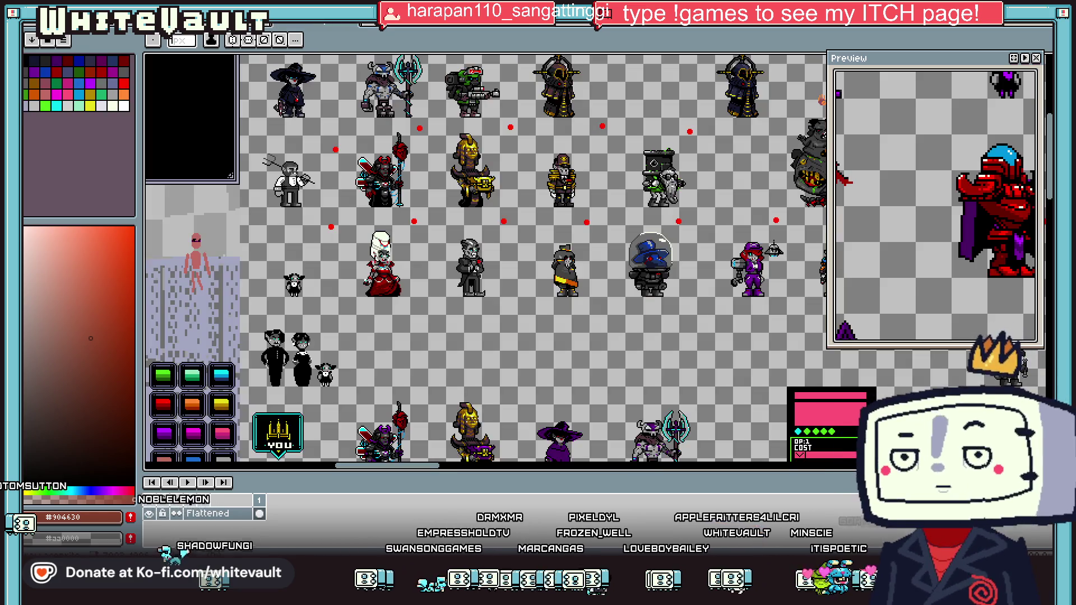
{"action": "key", "text": "ctrl+Tab"}
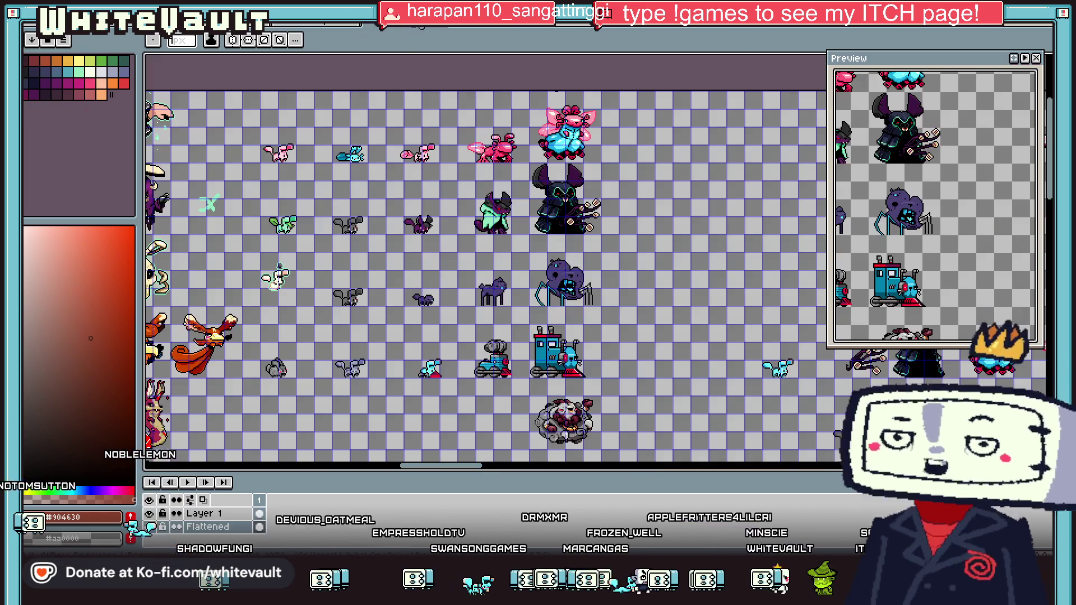
{"action": "key", "text": "ctrl+Tab"}
{"action": "key", "text": "ctrl+Tab"}
{"action": "key", "text": "ctrl+Tab"}
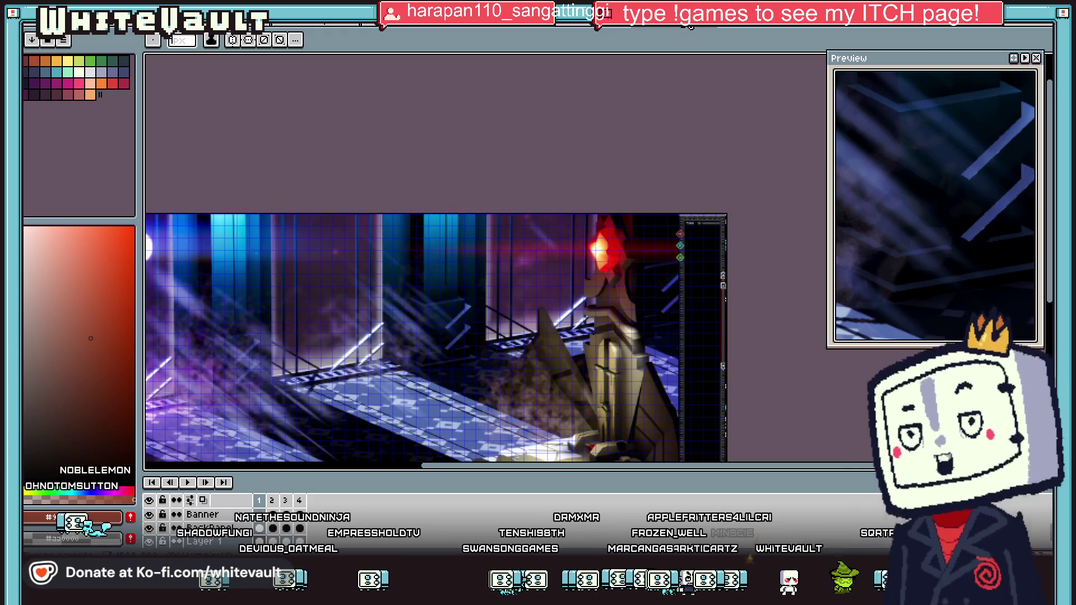
{"action": "key", "text": "ctrl+Tab"}
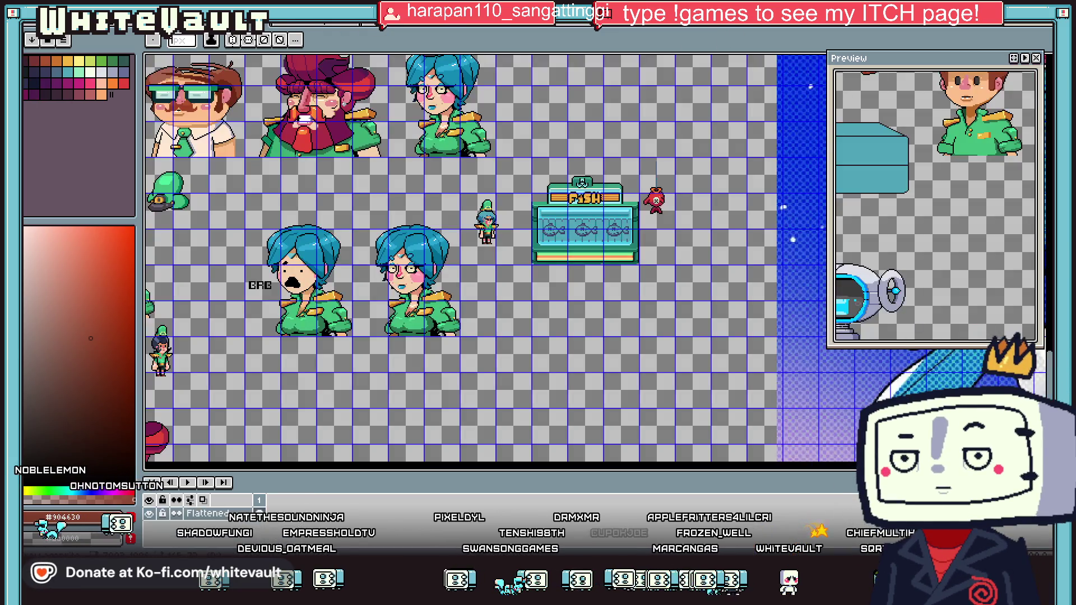
Browse the other open artwork, then cycle back to the creature sprite sheet
{"action": "scroll", "coordinate": [583, 263], "scroll_direction": "down", "scroll_amount": 5}
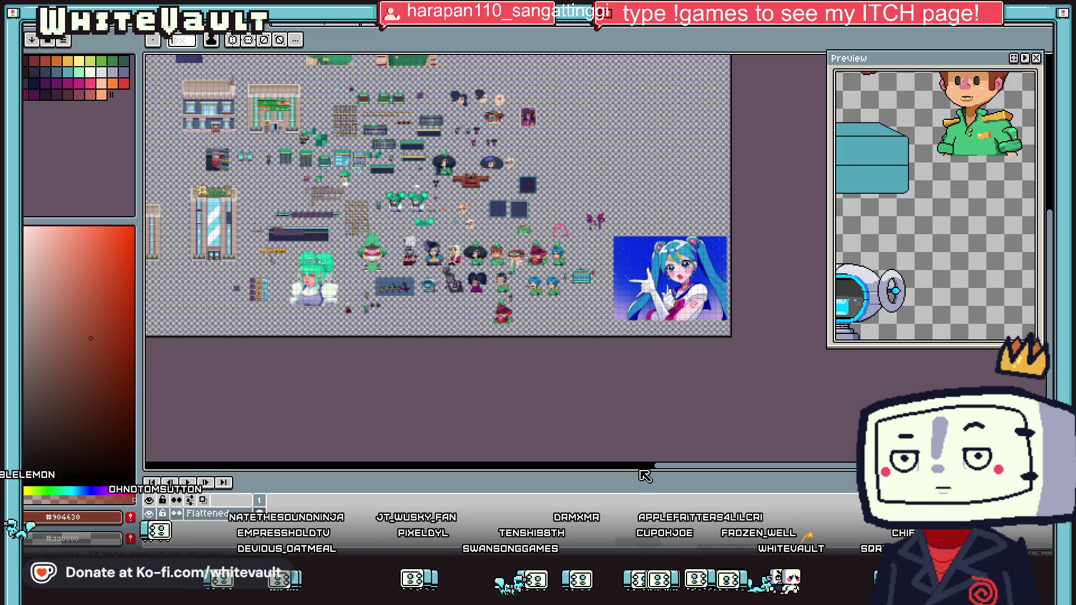
{"action": "left_click_drag", "start_coordinate": [677, 471], "coordinate": [313, 457]}
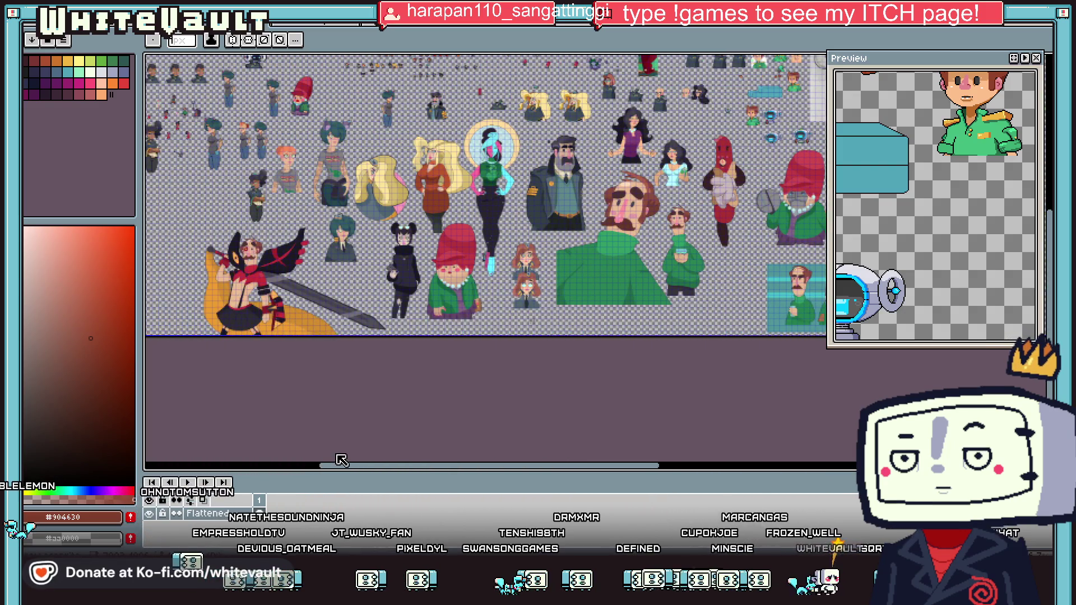
{"action": "scroll", "coordinate": [382, 119], "scroll_direction": "up", "scroll_amount": 1}
{"action": "scroll", "coordinate": [381, 119], "scroll_direction": "up", "scroll_amount": 1}
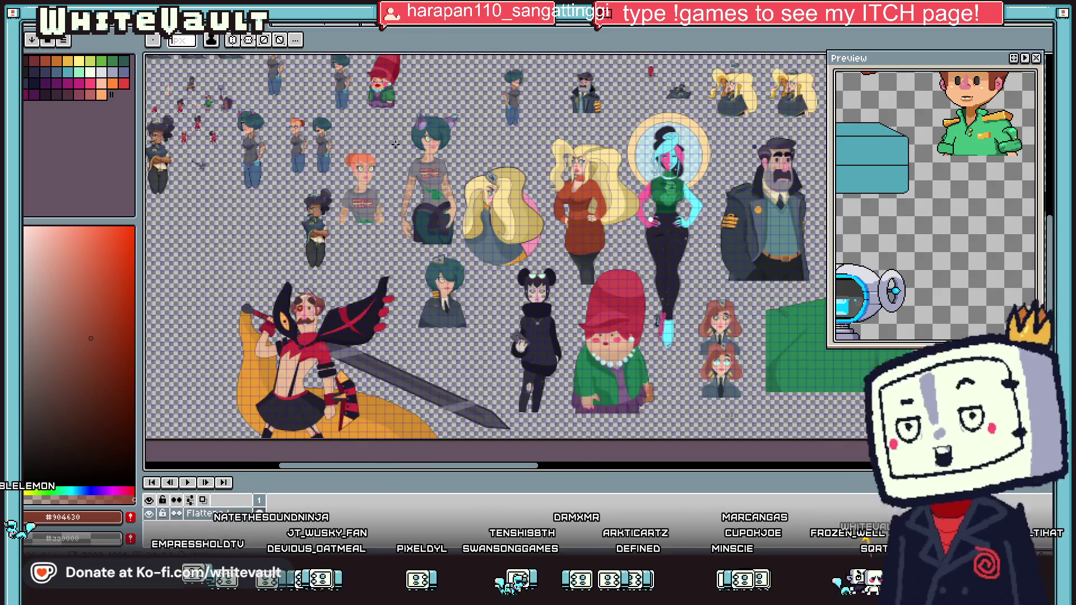
{"action": "scroll", "coordinate": [381, 119], "scroll_direction": "up", "scroll_amount": 3}
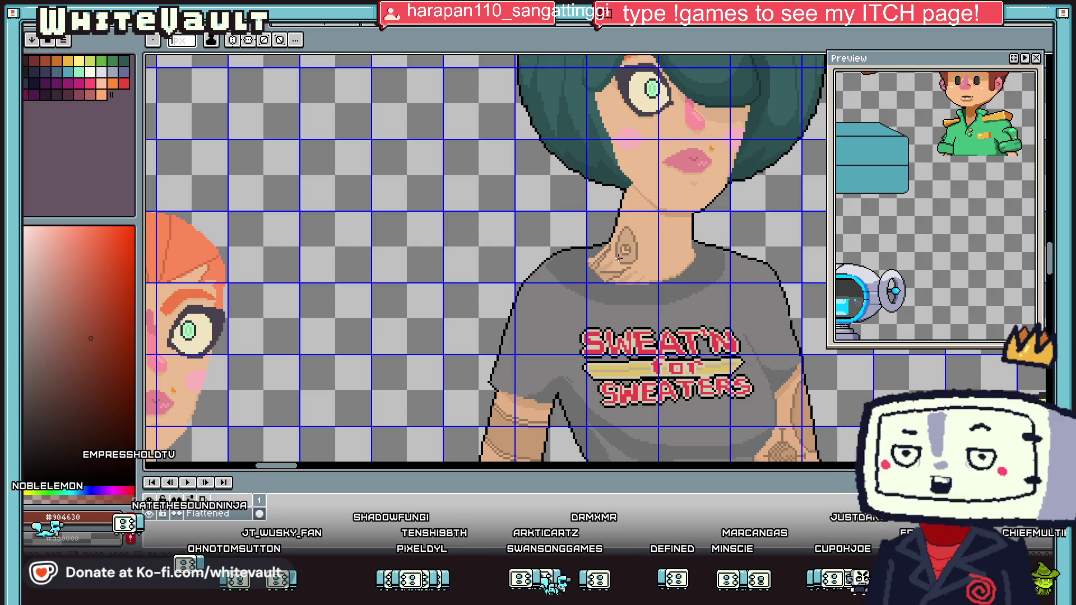
{"action": "scroll", "coordinate": [636, 250], "scroll_direction": "up", "scroll_amount": 1}
{"action": "scroll", "coordinate": [622, 224], "scroll_direction": "down", "scroll_amount": 1}
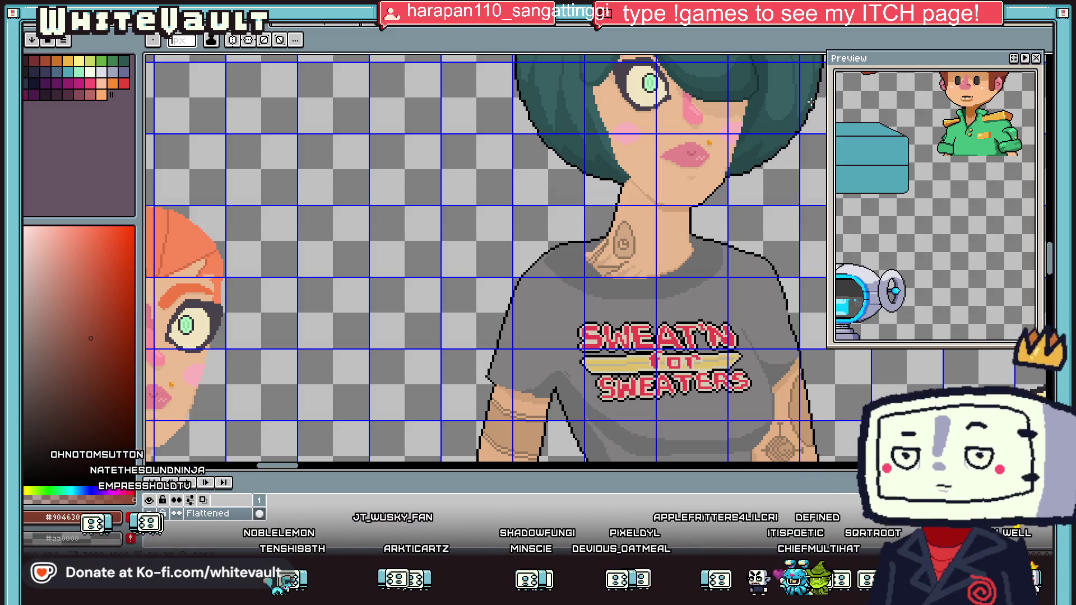
{"action": "key", "text": "ctrl+Tab"}
{"action": "key", "text": "ctrl+Tab"}
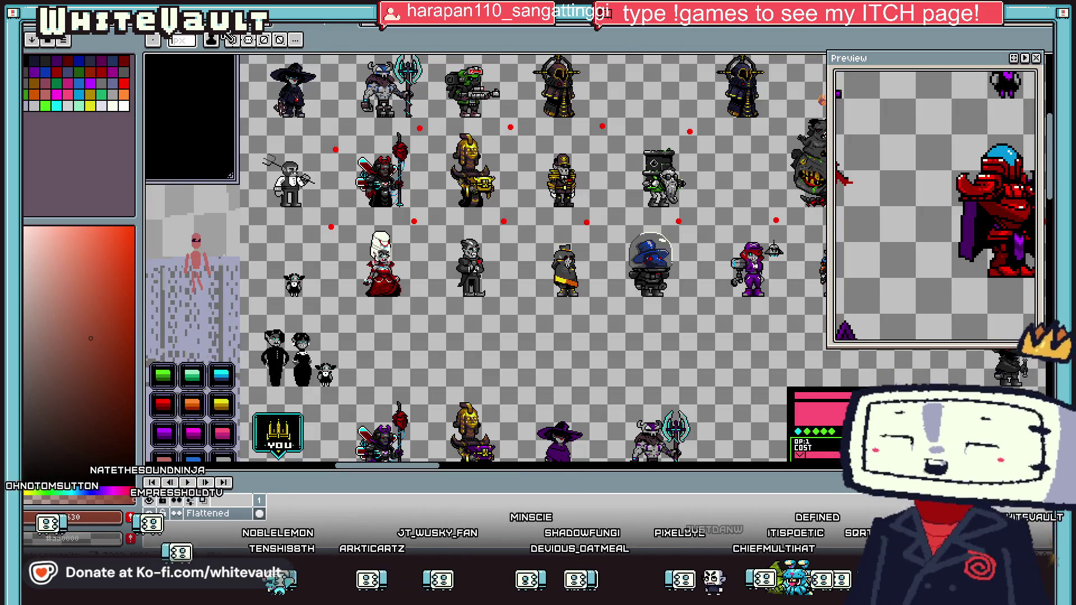
{"action": "key", "text": "ctrl+Tab"}
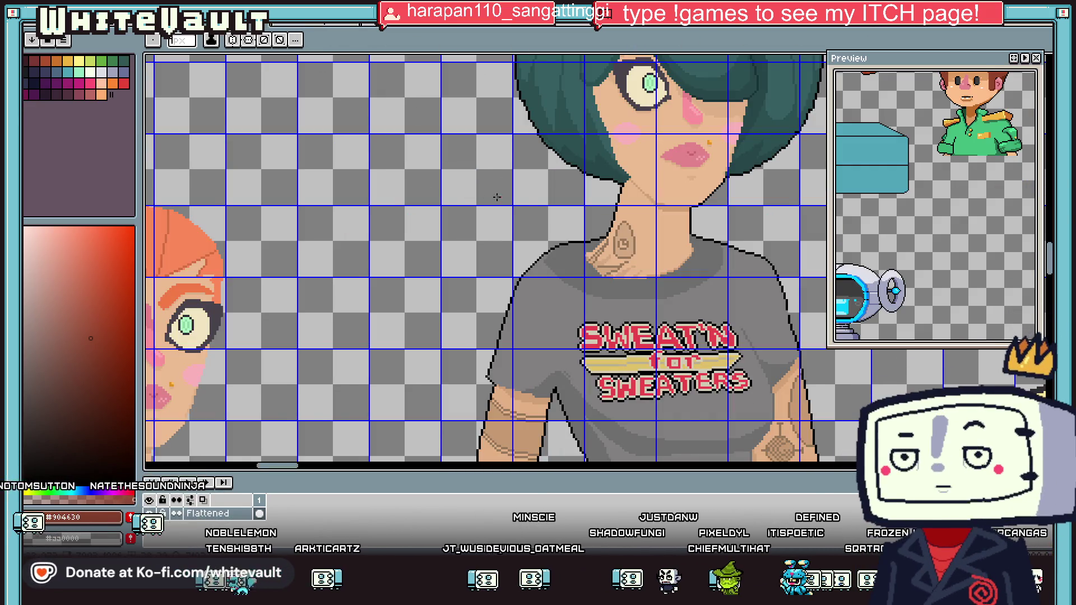
{"action": "key", "text": "ctrl+Tab"}
{"action": "key", "text": "ctrl+Tab"}
{"action": "key", "text": "ctrl+Tab"}
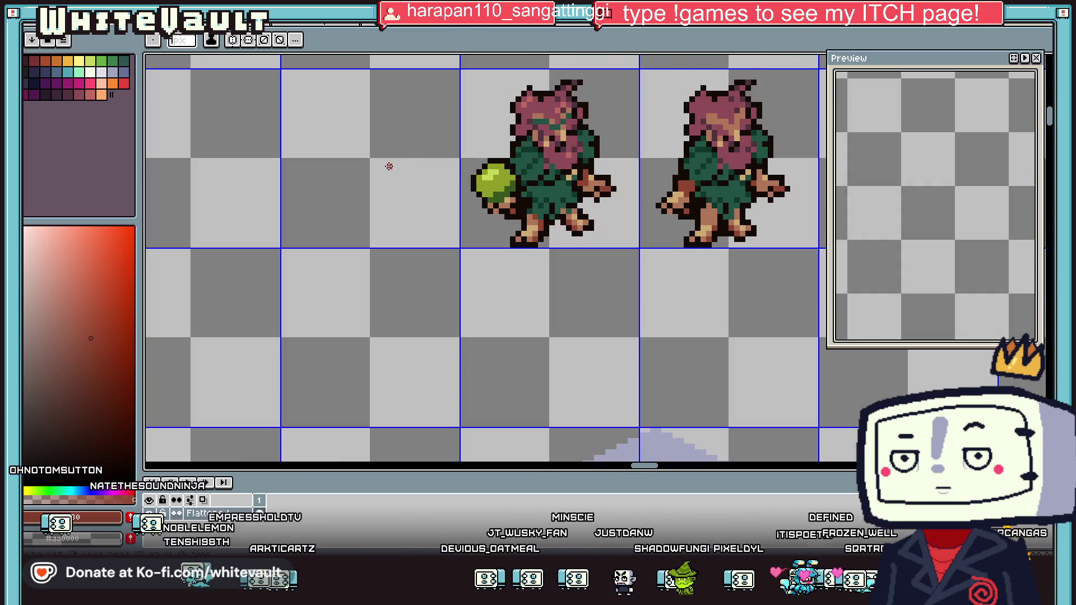
Sample an orange-brown, undo a stray black line, and draw an ellipse outline left of the creature
{"action": "scroll", "coordinate": [389, 160], "scroll_direction": "up", "scroll_amount": 2}
{"action": "key", "text": "i"}
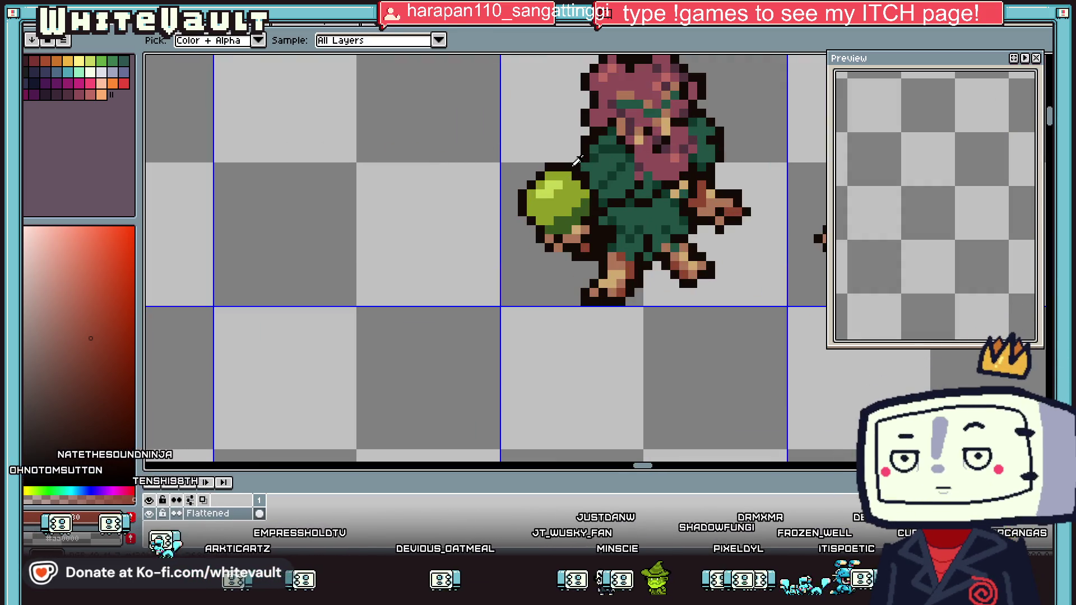
{"action": "left_click", "coordinate": [578, 161]}
{"action": "key", "text": "b"}
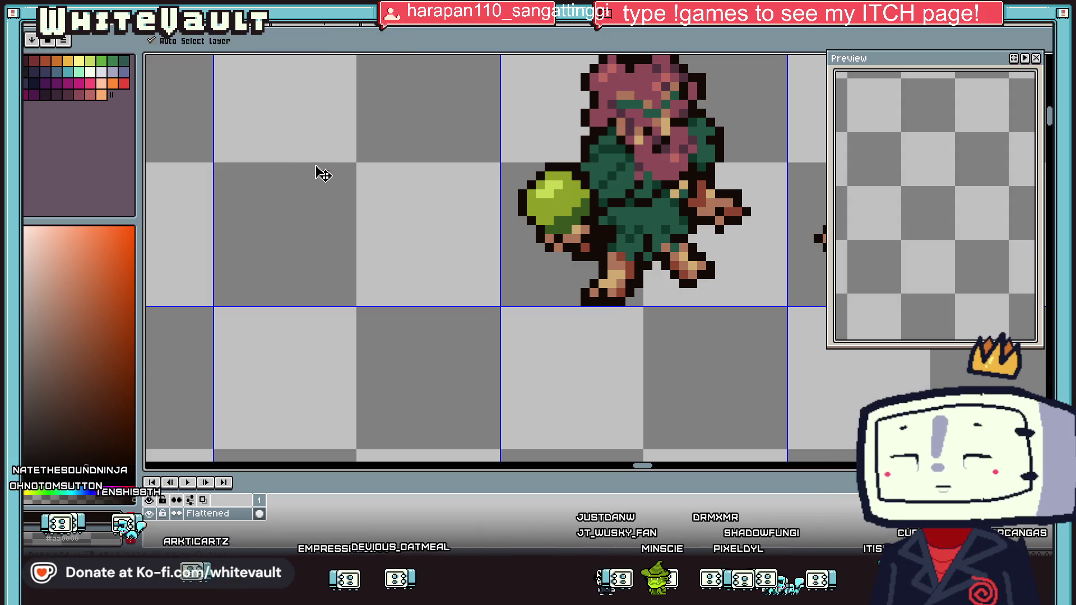
{"action": "key", "text": "ctrl+z"}
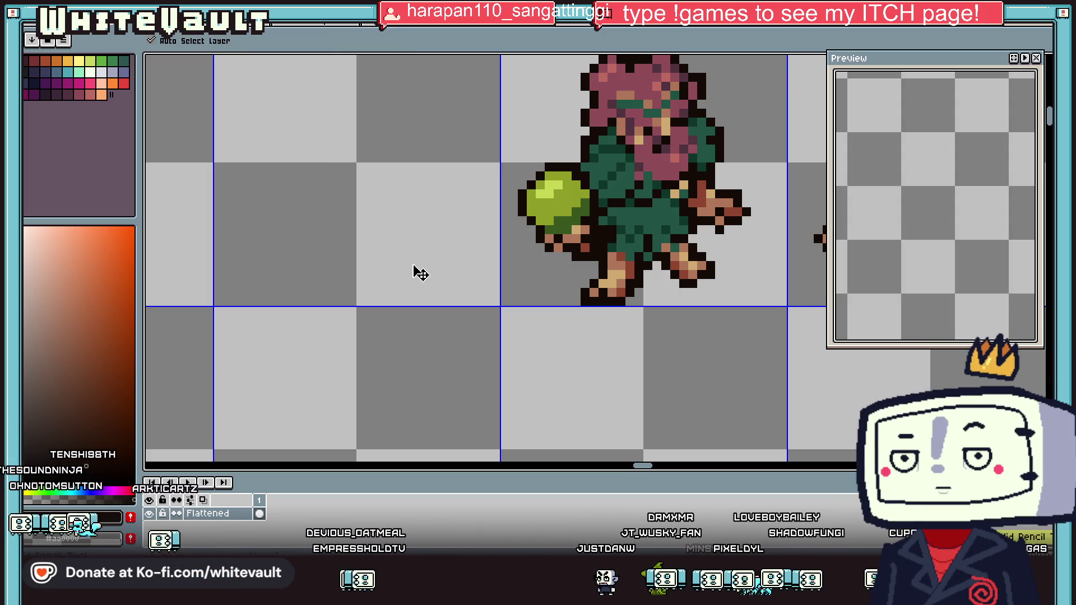
{"action": "left_click", "coordinate": [1050, 196]}
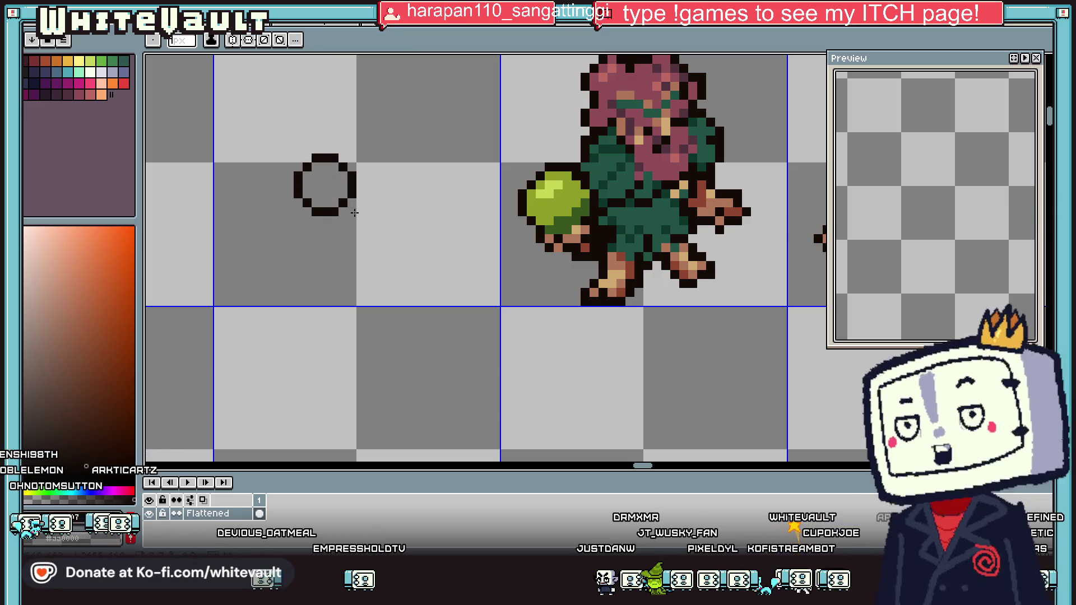
{"action": "mouse_move", "coordinate": [355, 212]}
{"action": "left_mouse_down"}
{"action": "mouse_move", "coordinate": [475, 305]}
{"action": "mouse_move", "coordinate": [481, 369]}
{"action": "left_mouse_up"}
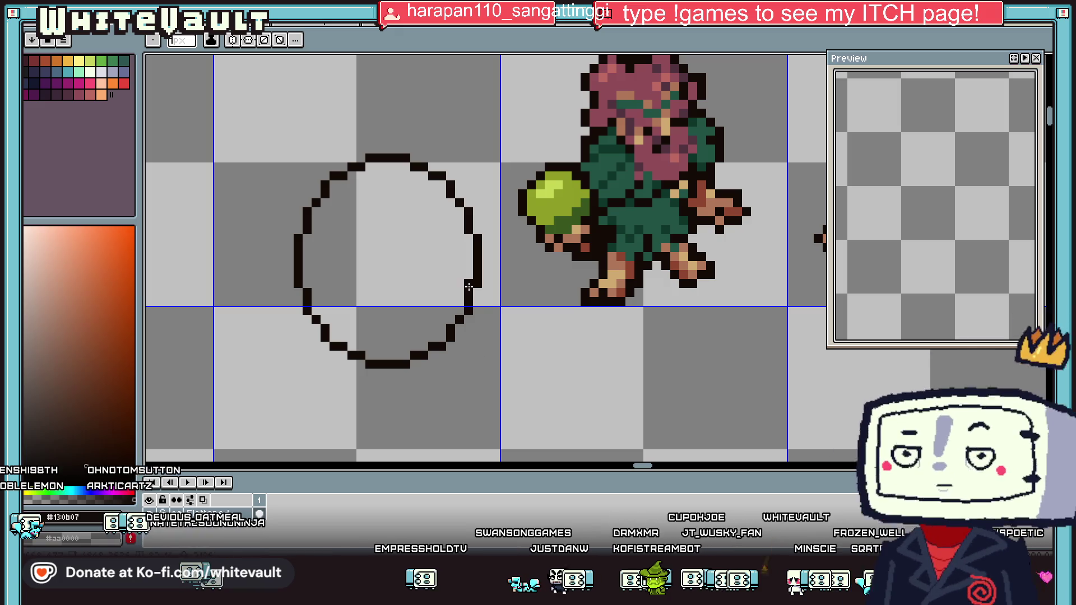
Pencil mint pixels along the circle's upper edge, then re-pick the dark outline colour
{"action": "key", "text": "i"}
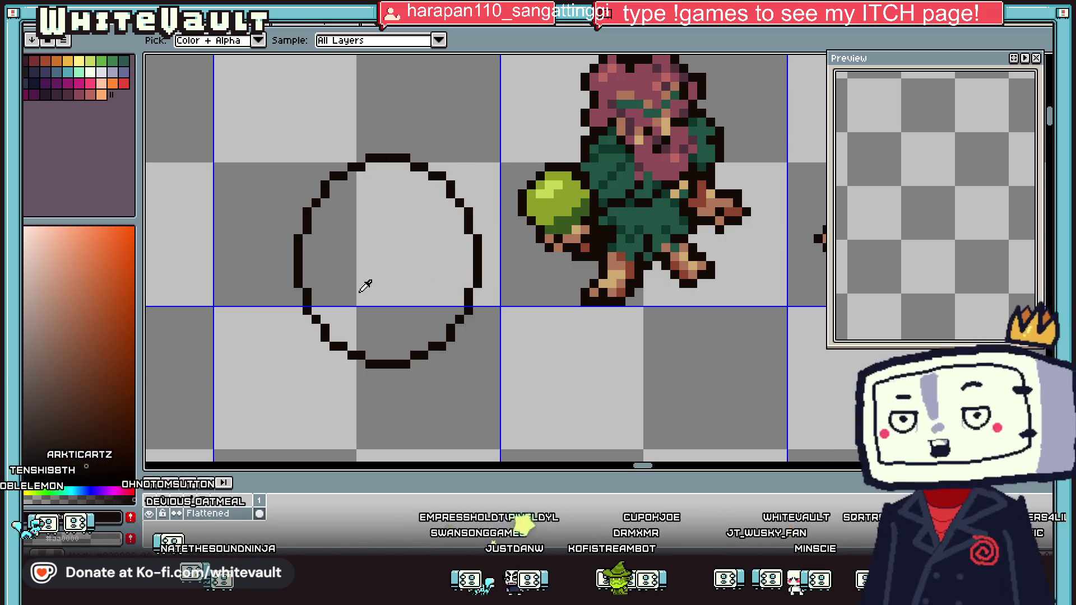
{"action": "scroll", "coordinate": [328, 188], "scroll_direction": "up", "scroll_amount": 1}
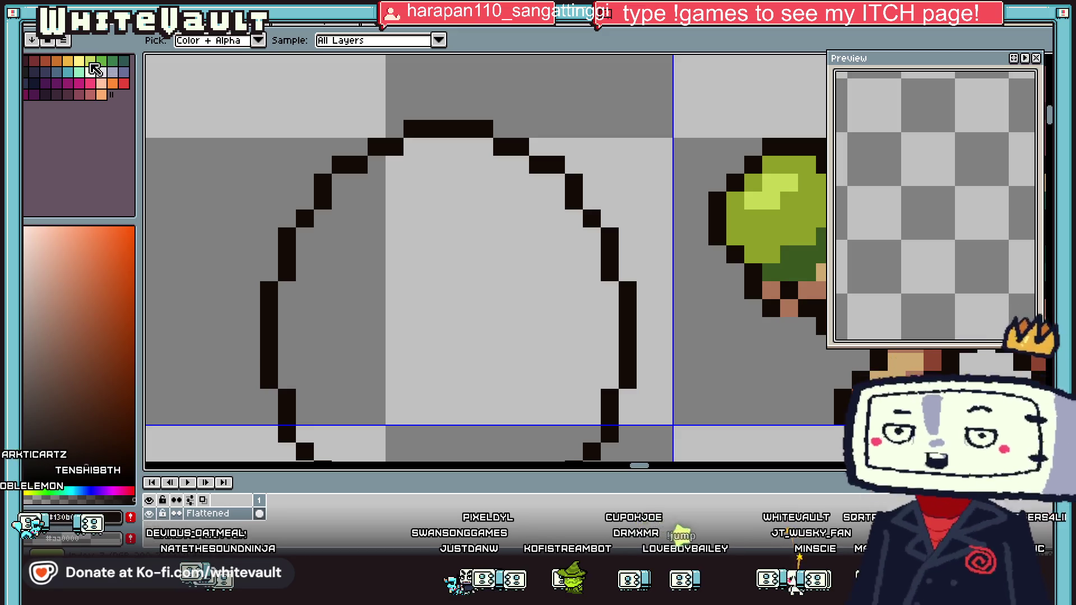
{"action": "left_click", "coordinate": [79, 72]}
{"action": "key", "text": "b"}
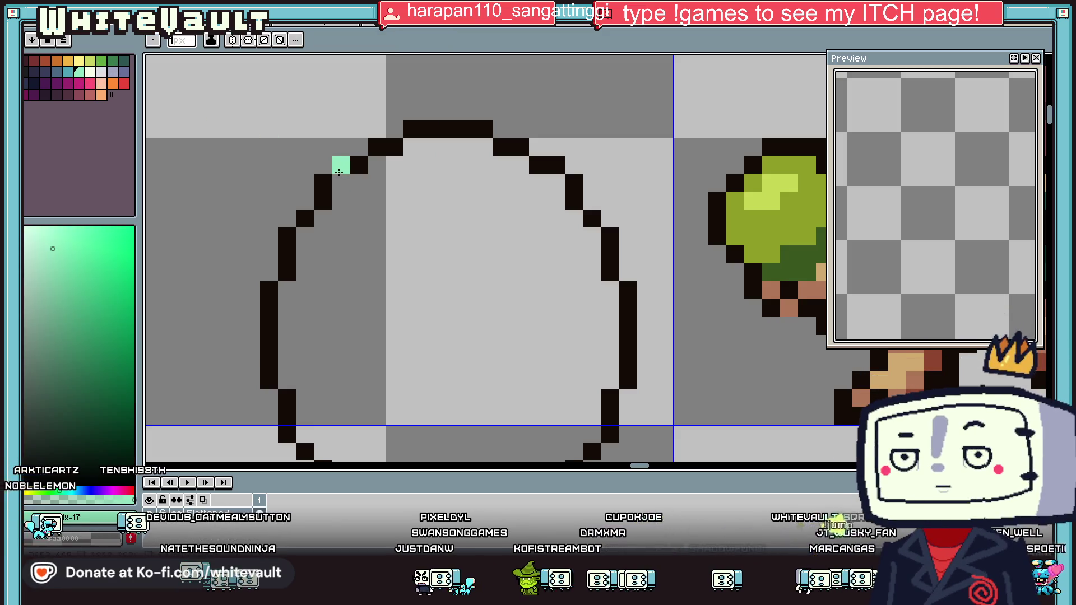
{"action": "left_click_drag", "start_coordinate": [561, 163], "coordinate": [574, 181]}
{"action": "scroll", "coordinate": [574, 182], "scroll_direction": "down", "scroll_amount": 3}
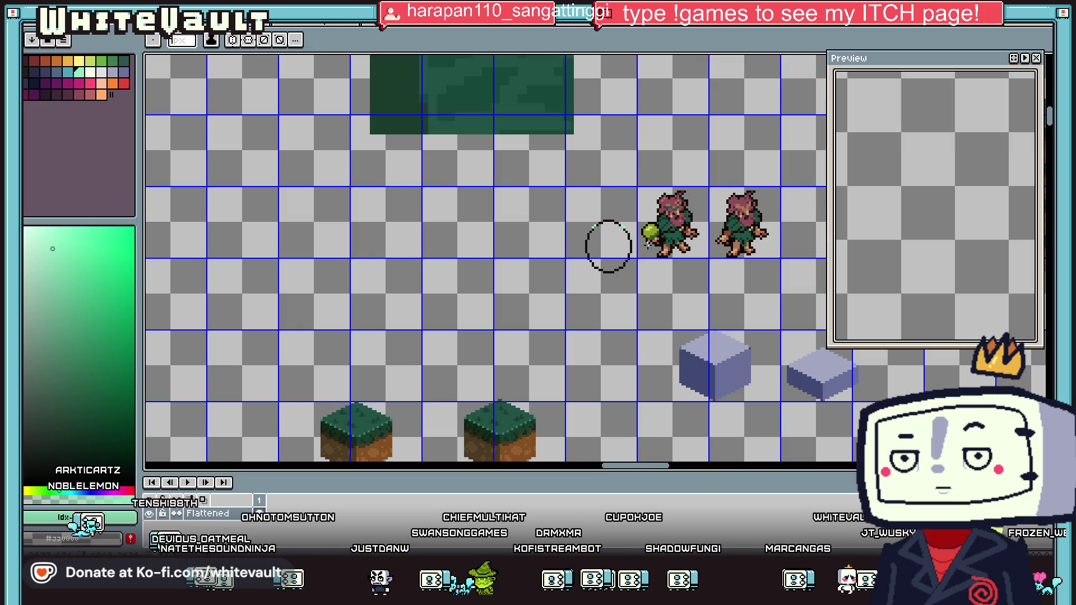
{"action": "scroll", "coordinate": [626, 228], "scroll_direction": "up", "scroll_amount": 1}
{"action": "scroll", "coordinate": [617, 229], "scroll_direction": "up", "scroll_amount": 2}
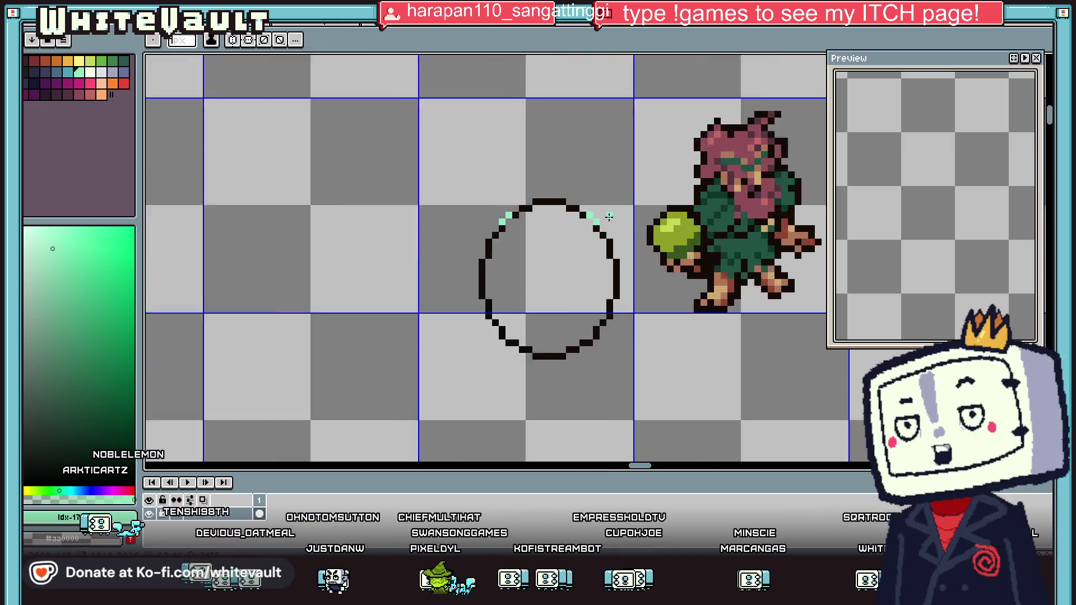
{"action": "scroll", "coordinate": [590, 230], "scroll_direction": "up", "scroll_amount": 1}
{"action": "left_click", "coordinate": [591, 230], "text": "alt"}
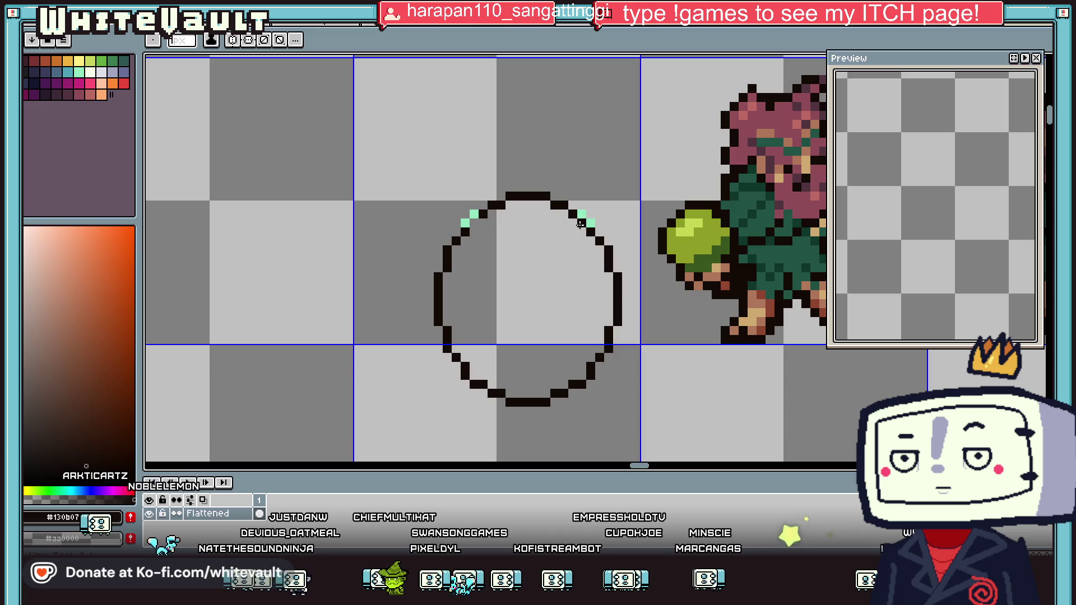
{"action": "key", "text": "alt"}
{"action": "scroll", "coordinate": [555, 210], "scroll_direction": "down", "scroll_amount": 2}
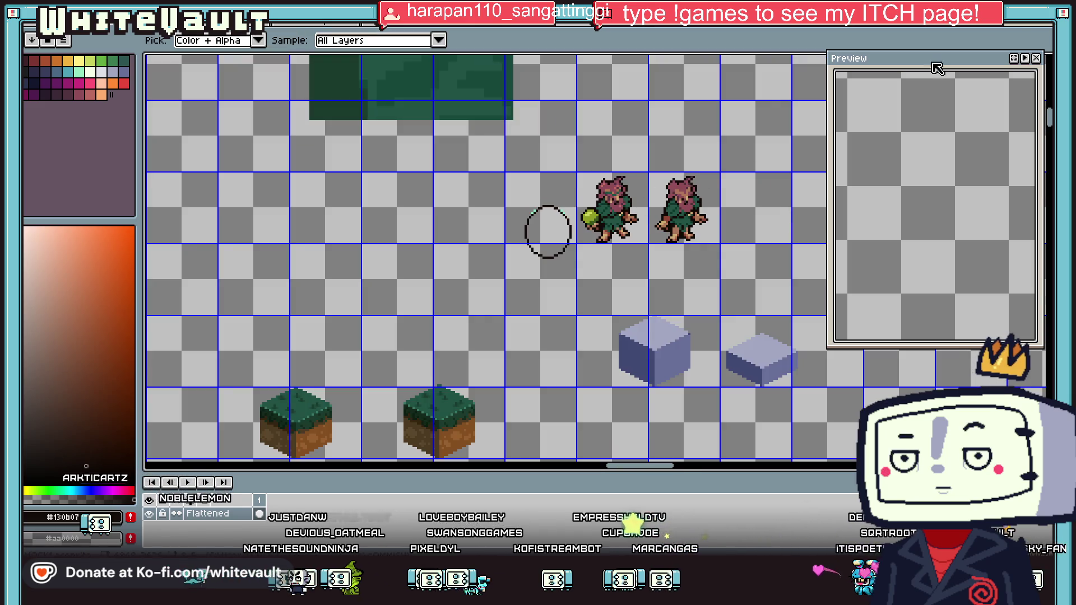
Marquee-select the old circle and delete it
{"action": "key", "text": "m"}
{"action": "left_click_drag", "start_coordinate": [489, 174], "coordinate": [579, 284]}
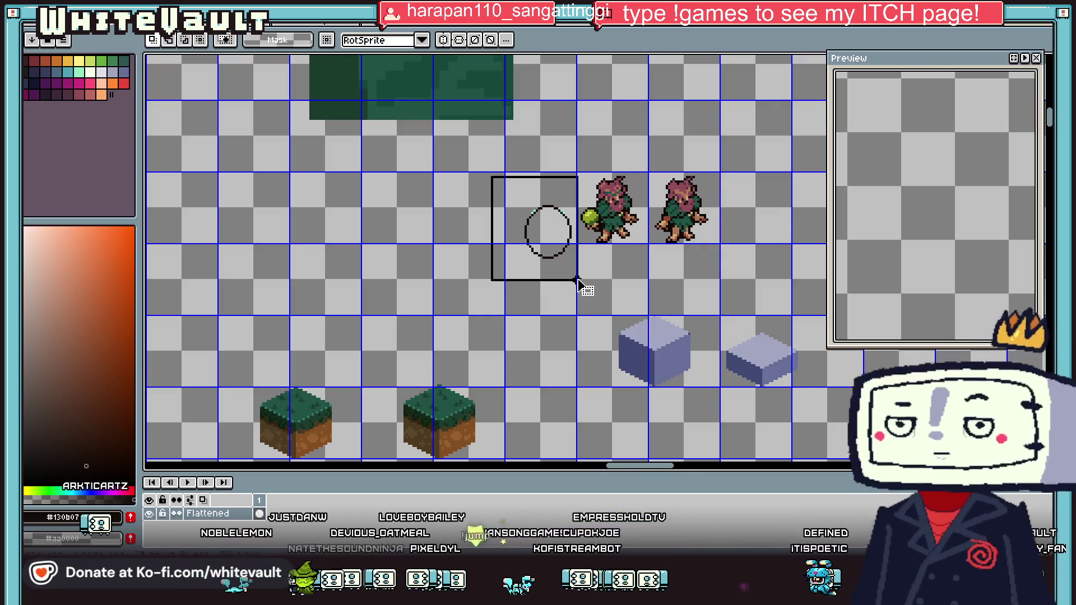
{"action": "key", "text": "Delete"}
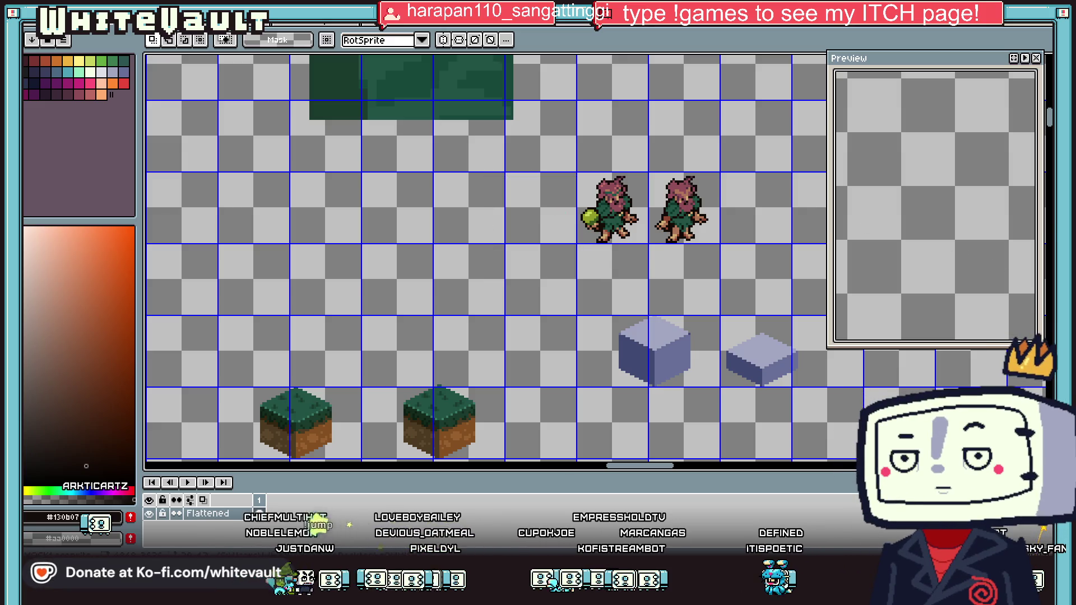
Adjust the brush size and draw a small dark circle just left of the sprites
{"action": "key", "text": "b"}
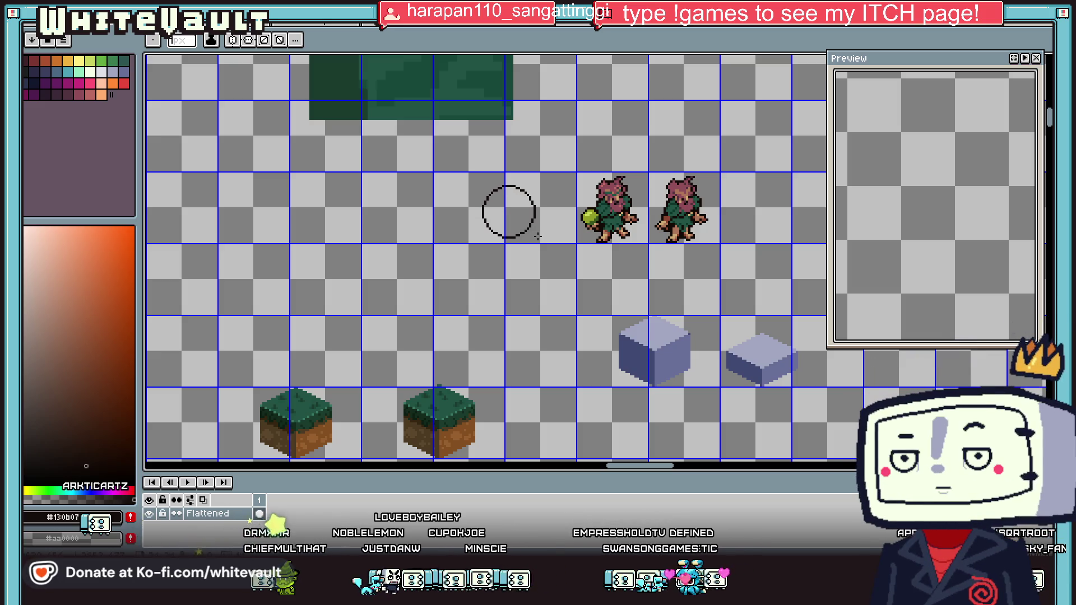
{"action": "key", "text": "plus"}
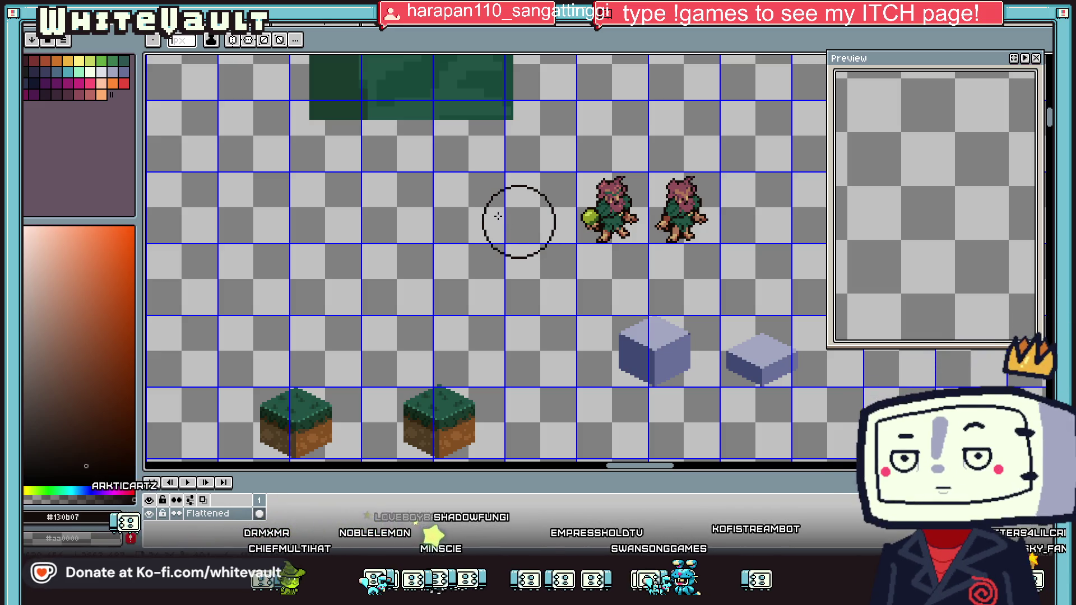
{"action": "key", "text": "minus"}
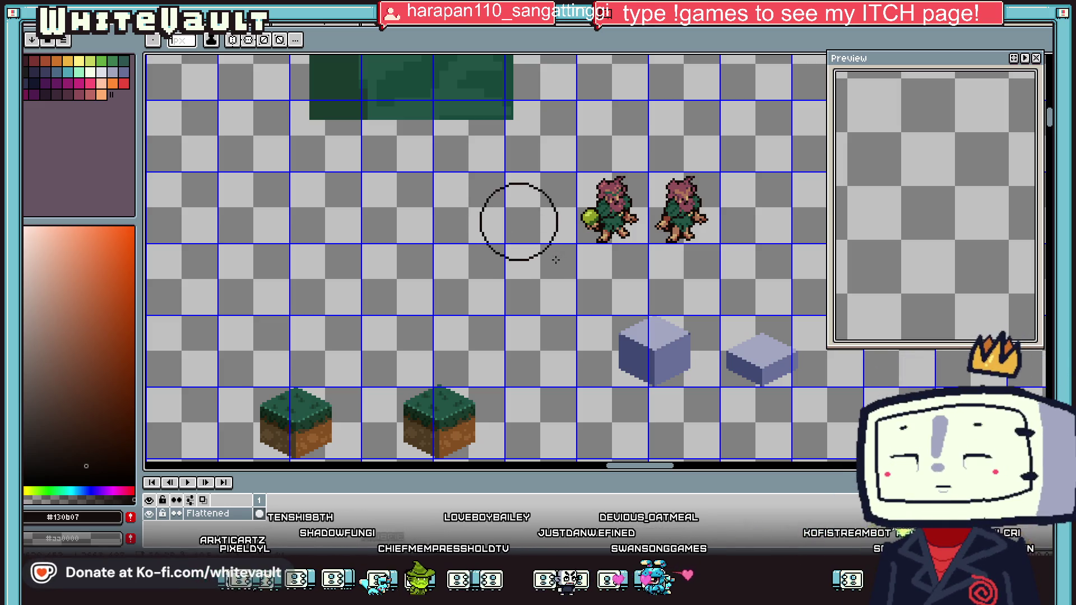
{"action": "left_click_drag", "start_coordinate": [496, 218], "coordinate": [541, 223]}
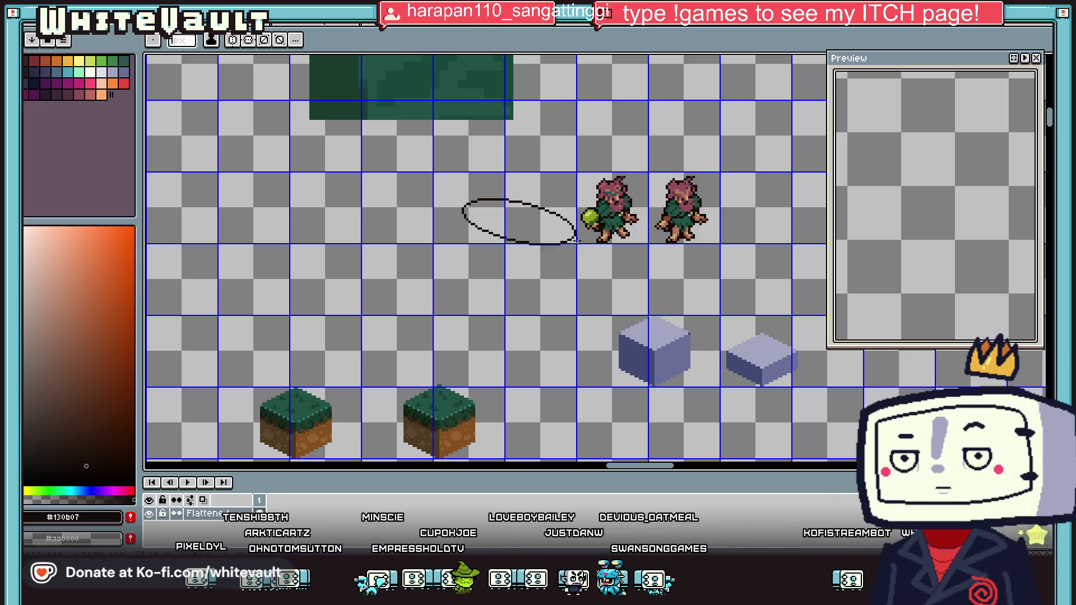
{"action": "left_click_drag", "start_coordinate": [578, 234], "coordinate": [538, 241]}
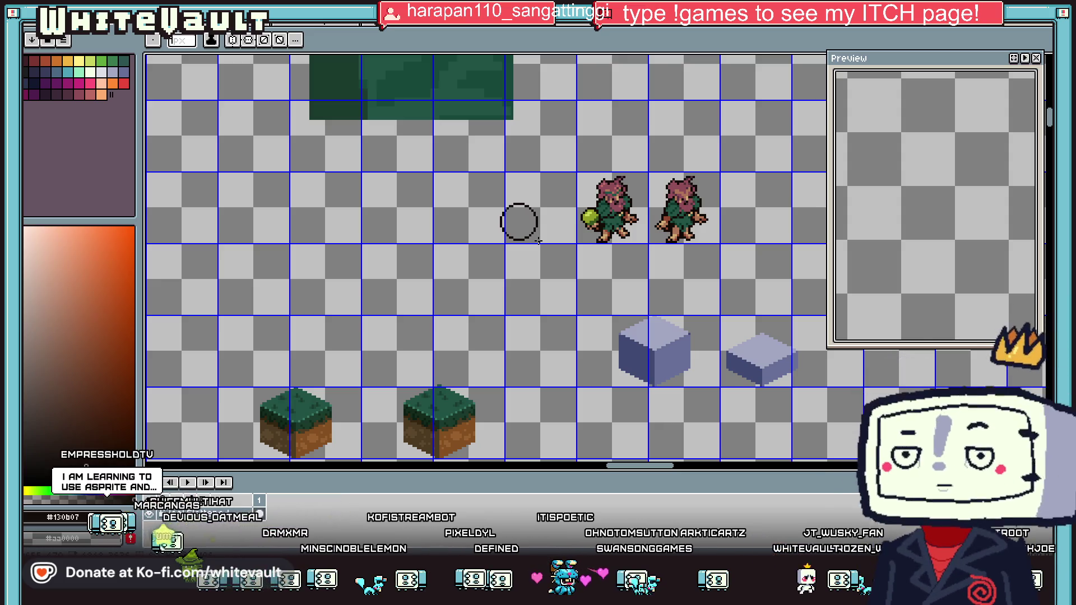
Select the area around the circle and clear it from the sheet
{"action": "key", "text": "m"}
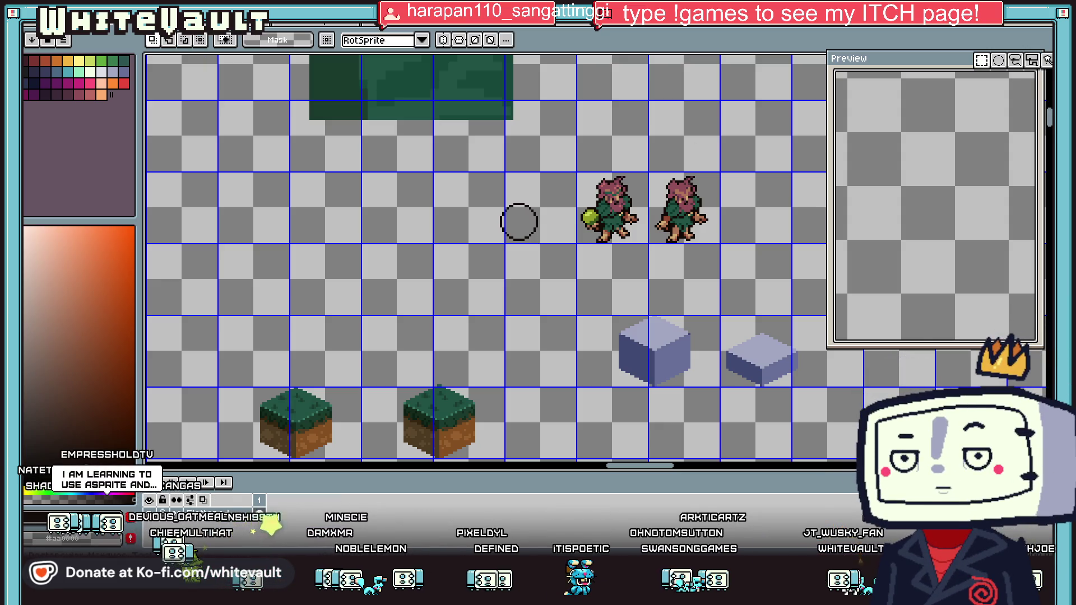
{"action": "scroll", "coordinate": [532, 218], "scroll_direction": "up", "scroll_amount": 1}
{"action": "left_click_drag", "start_coordinate": [450, 167], "coordinate": [582, 308]}
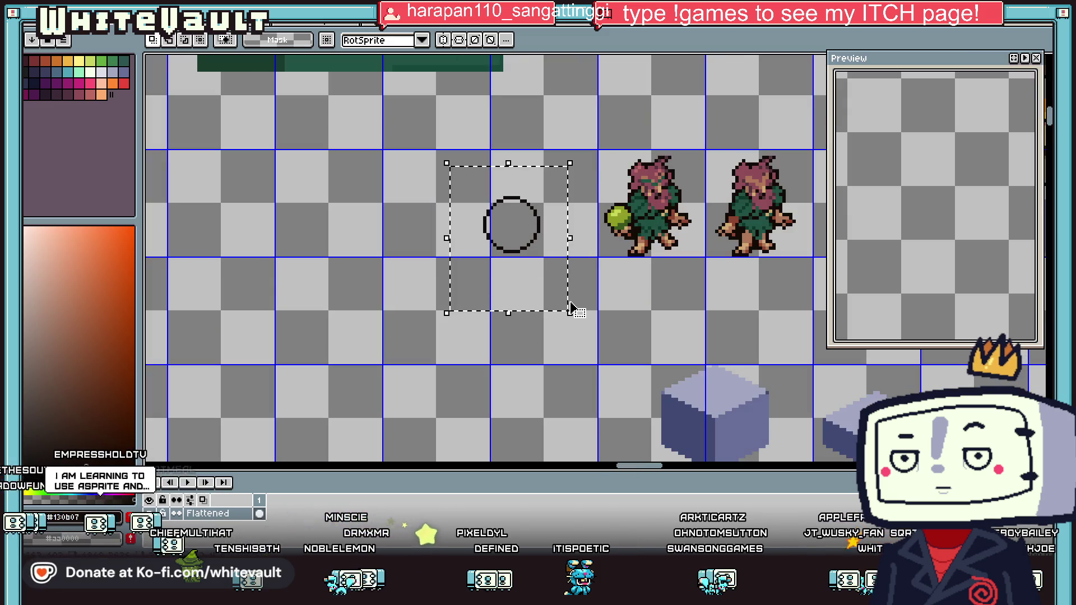
{"action": "key", "text": "Delete"}
{"action": "scroll", "coordinate": [700, 226], "scroll_direction": "down", "scroll_amount": 2}
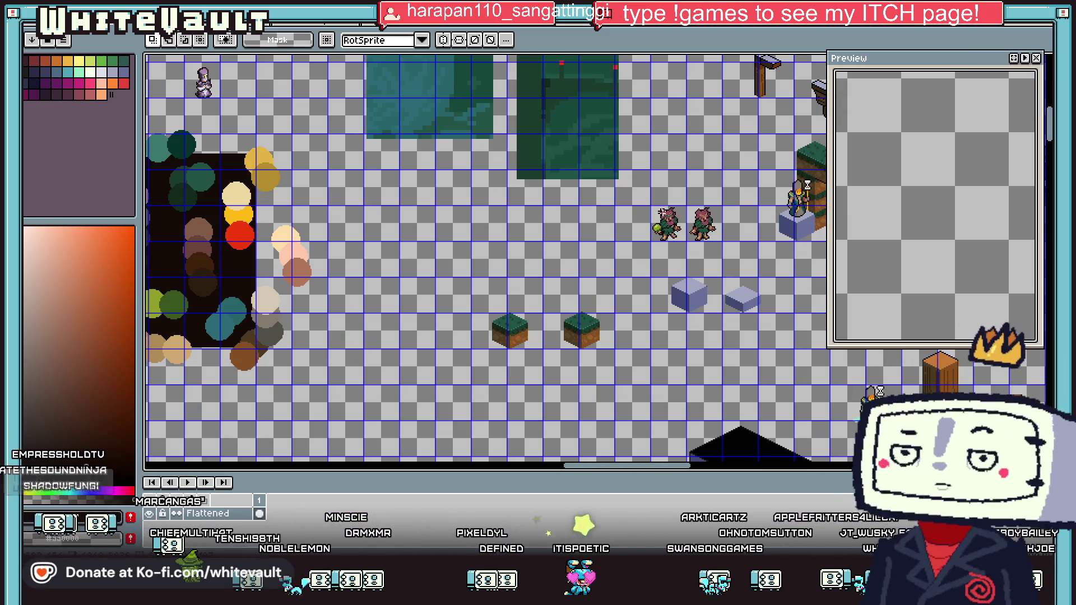
{"action": "scroll", "coordinate": [671, 214], "scroll_direction": "up", "scroll_amount": 2}
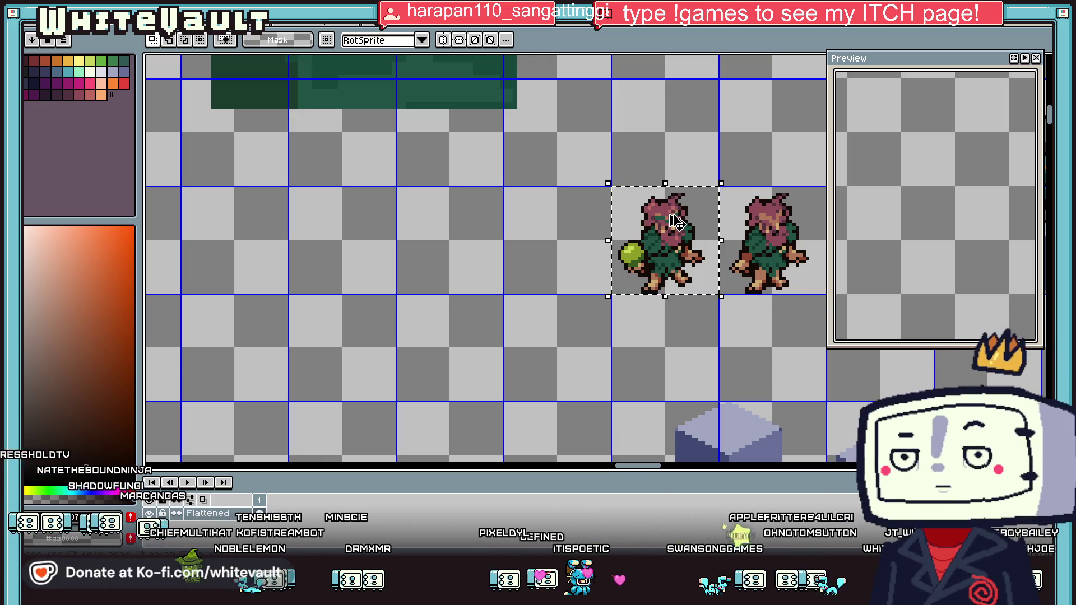
Create a new 32x32 RGBA transparent sprite and paste in the creature holding the green ball
{"action": "key", "text": "alt+f"}
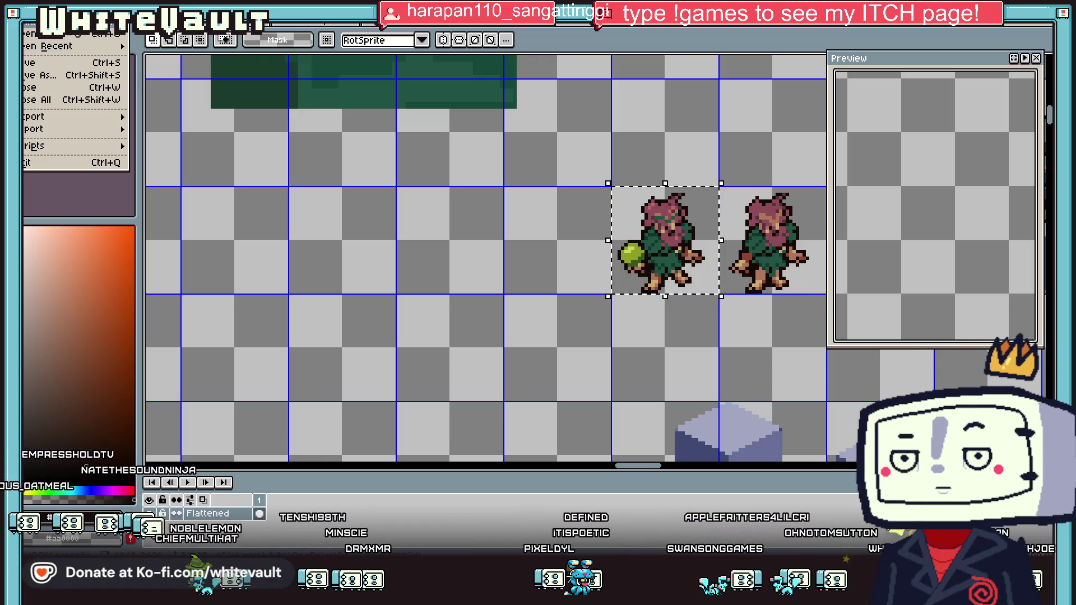
{"action": "key", "text": "n"}
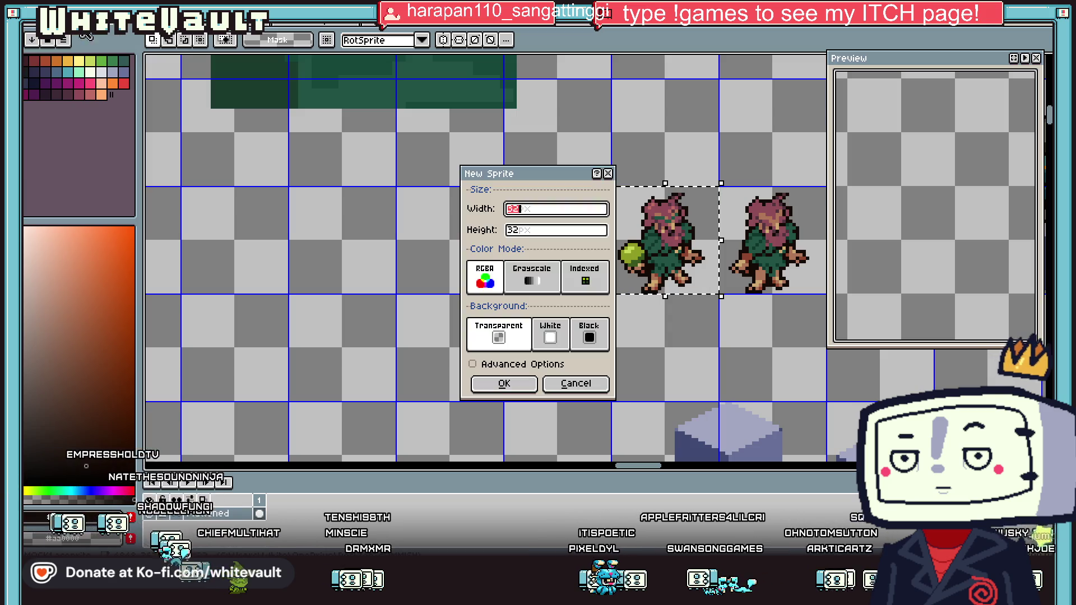
{"action": "left_click", "coordinate": [524, 384]}
{"action": "key", "text": "ctrl+v"}
{"action": "scroll", "coordinate": [613, 252], "scroll_direction": "up", "scroll_amount": 5}
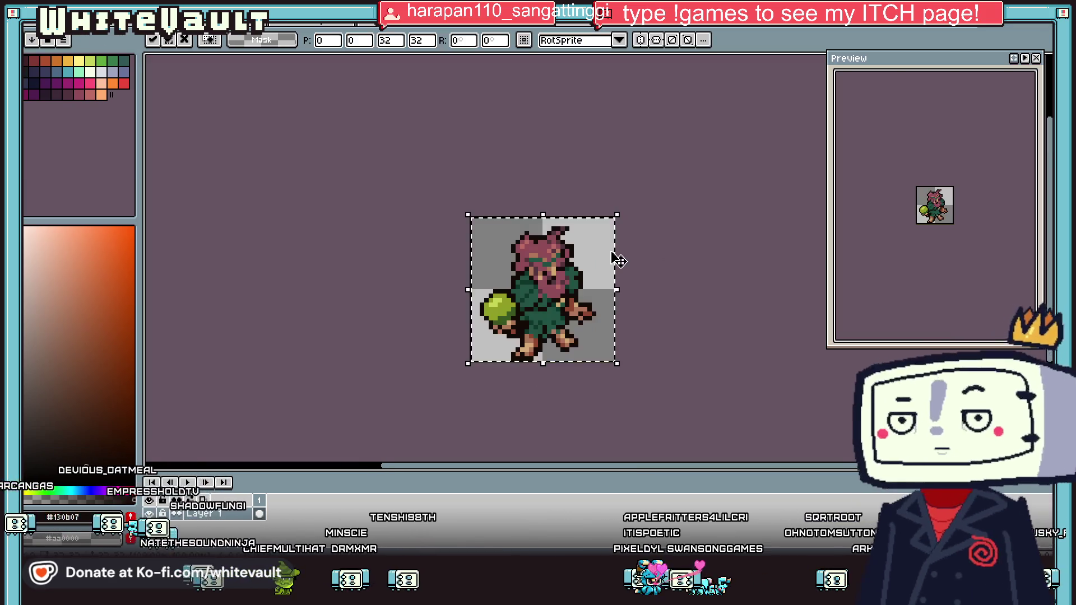
{"action": "scroll", "coordinate": [587, 295], "scroll_direction": "up", "scroll_amount": 1}
{"action": "left_click", "coordinate": [509, 413]}
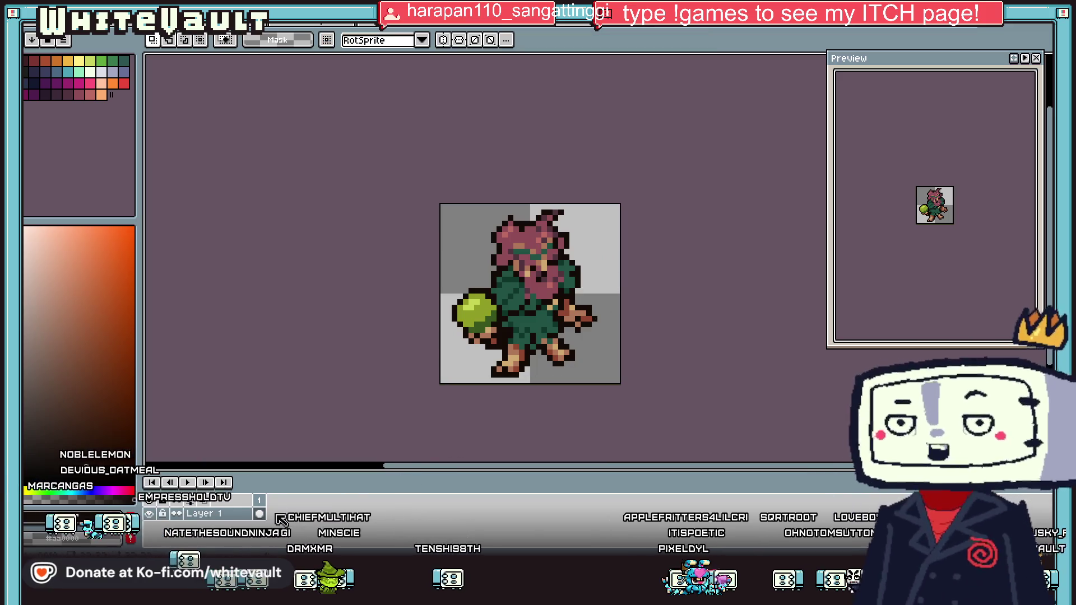
Add animation frames so the sprite has five frames
{"action": "key", "text": "alt+n"}
{"action": "key", "text": "alt+n"}
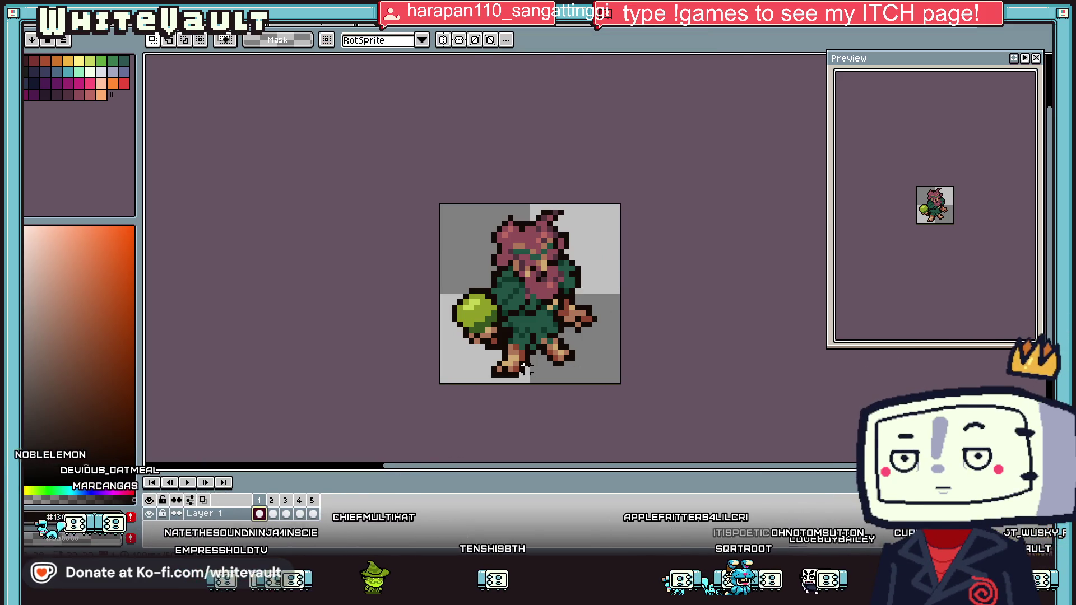
{"action": "scroll", "coordinate": [532, 369], "scroll_direction": "up", "scroll_amount": 3}
{"action": "scroll", "coordinate": [533, 368], "scroll_direction": "up", "scroll_amount": 2}
Sample the foot's dark red and redraw the feet's bottom outline with it
{"action": "key", "text": "i"}
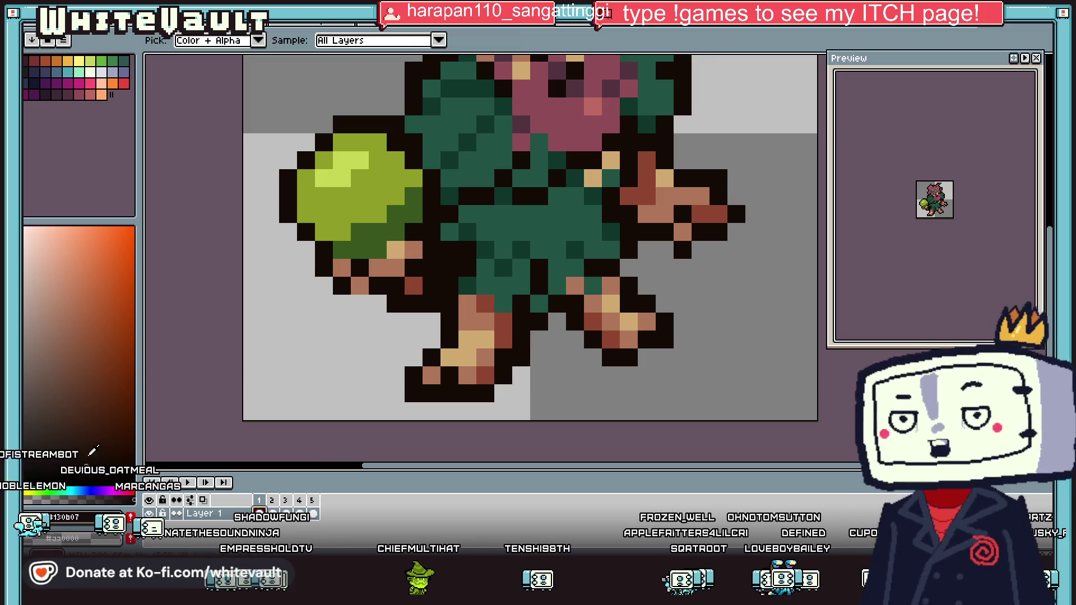
{"action": "scroll", "coordinate": [521, 342], "scroll_direction": "up", "scroll_amount": 1}
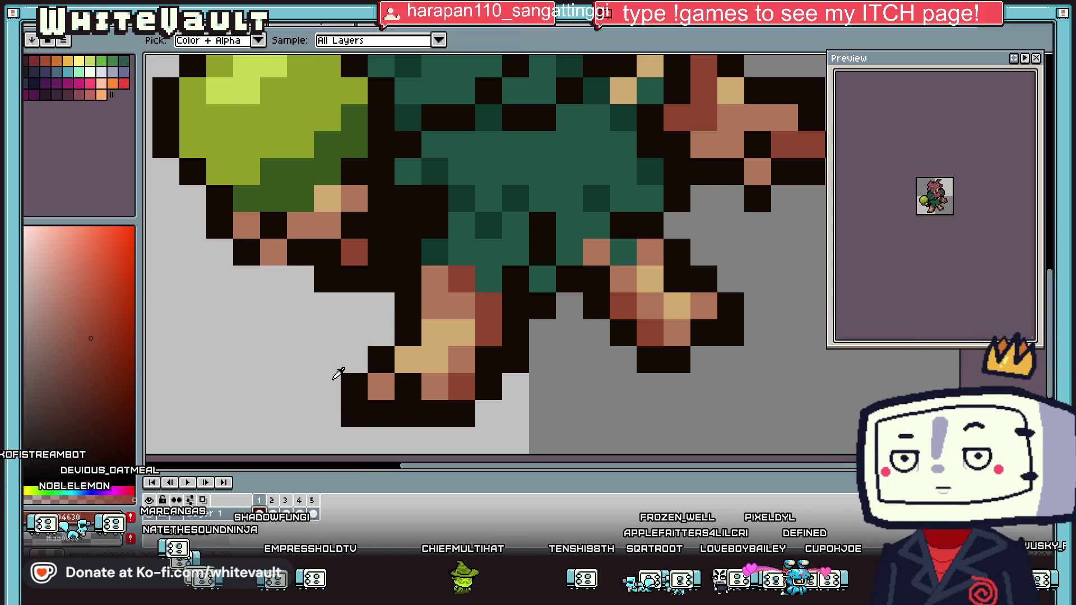
{"action": "left_click", "coordinate": [462, 387]}
{"action": "key", "text": "b"}
{"action": "left_click_drag", "start_coordinate": [455, 422], "coordinate": [386, 422]}
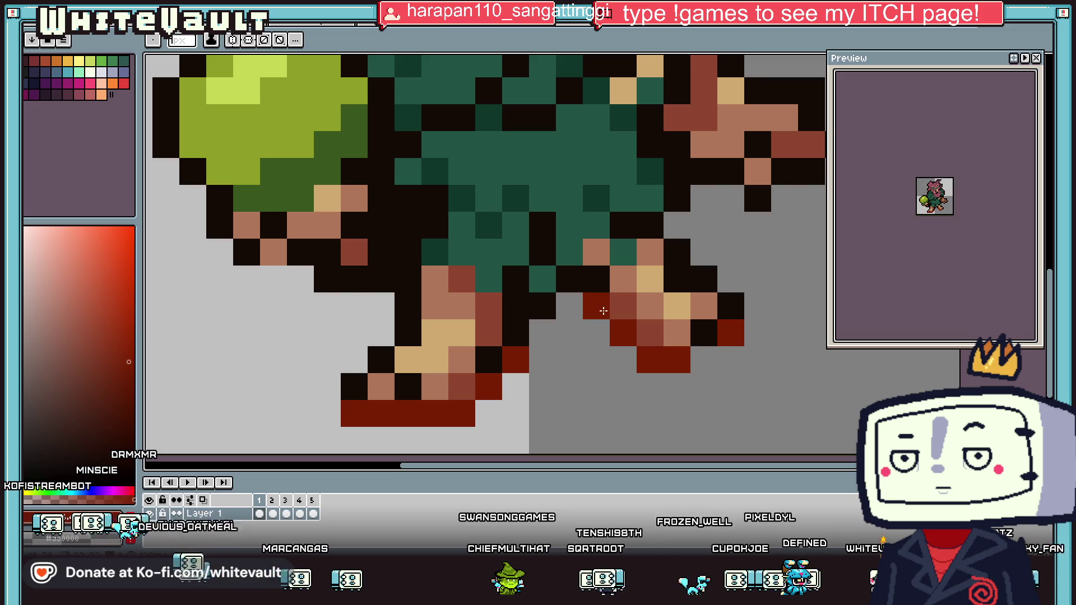
{"action": "scroll", "coordinate": [603, 311], "scroll_direction": "down", "scroll_amount": 3}
{"action": "scroll", "coordinate": [667, 358], "scroll_direction": "down", "scroll_amount": 3}
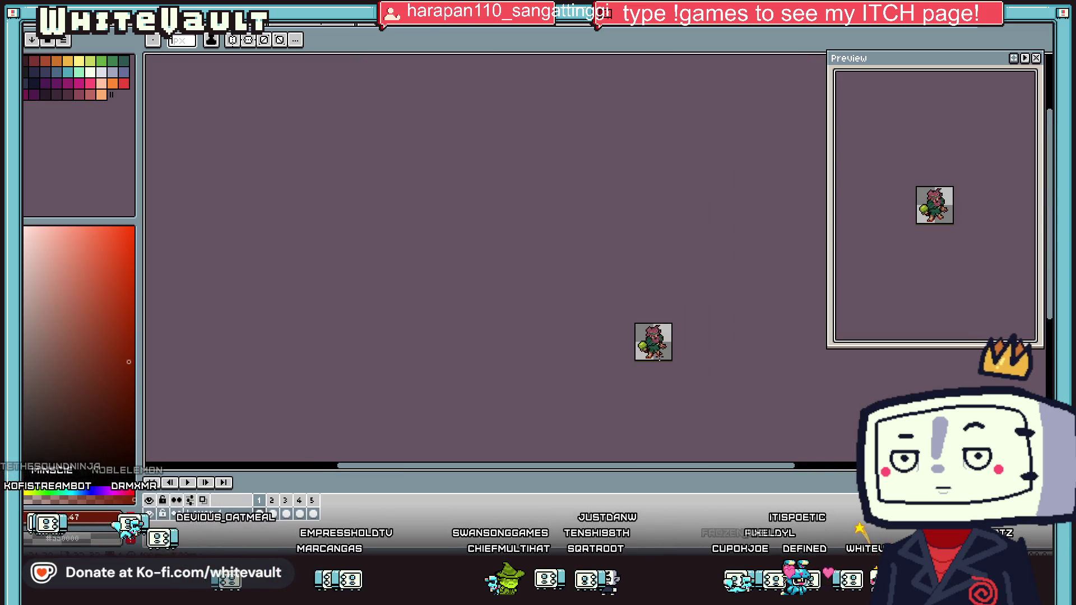
{"action": "scroll", "coordinate": [660, 358], "scroll_direction": "up", "scroll_amount": 3}
{"action": "key", "text": "i"}
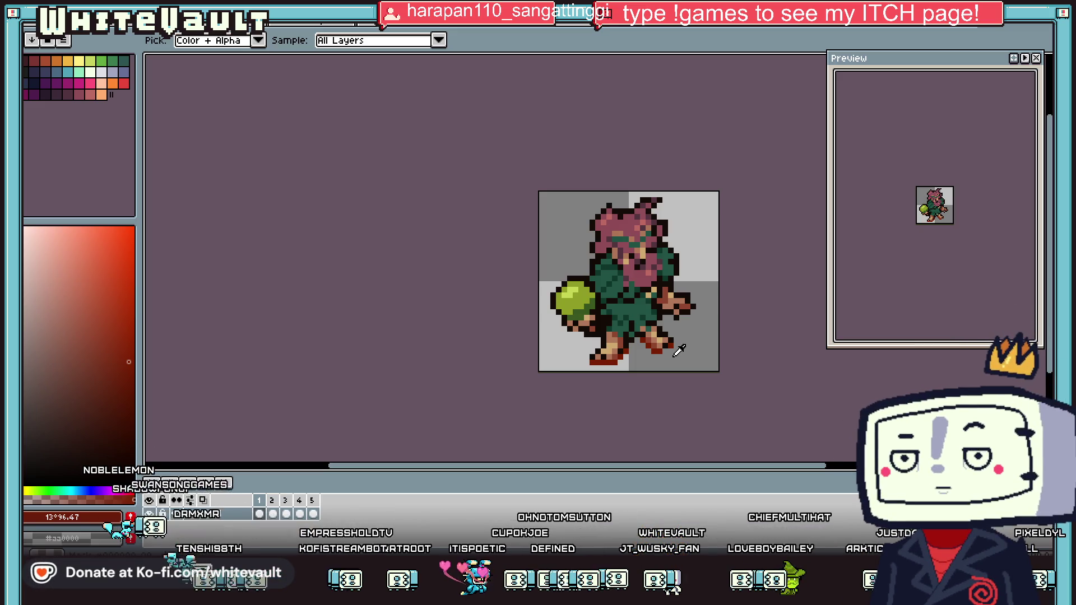
{"action": "scroll", "coordinate": [639, 346], "scroll_direction": "up", "scroll_amount": 5}
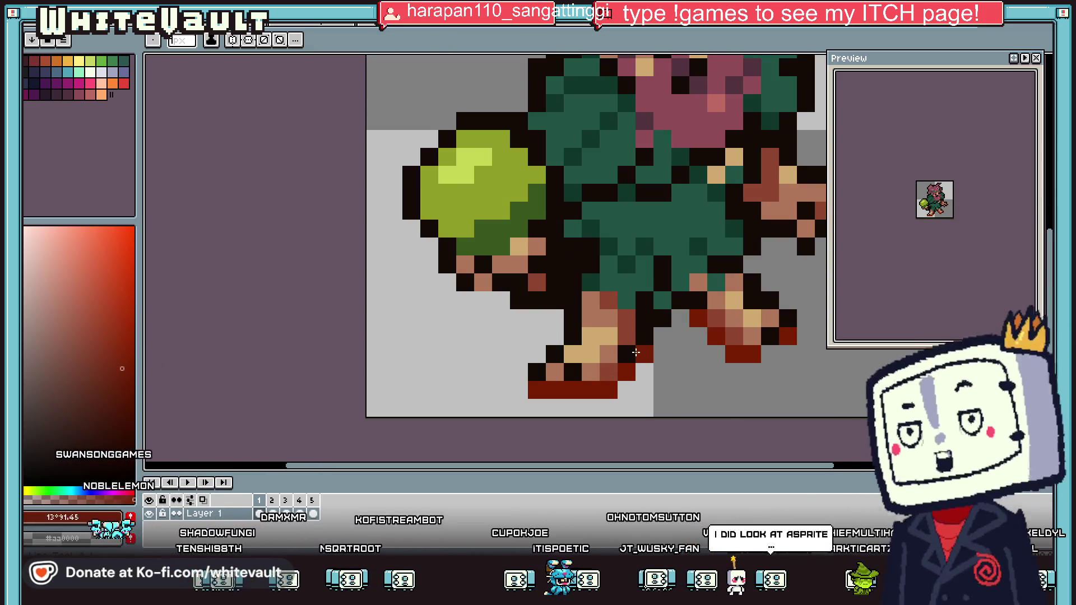
{"action": "key", "text": "i"}
{"action": "left_click", "coordinate": [599, 318]}
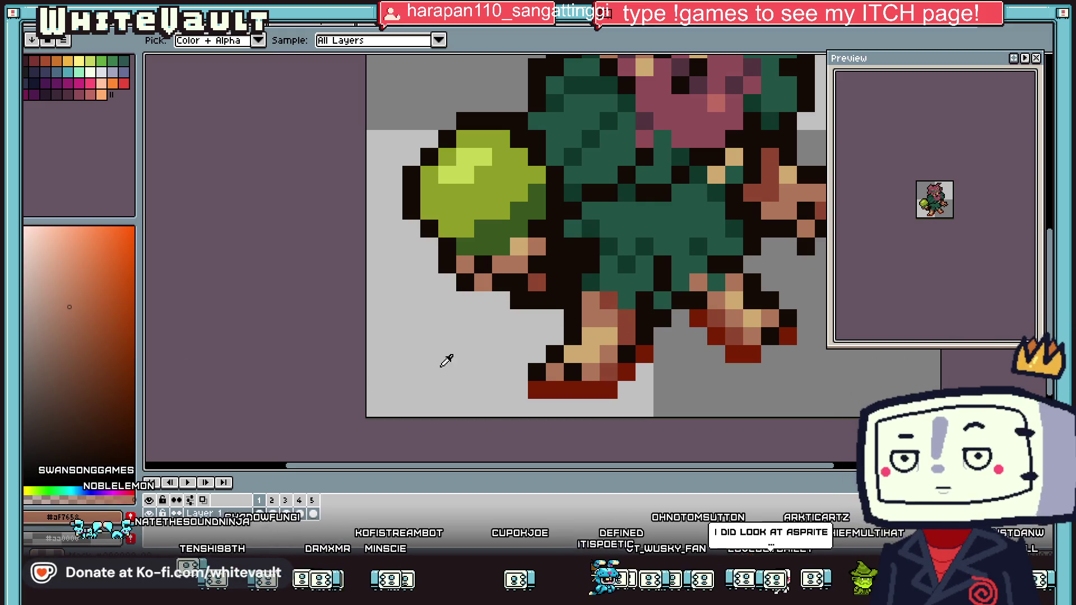
{"action": "key", "text": "b"}
{"action": "left_click", "coordinate": [662, 361]}
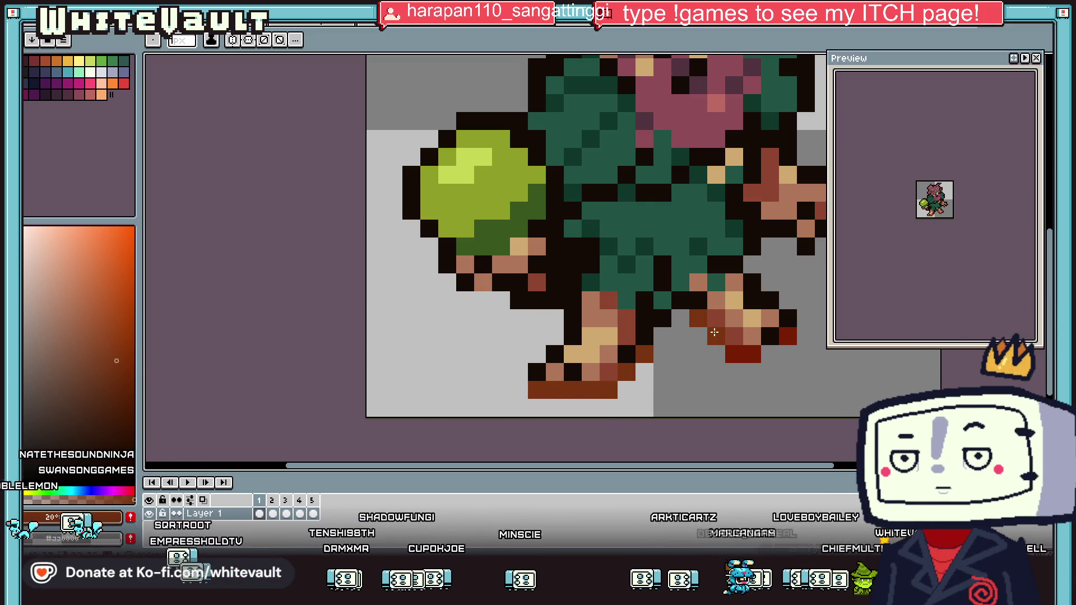
{"action": "scroll", "coordinate": [790, 334], "scroll_direction": "down", "scroll_amount": 3}
{"action": "scroll", "coordinate": [791, 342], "scroll_direction": "down", "scroll_amount": 1}
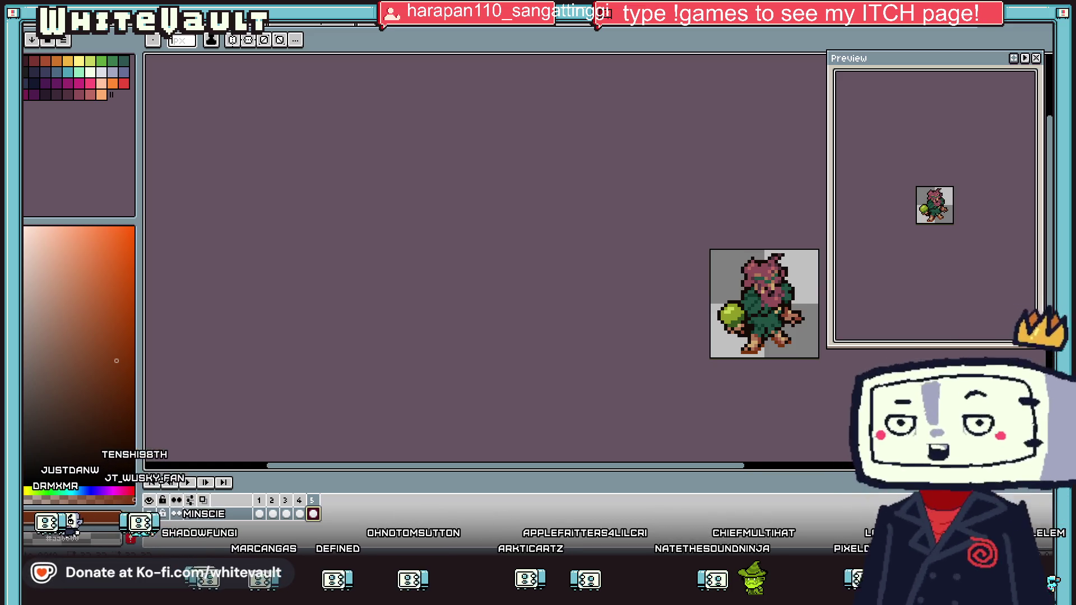
{"action": "left_click_drag", "start_coordinate": [588, 466], "coordinate": [658, 459]}
On frame 1, sample the pink hair colour and paint a dark hair pixel pink
{"action": "left_click", "coordinate": [259, 514]}
{"action": "scroll", "coordinate": [618, 284], "scroll_direction": "up", "scroll_amount": 2}
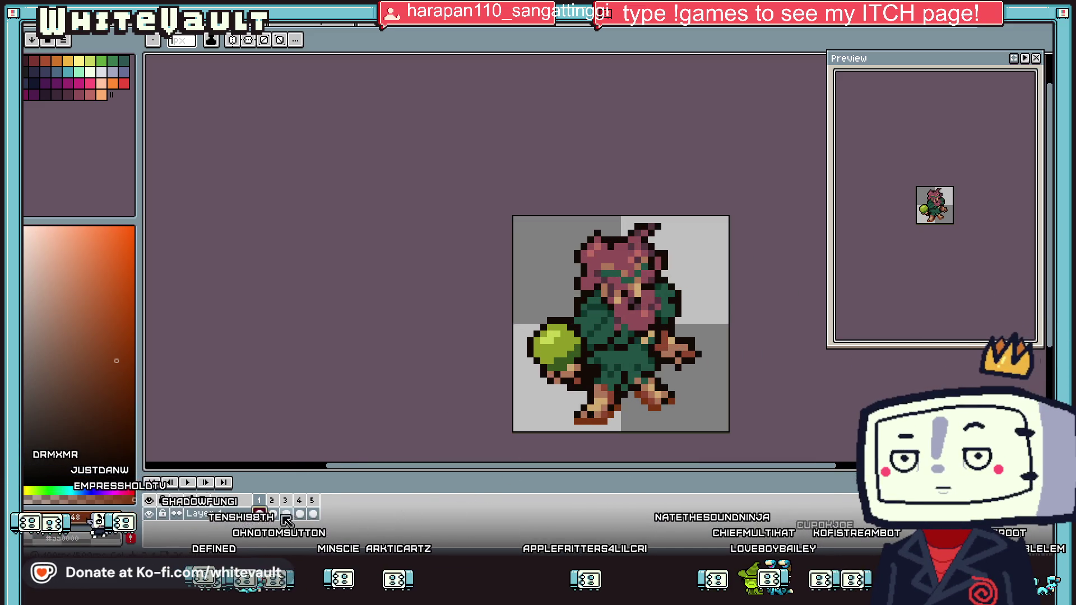
{"action": "key", "text": "w"}
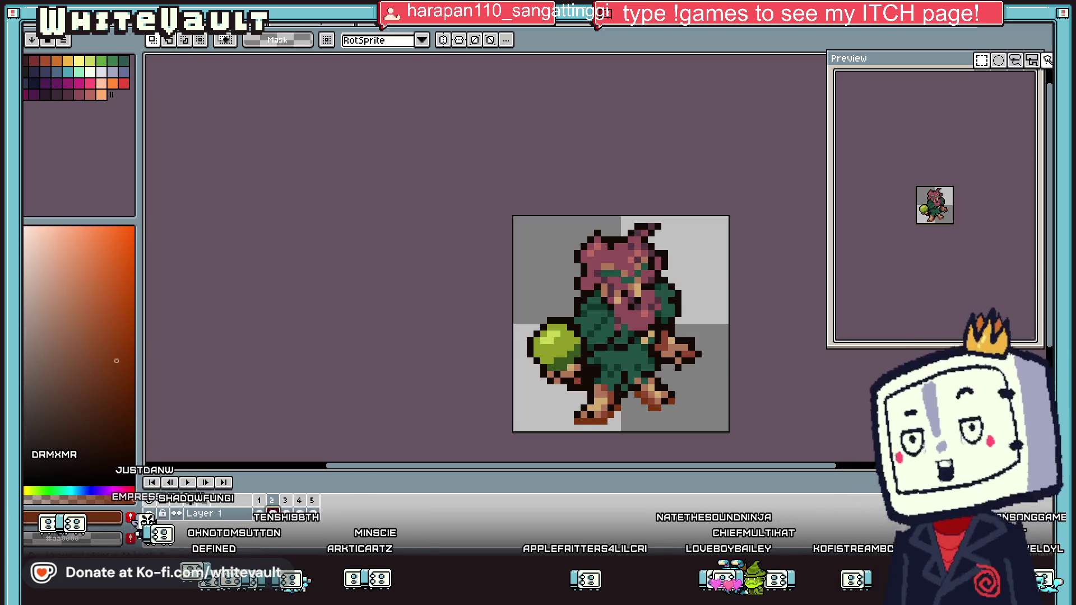
{"action": "scroll", "coordinate": [624, 259], "scroll_direction": "up", "scroll_amount": 1}
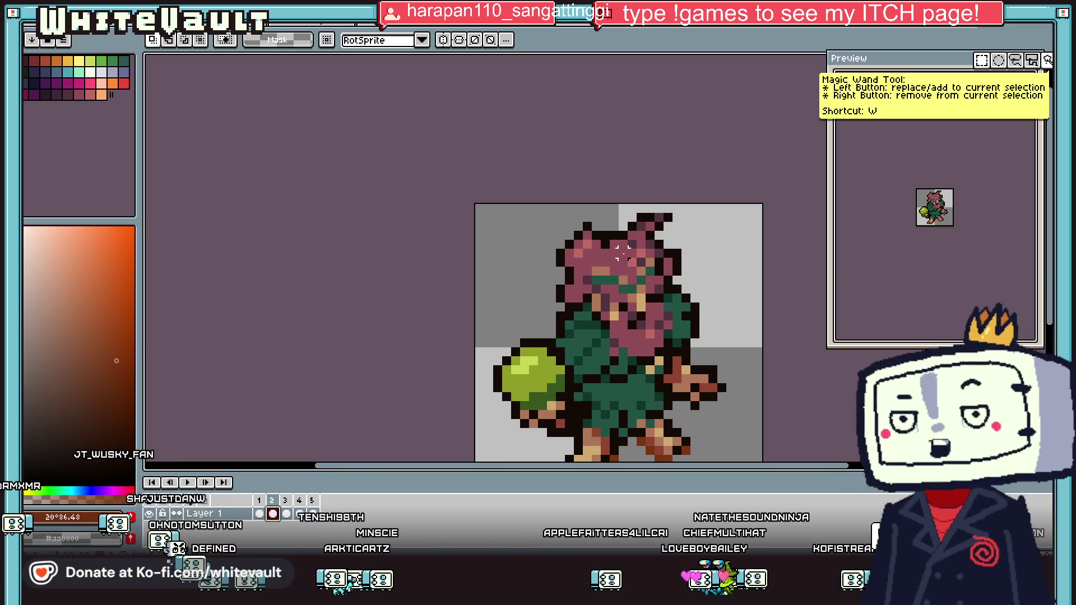
{"action": "scroll", "coordinate": [635, 273], "scroll_direction": "down", "scroll_amount": 2}
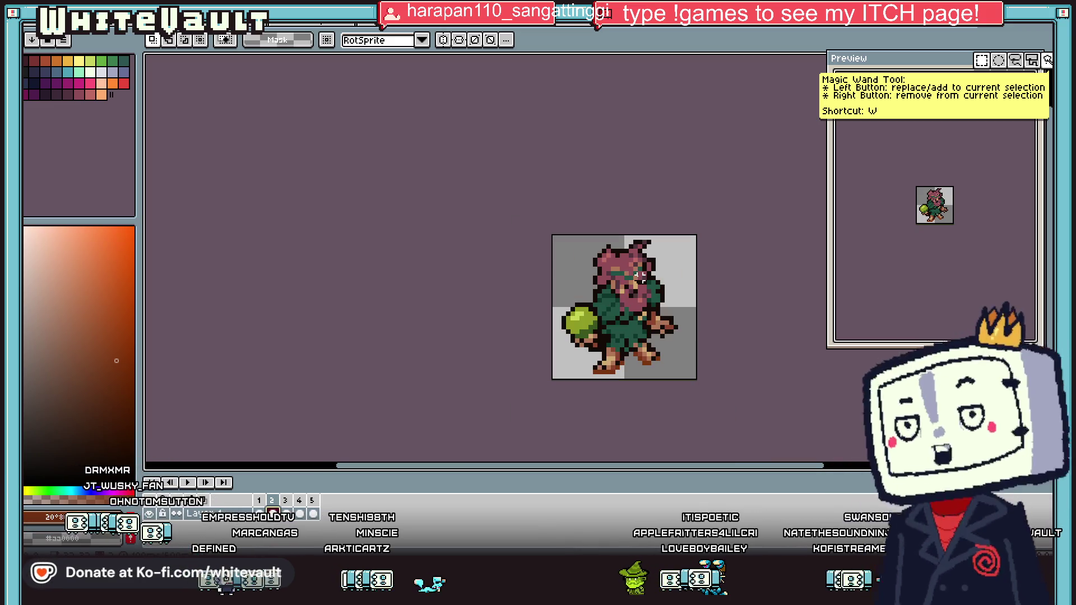
{"action": "scroll", "coordinate": [666, 260], "scroll_direction": "up", "scroll_amount": 1}
{"action": "scroll", "coordinate": [695, 210], "scroll_direction": "up", "scroll_amount": 1}
{"action": "scroll", "coordinate": [659, 246], "scroll_direction": "down", "scroll_amount": 2}
{"action": "key", "text": "i"}
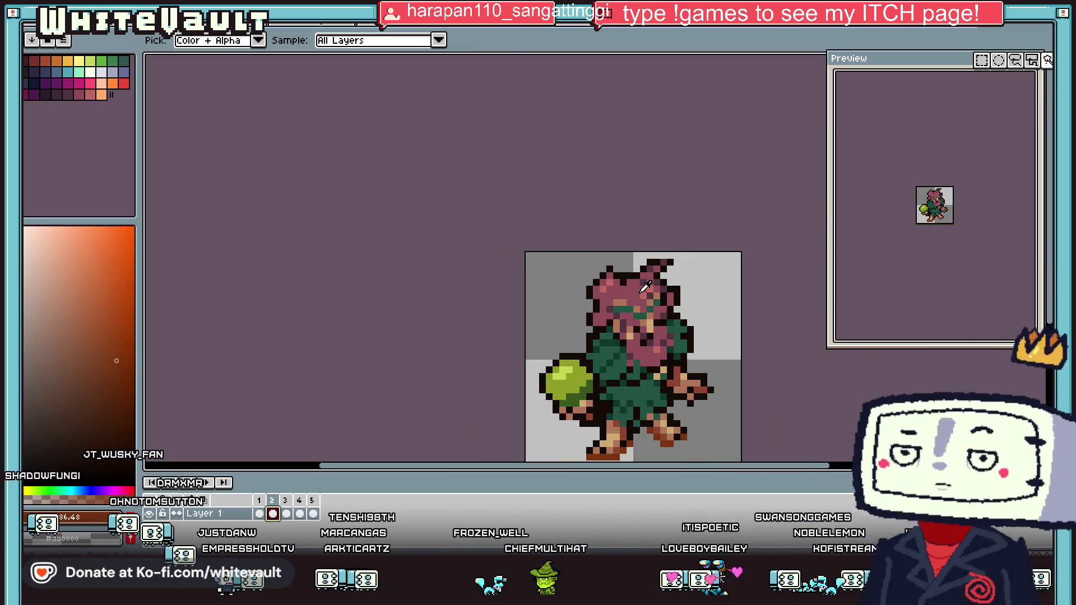
{"action": "scroll", "coordinate": [647, 275], "scroll_direction": "up", "scroll_amount": 1}
{"action": "left_click", "coordinate": [647, 275]}
{"action": "key", "text": "b"}
{"action": "scroll", "coordinate": [643, 292], "scroll_direction": "up", "scroll_amount": 1}
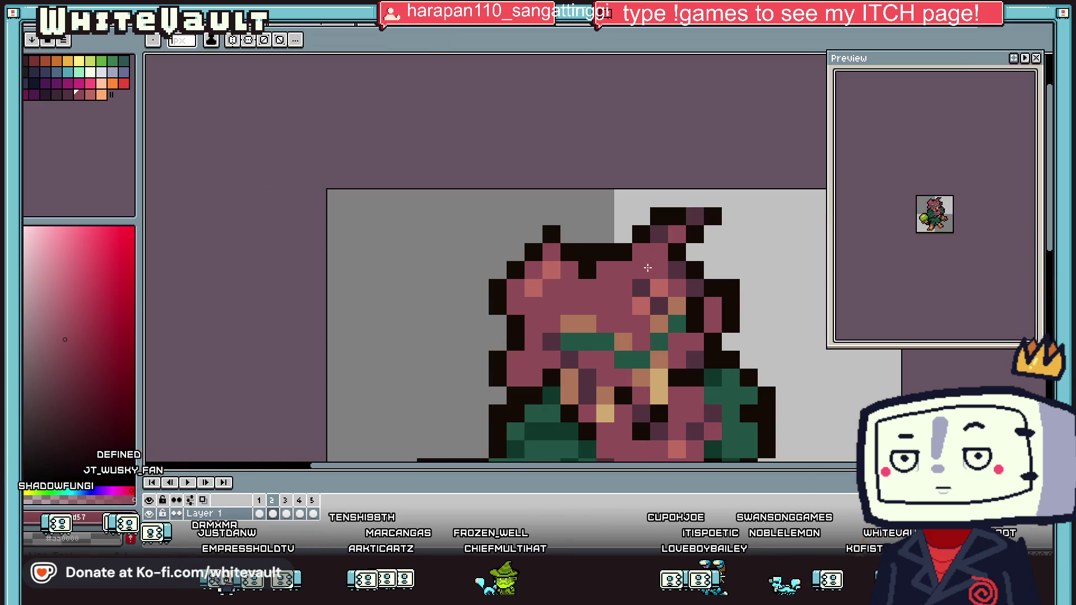
{"action": "left_click", "coordinate": [649, 267]}
Recolour a hair pixel dark purple and a face pixel, resampling pink and nearby hair shades
{"action": "key", "text": "i"}
{"action": "key", "text": "b"}
{"action": "left_click", "coordinate": [695, 305]}
{"action": "key", "text": "i"}
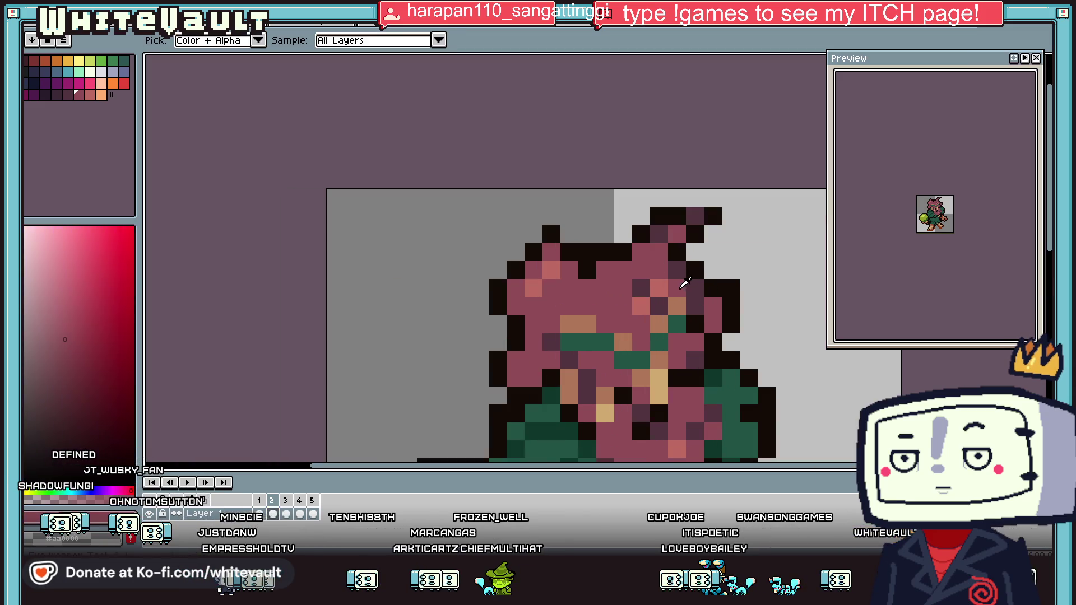
{"action": "left_click", "coordinate": [619, 333]}
{"action": "key", "text": "b"}
{"action": "left_click", "coordinate": [569, 377]}
{"action": "key", "text": "i"}
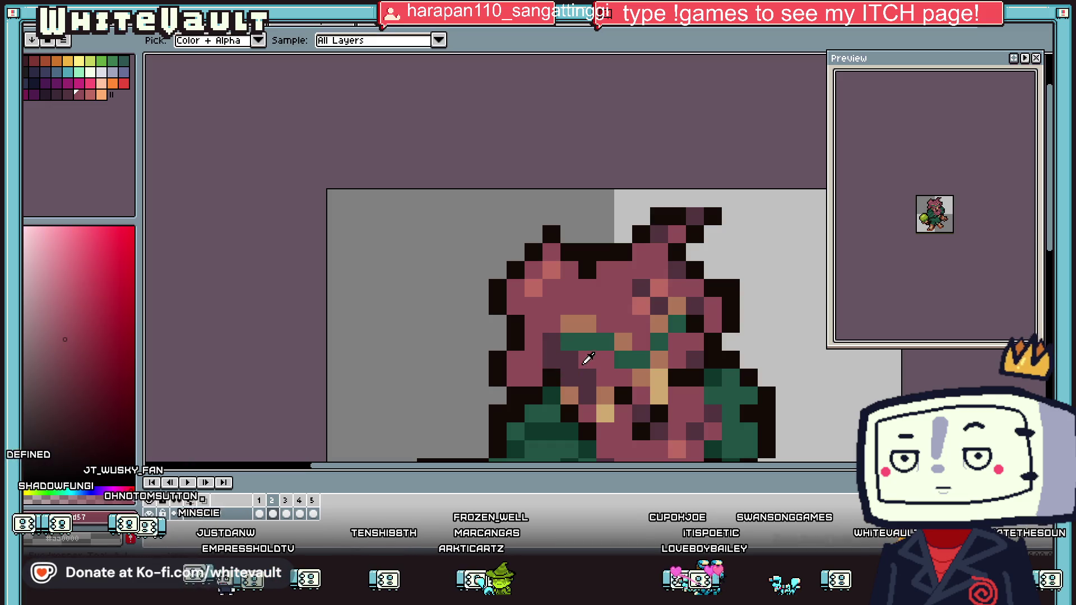
{"action": "left_click", "coordinate": [553, 341]}
{"action": "key", "text": "b"}
{"action": "scroll", "coordinate": [586, 368], "scroll_direction": "down", "scroll_amount": 5}
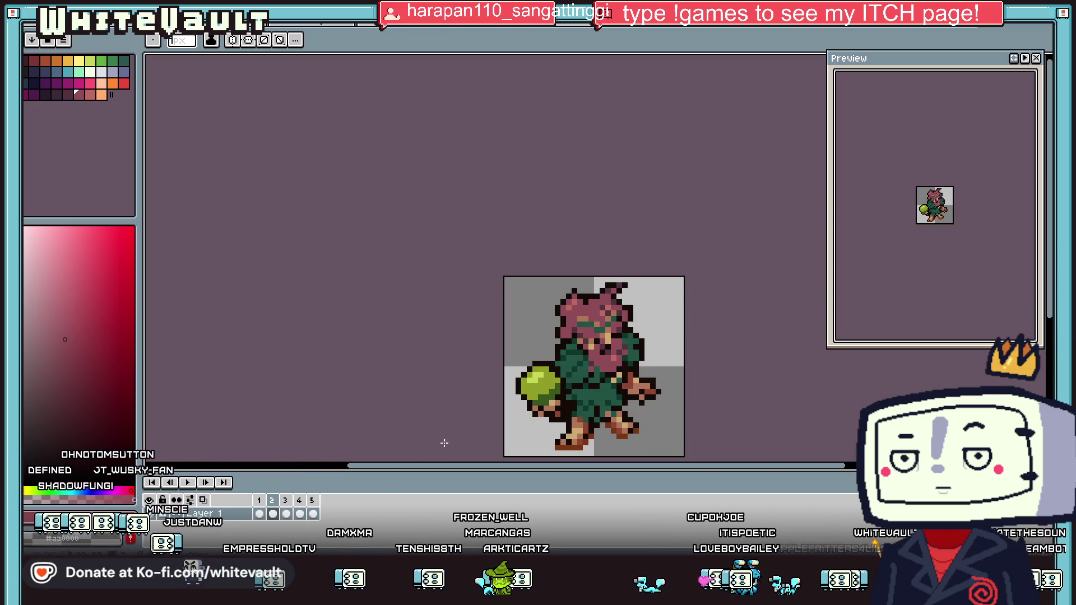
{"action": "scroll", "coordinate": [626, 356], "scroll_direction": "down", "scroll_amount": 3}
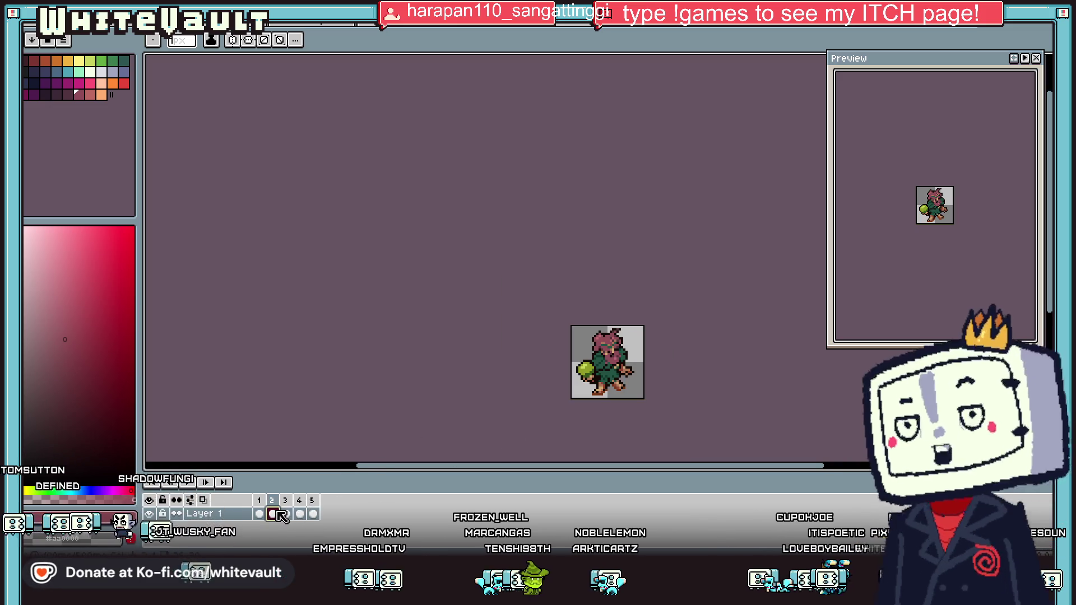
Jump to the third animation frame
{"action": "scroll", "coordinate": [641, 354], "scroll_direction": "up", "scroll_amount": 2}
{"action": "key", "text": "v"}
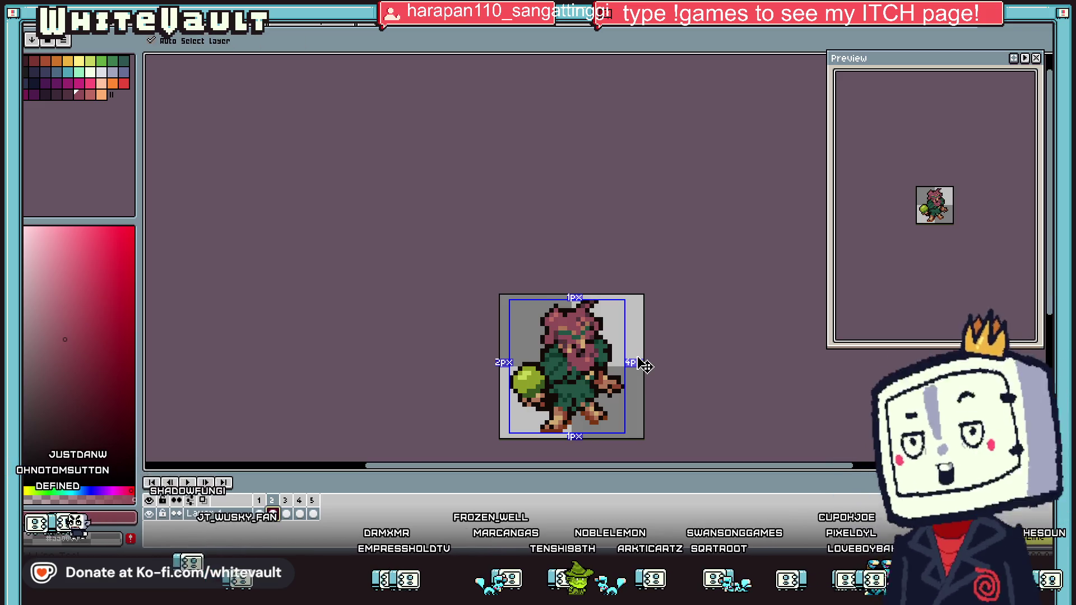
{"action": "key", "text": "b"}
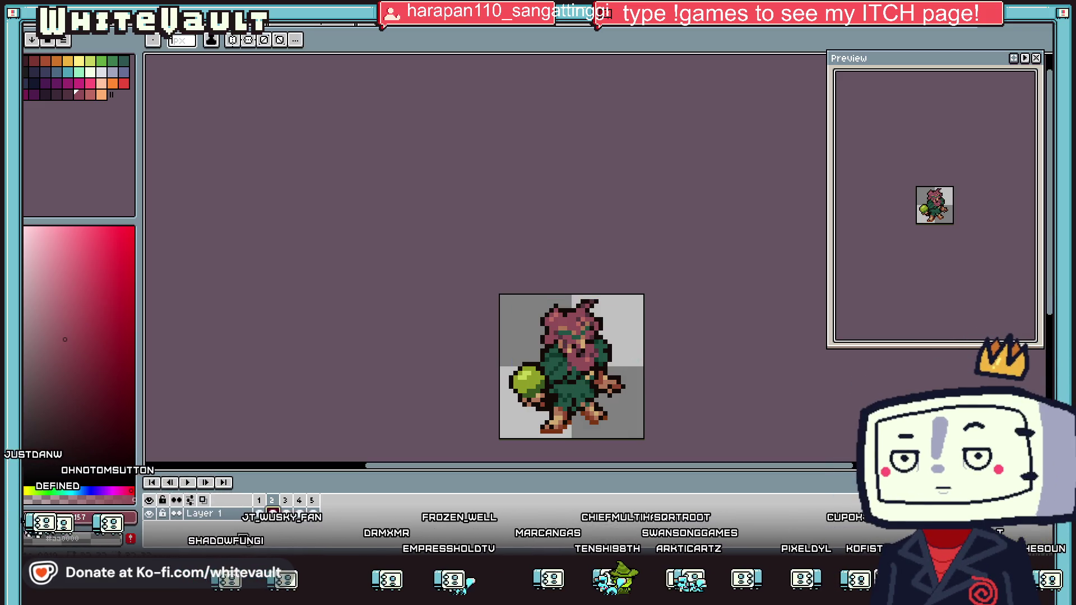
{"action": "key", "text": "period"}
{"action": "key", "text": "period"}
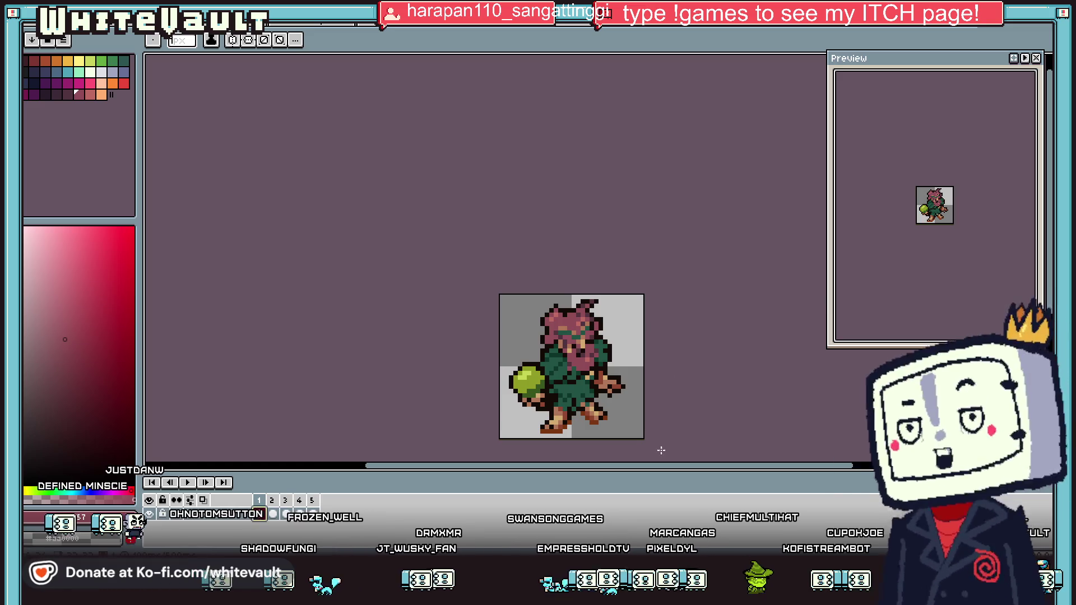
Magic-wand select the green ball and drag it against the creature's hand and body
{"action": "key", "text": "w"}
{"action": "scroll", "coordinate": [543, 394], "scroll_direction": "up", "scroll_amount": 1}
{"action": "scroll", "coordinate": [544, 394], "scroll_direction": "up", "scroll_amount": 1}
{"action": "scroll", "coordinate": [561, 393], "scroll_direction": "up", "scroll_amount": 1}
{"action": "scroll", "coordinate": [576, 392], "scroll_direction": "up", "scroll_amount": 1}
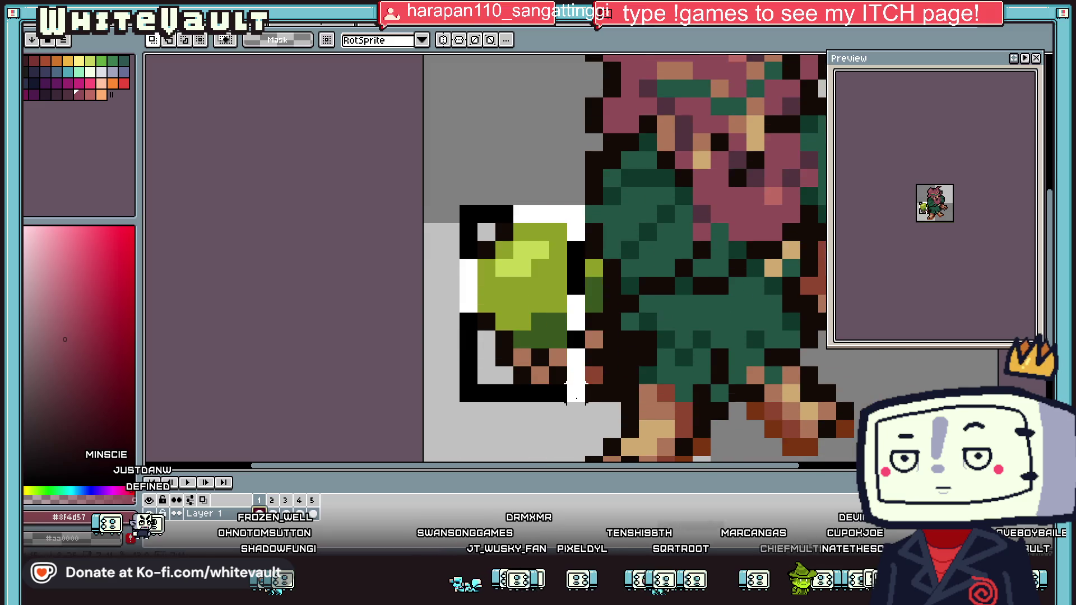
{"action": "left_click", "coordinate": [576, 395]}
{"action": "mouse_move", "coordinate": [568, 295]}
{"action": "left_mouse_down"}
{"action": "mouse_move", "coordinate": [615, 276]}
{"action": "mouse_move", "coordinate": [552, 355]}
{"action": "left_mouse_up"}
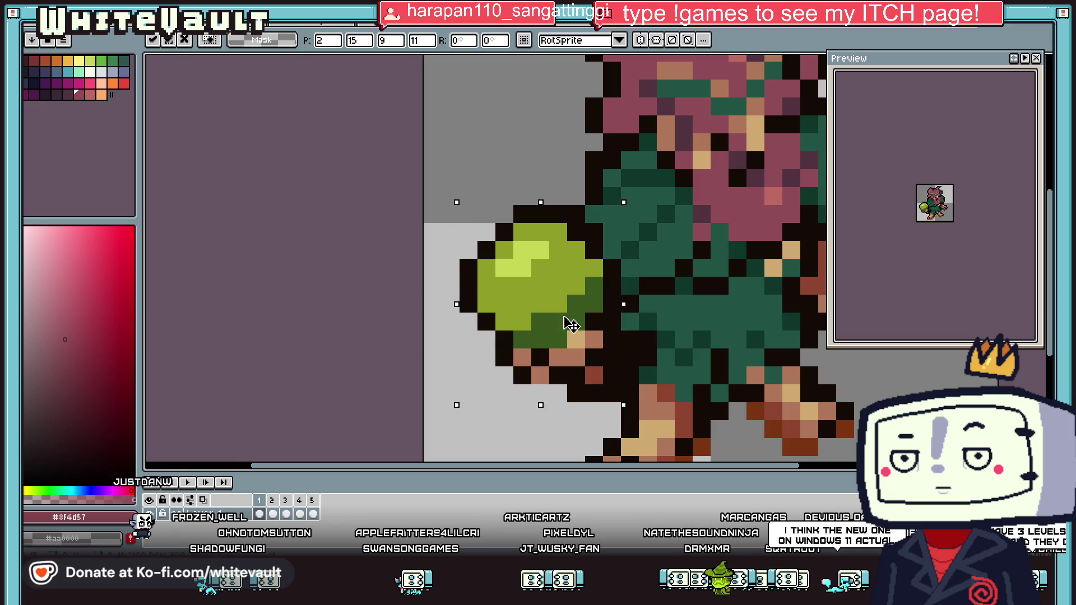
{"action": "scroll", "coordinate": [609, 295], "scroll_direction": "down", "scroll_amount": 5}
{"action": "scroll", "coordinate": [682, 293], "scroll_direction": "up", "scroll_amount": 1}
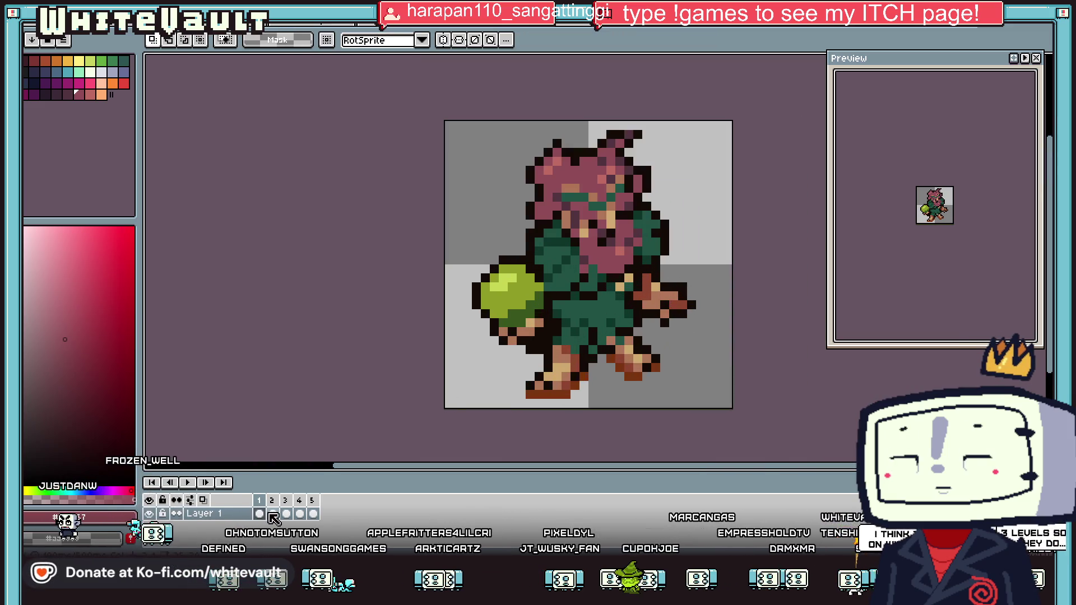
Copy the whole third frame and paste it over the cleared first frame
{"action": "scroll", "coordinate": [443, 409], "scroll_direction": "down", "scroll_amount": 1}
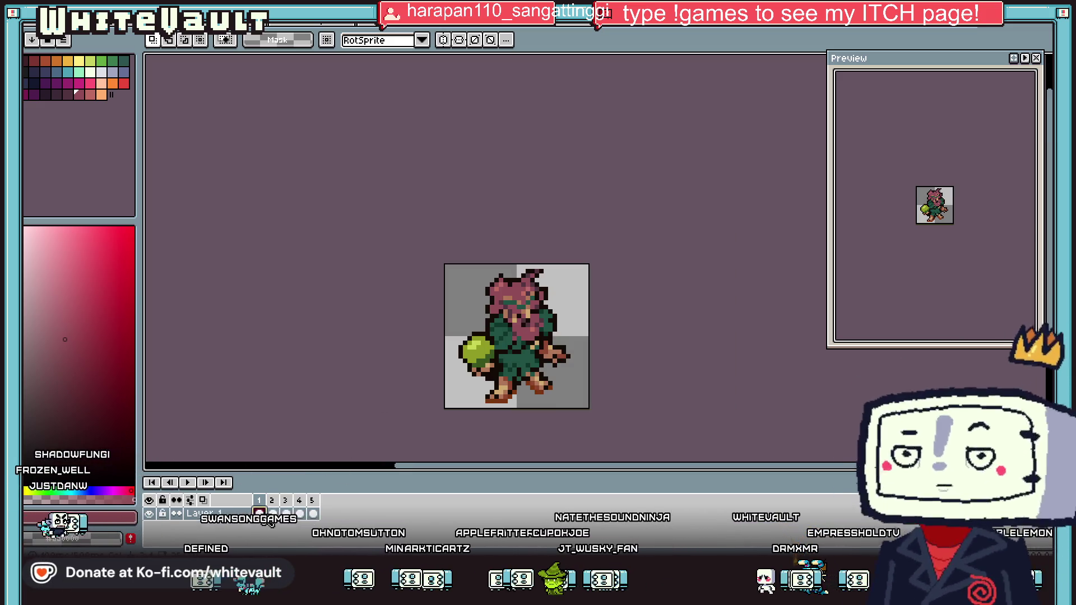
{"action": "left_click", "coordinate": [285, 514]}
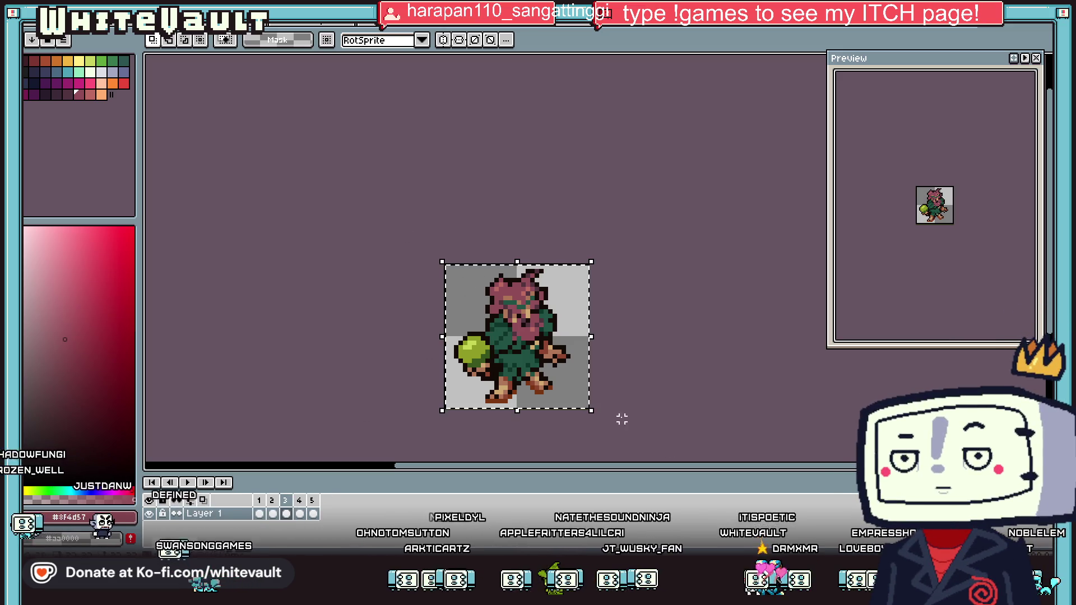
{"action": "left_click", "coordinate": [535, 365]}
{"action": "left_click", "coordinate": [260, 514]}
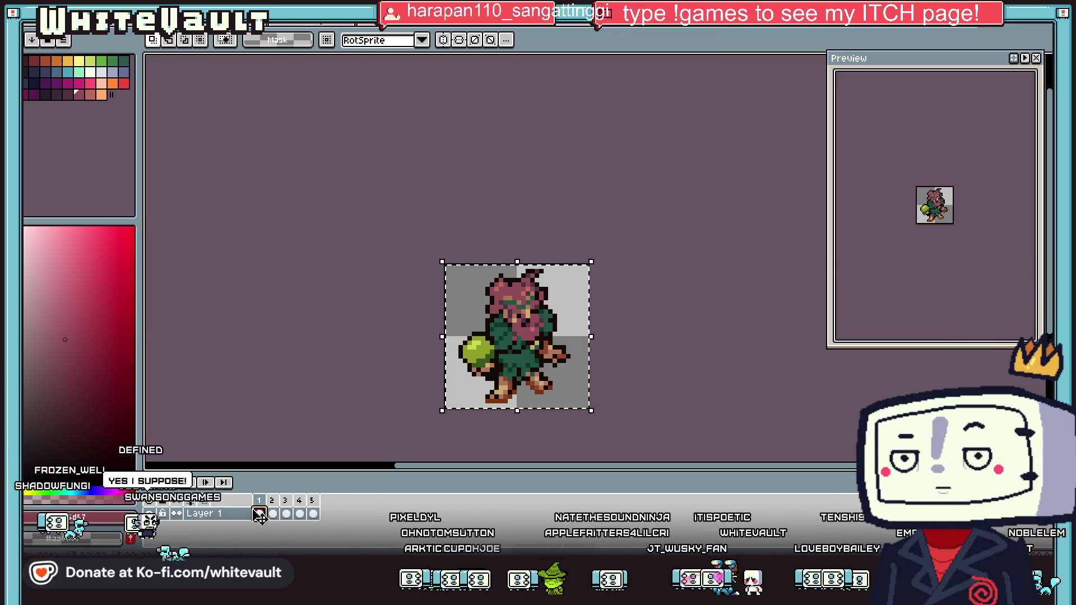
{"action": "key", "text": "Delete"}
{"action": "key", "text": "ctrl+v"}
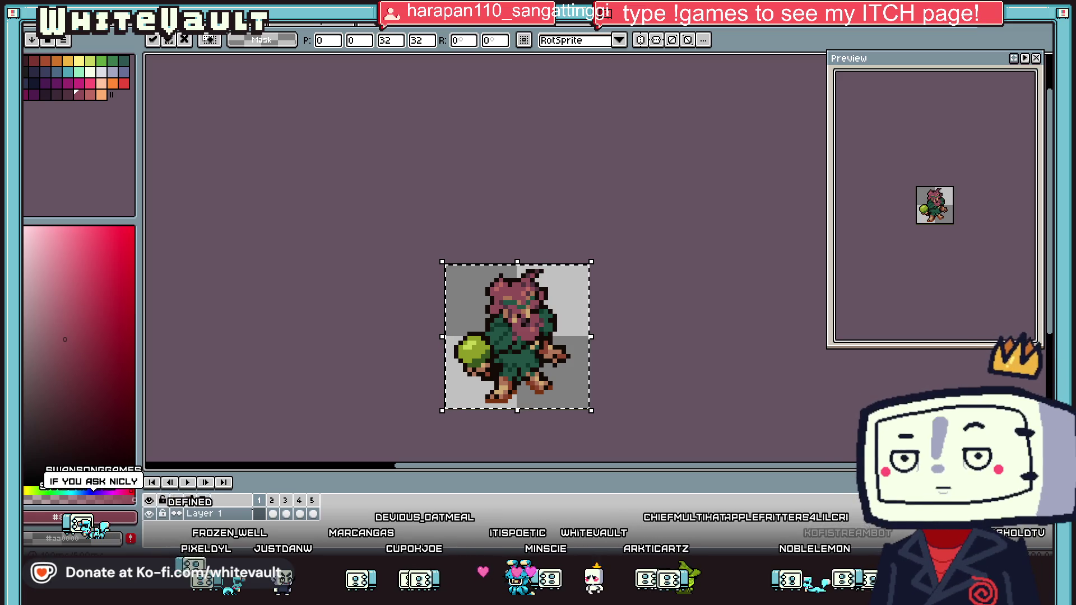
{"action": "left_click", "coordinate": [260, 514]}
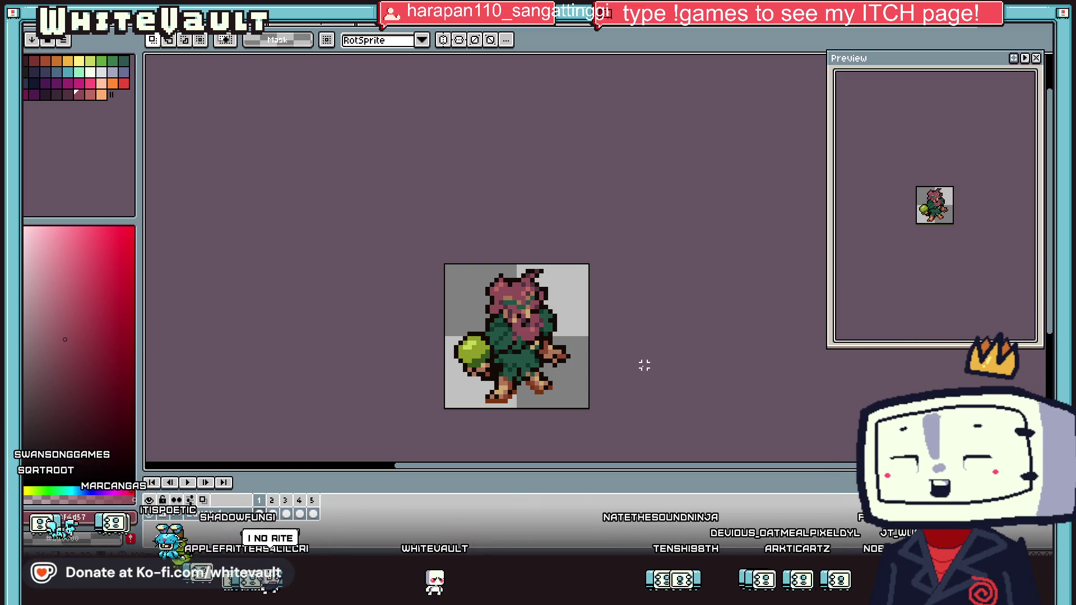
Step through frames 5, 4, 2 and 3 to compare the creature's poses
{"action": "scroll", "coordinate": [540, 405], "scroll_direction": "down", "scroll_amount": 1}
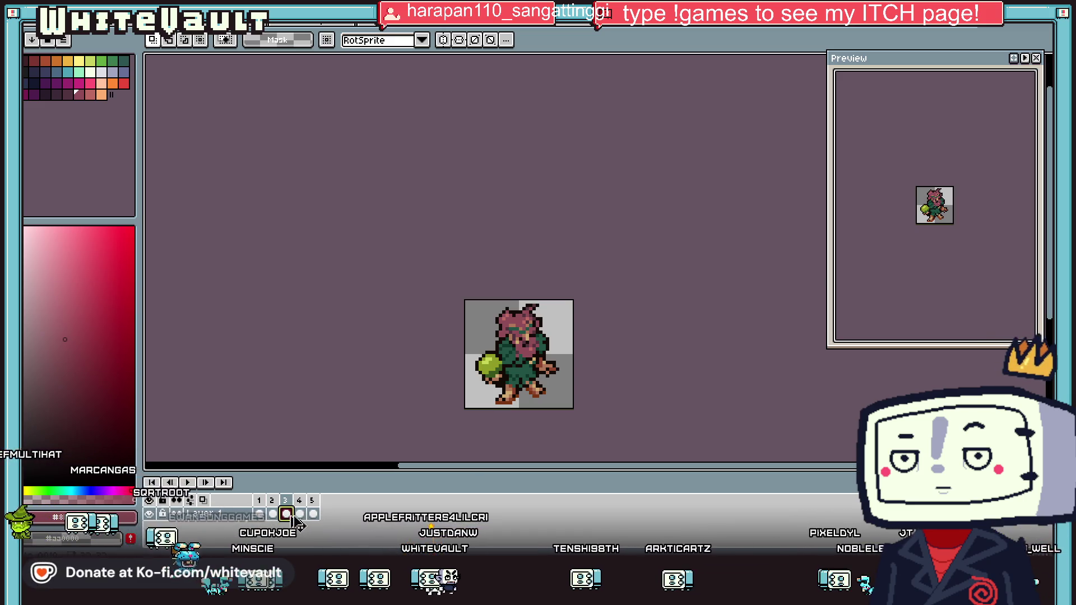
{"action": "left_click", "coordinate": [313, 514]}
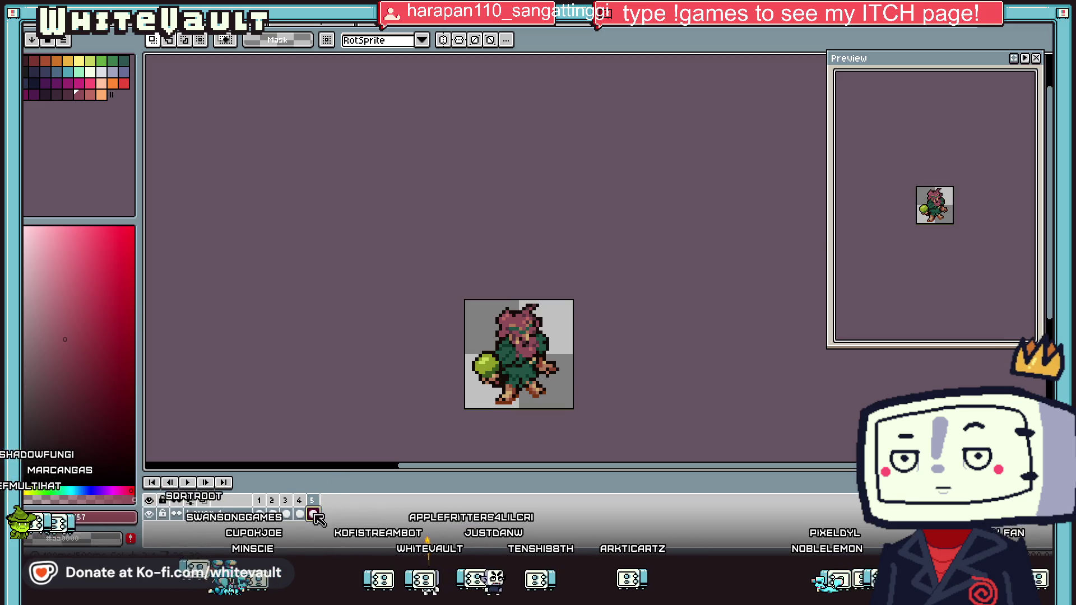
{"action": "left_click", "coordinate": [300, 514]}
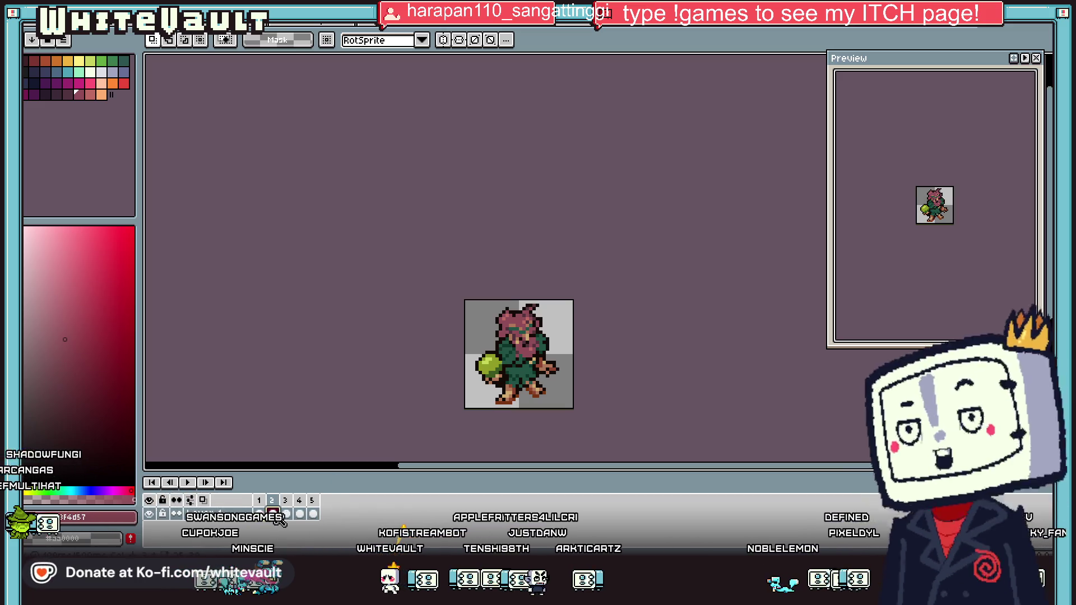
{"action": "left_click", "coordinate": [272, 514]}
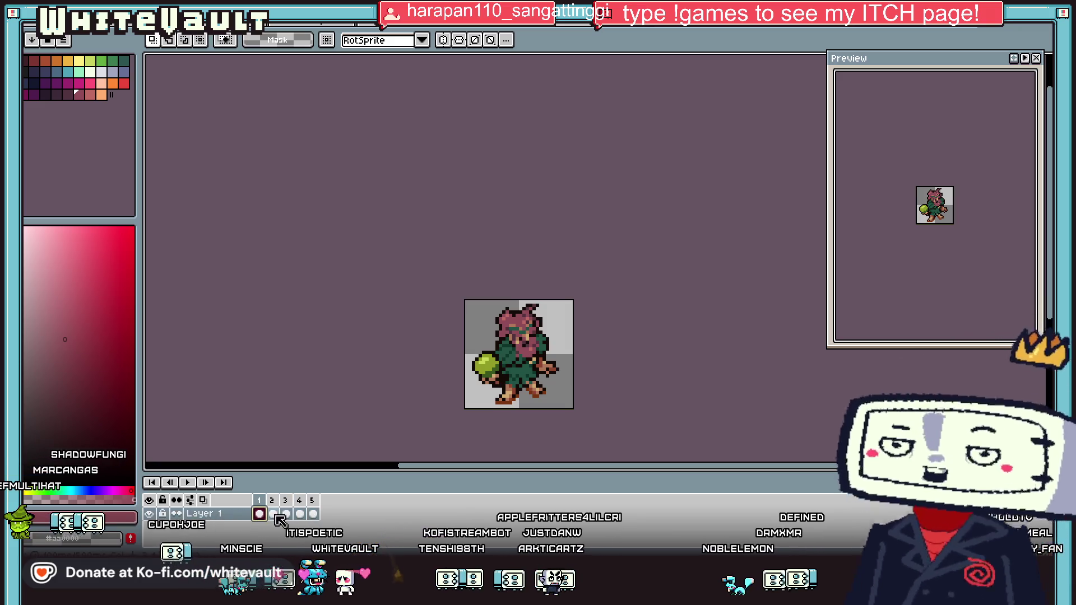
{"action": "left_click", "coordinate": [286, 514]}
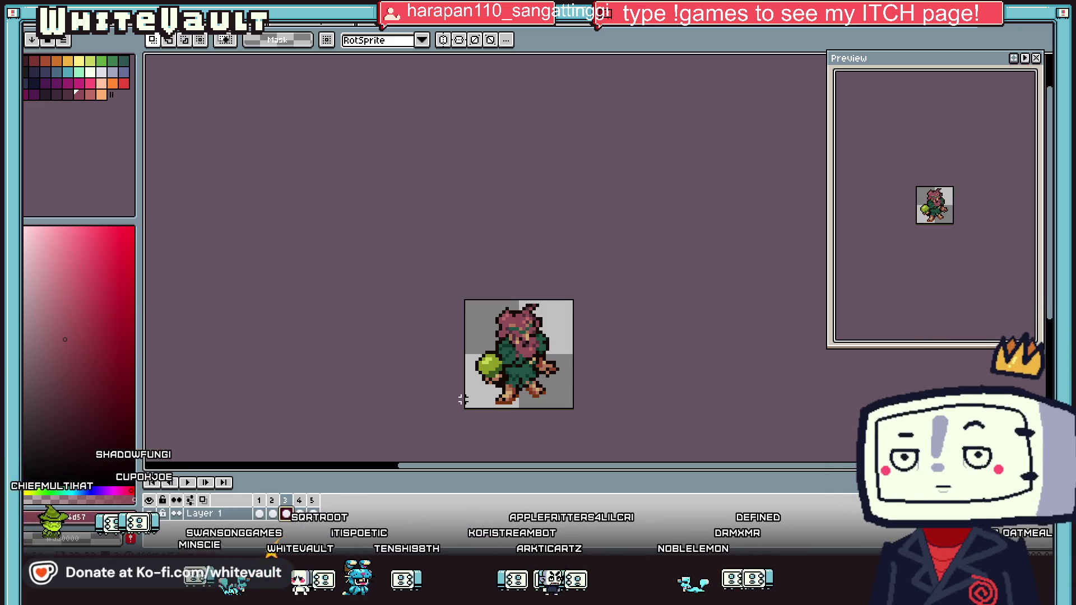
{"action": "scroll", "coordinate": [495, 371], "scroll_direction": "up", "scroll_amount": 1}
{"action": "scroll", "coordinate": [494, 371], "scroll_direction": "up", "scroll_amount": 1}
On frame 3, select the green ball, enlarge it and nudge it one pixel right
{"action": "mouse_move", "coordinate": [402, 286]}
{"action": "left_mouse_down"}
{"action": "mouse_move", "coordinate": [502, 385]}
{"action": "mouse_move", "coordinate": [520, 371]}
{"action": "mouse_move", "coordinate": [515, 337]}
{"action": "mouse_move", "coordinate": [528, 337]}
{"action": "left_mouse_up"}
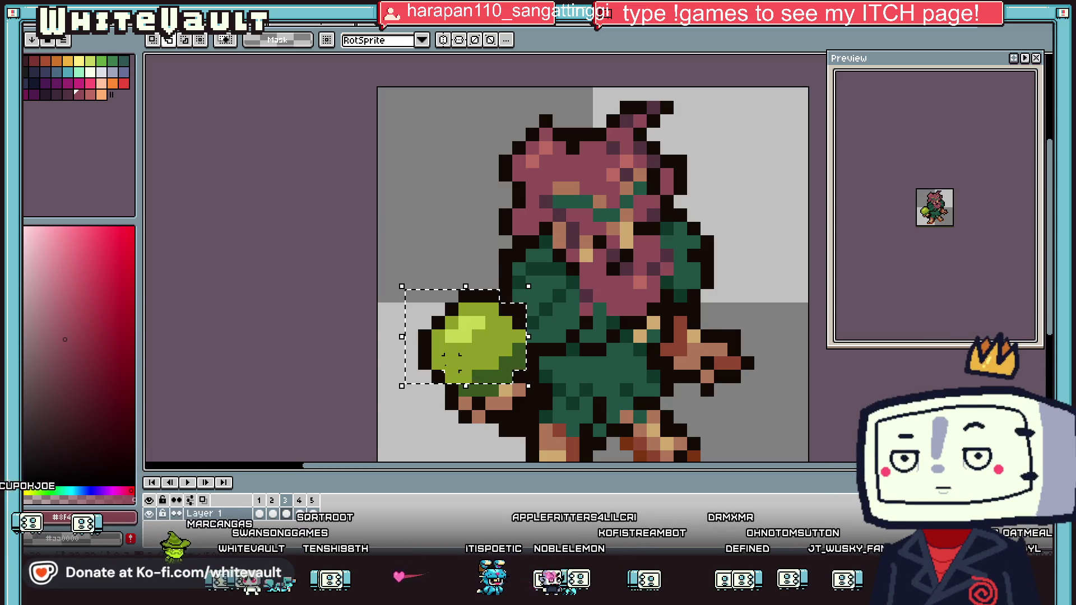
{"action": "left_click_drag", "start_coordinate": [460, 386], "coordinate": [459, 399]}
{"action": "key", "text": "Right"}
{"action": "key", "text": "Return"}
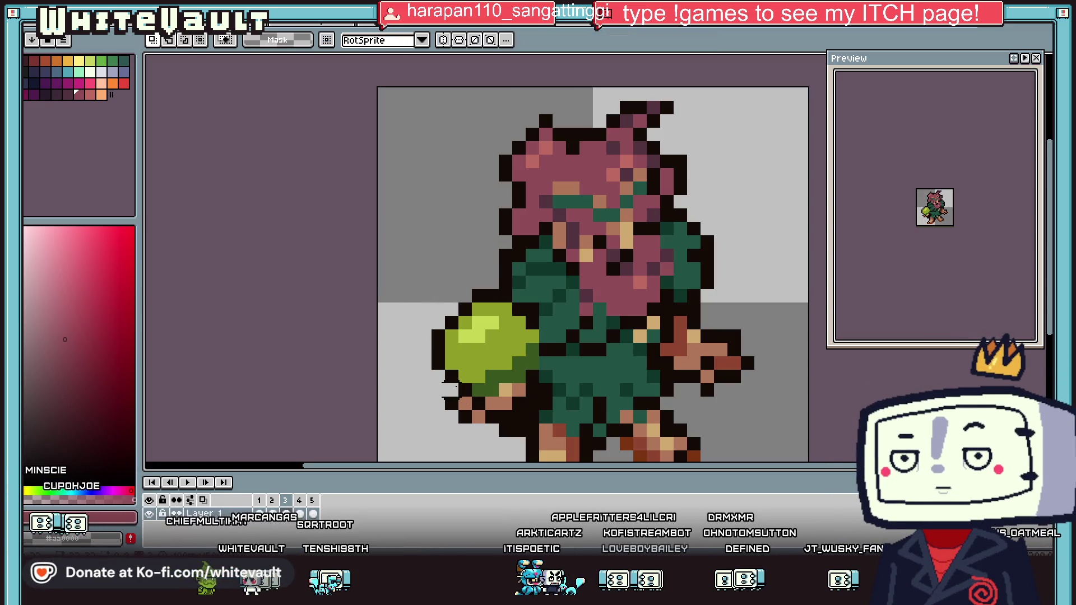
Review frames 3, 4, 5 and 1, then return to frame 3 for editing
{"action": "left_click", "coordinate": [286, 513]}
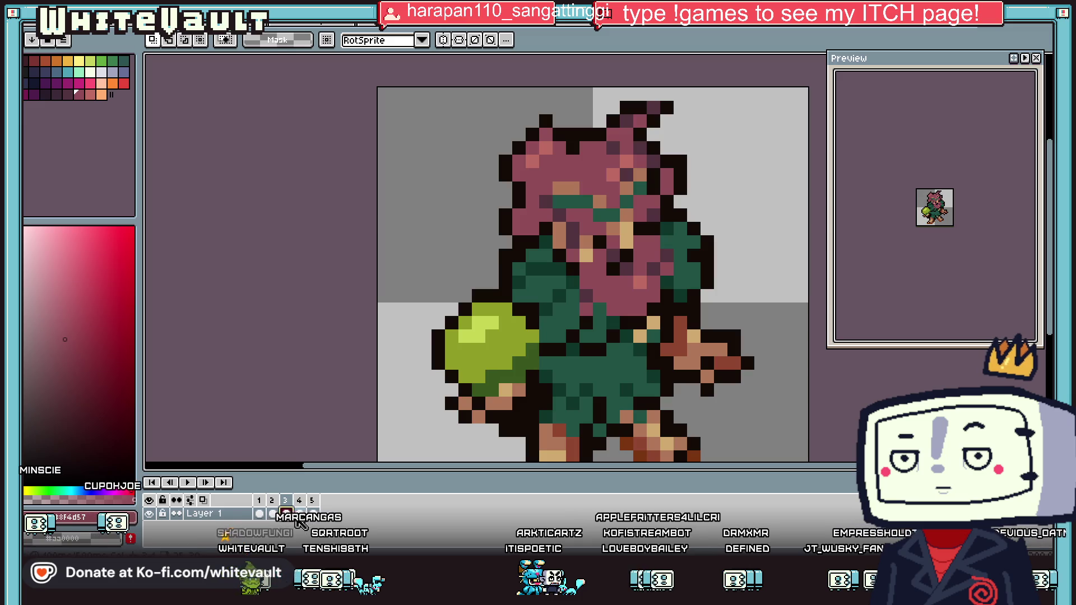
{"action": "left_click", "coordinate": [300, 514]}
{"action": "left_click", "coordinate": [314, 514]}
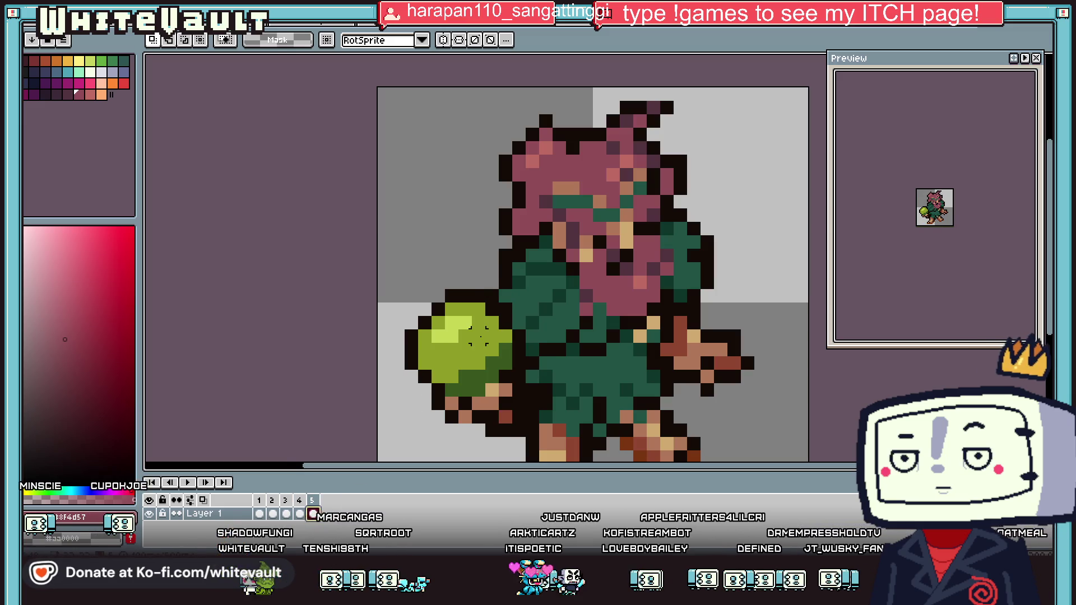
{"action": "scroll", "coordinate": [647, 342], "scroll_direction": "down", "scroll_amount": 4}
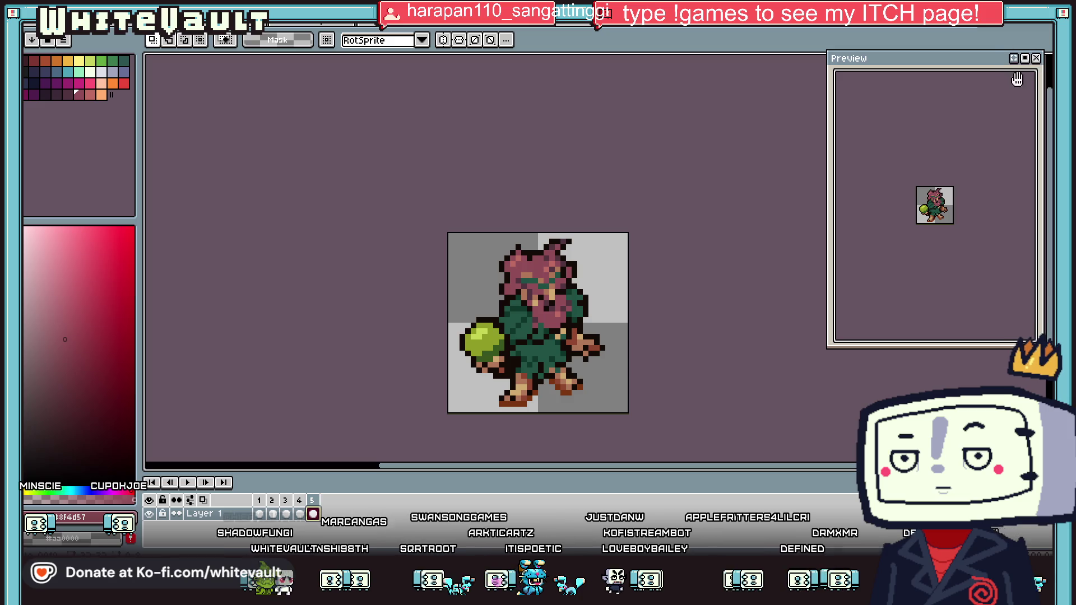
{"action": "scroll", "coordinate": [959, 187], "scroll_direction": "up", "scroll_amount": 2}
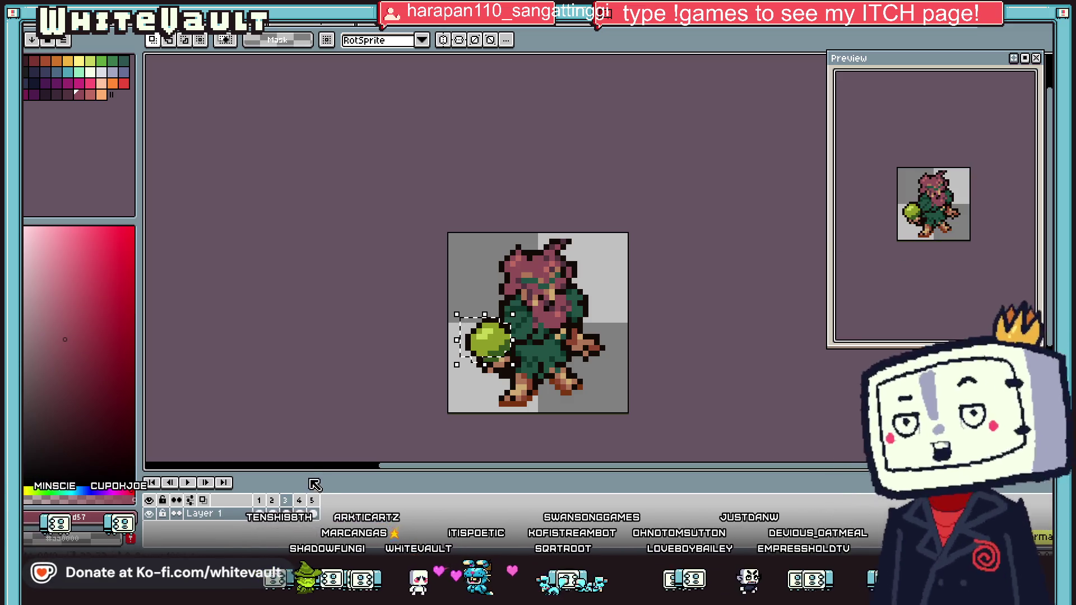
{"action": "left_click", "coordinate": [259, 514]}
{"action": "left_click", "coordinate": [285, 514]}
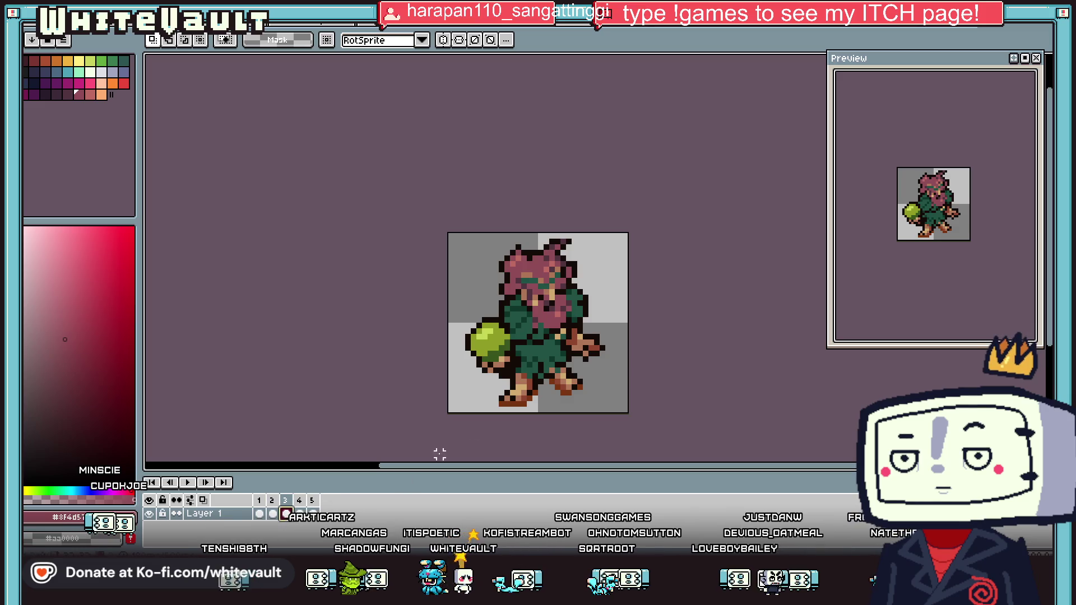
{"action": "scroll", "coordinate": [514, 337], "scroll_direction": "up", "scroll_amount": 5}
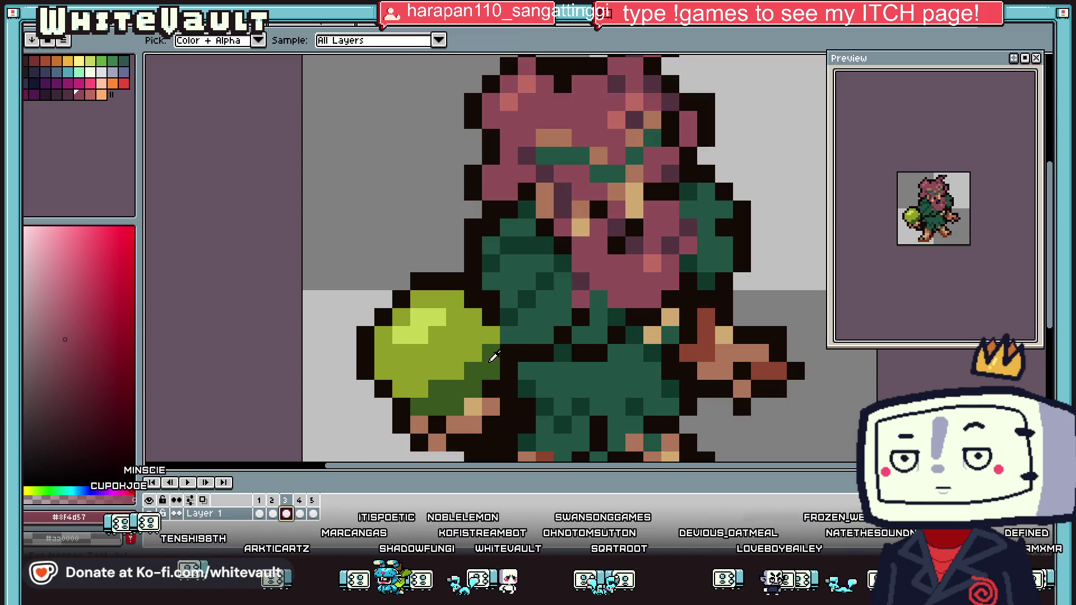
Eyedrop the ball's green and pencil dark green shading along its lower right
{"action": "left_click", "coordinate": [467, 379], "text": "alt"}
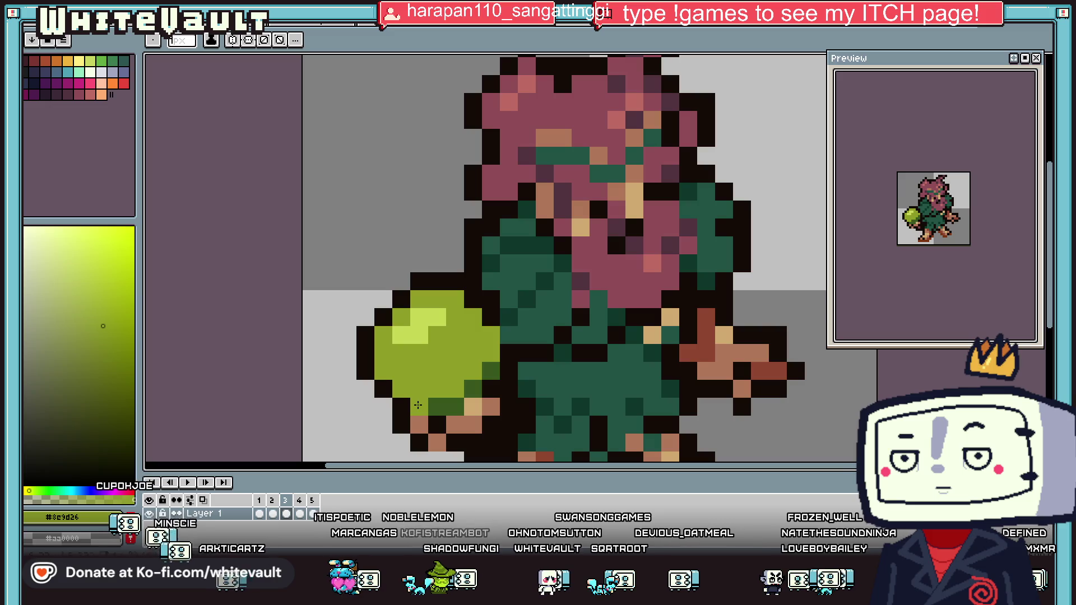
{"action": "left_click", "coordinate": [272, 514]}
{"action": "left_click", "coordinate": [286, 514]}
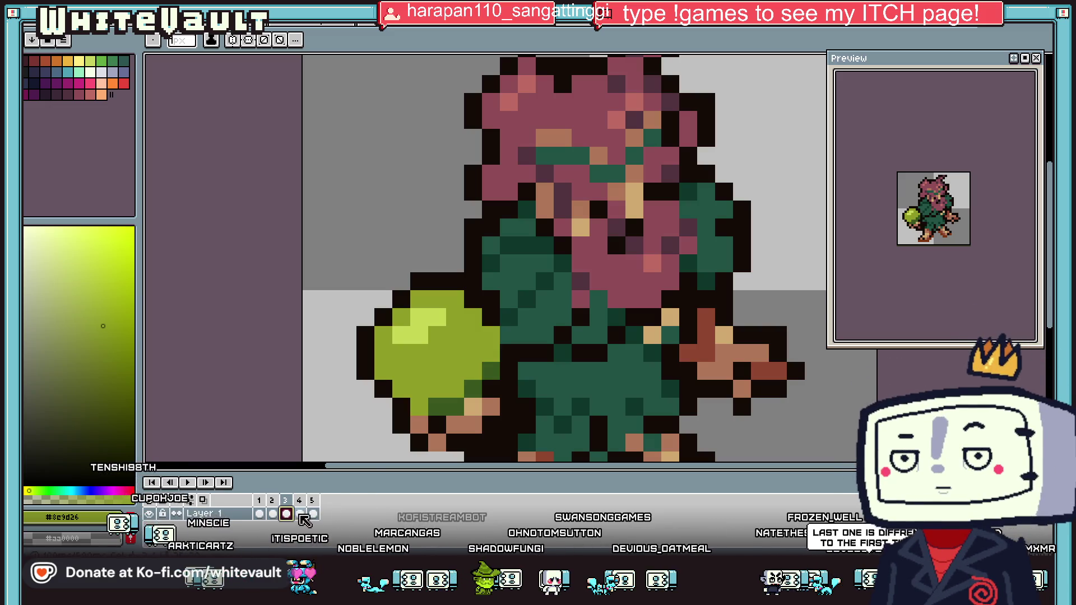
{"action": "left_click_drag", "start_coordinate": [420, 405], "coordinate": [487, 361]}
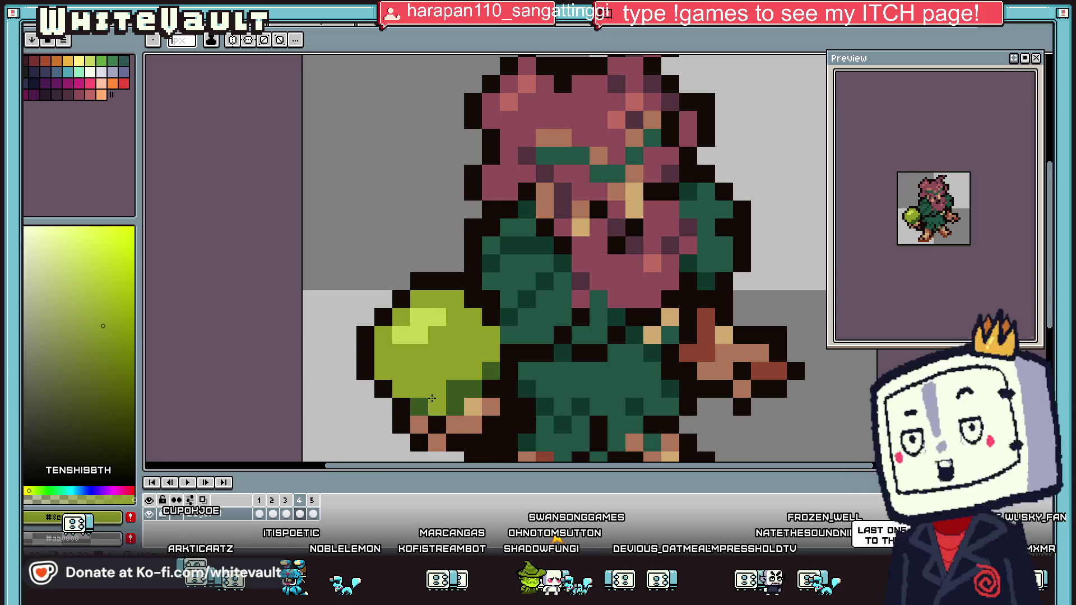
{"action": "scroll", "coordinate": [422, 404], "scroll_direction": "down", "scroll_amount": 3}
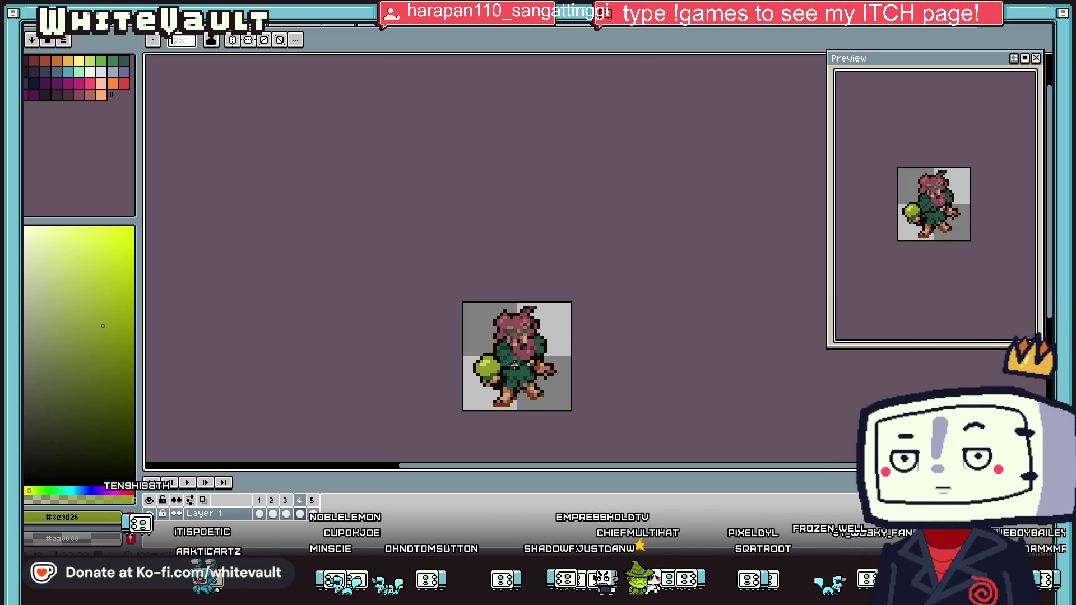
Marquee-select part of the creature's head on frame 1, then drop the selection
{"action": "left_click", "coordinate": [261, 514]}
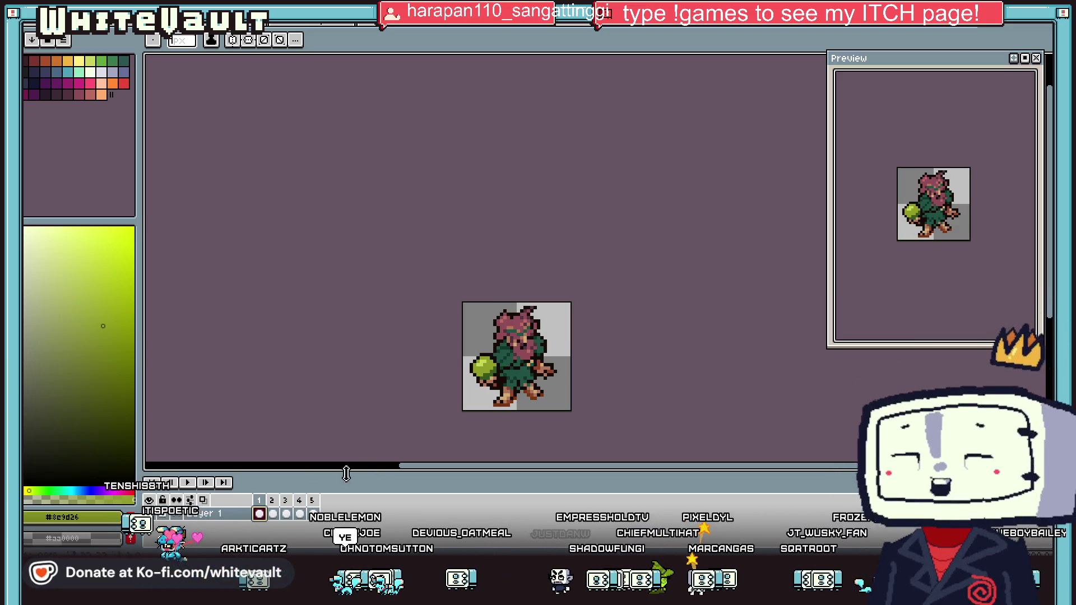
{"action": "scroll", "coordinate": [381, 457], "scroll_direction": "up", "scroll_amount": 1}
{"action": "scroll", "coordinate": [380, 457], "scroll_direction": "up", "scroll_amount": 1}
{"action": "scroll", "coordinate": [380, 457], "scroll_direction": "up", "scroll_amount": 1}
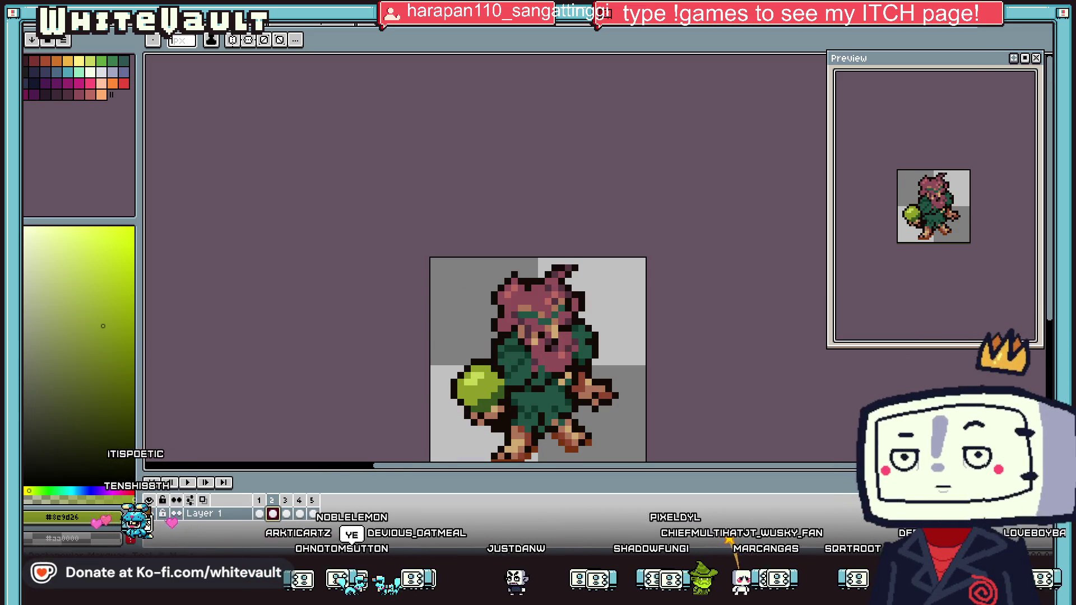
{"action": "left_click", "coordinate": [1047, 67]}
{"action": "mouse_move", "coordinate": [604, 259]}
{"action": "left_mouse_down"}
{"action": "mouse_move", "coordinate": [540, 291]}
{"action": "mouse_move", "coordinate": [607, 283]}
{"action": "left_mouse_up"}
{"action": "left_click", "coordinate": [261, 514]}
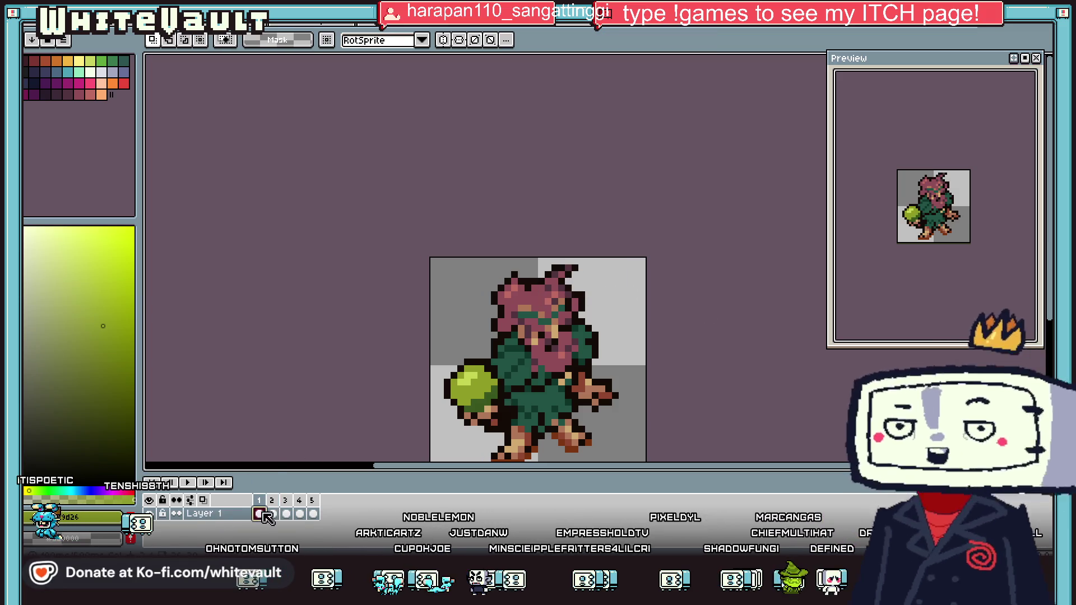
On frame 3, select the tuft at the head's top-right, move it and confirm
{"action": "left_click", "coordinate": [286, 514]}
{"action": "scroll", "coordinate": [546, 273], "scroll_direction": "up", "scroll_amount": 3}
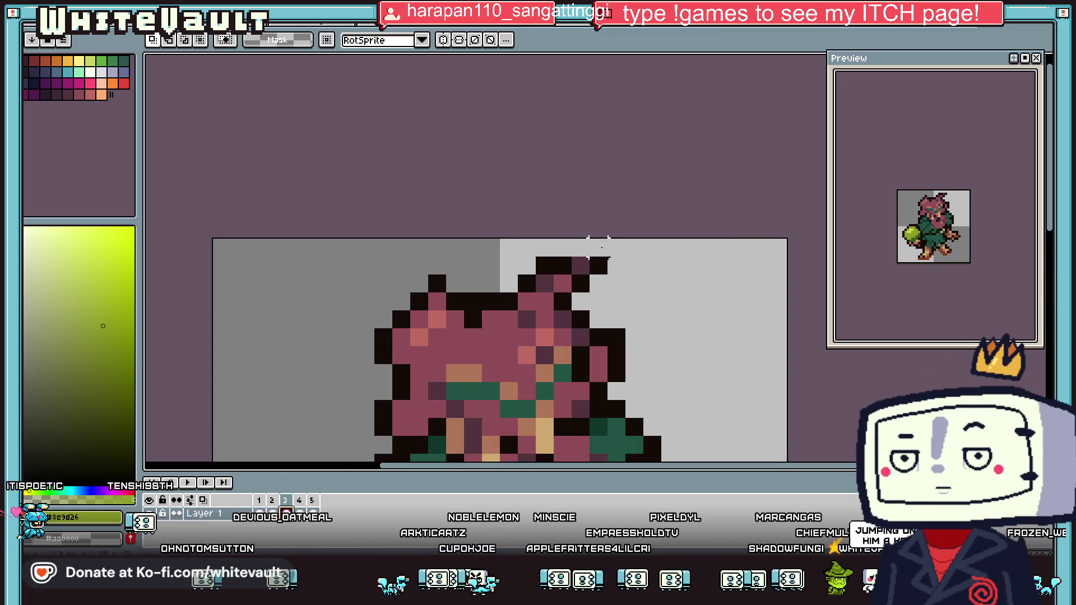
{"action": "left_click_drag", "start_coordinate": [577, 240], "coordinate": [613, 311]}
{"action": "scroll", "coordinate": [690, 302], "scroll_direction": "down", "scroll_amount": 3}
{"action": "left_click", "coordinate": [690, 302]}
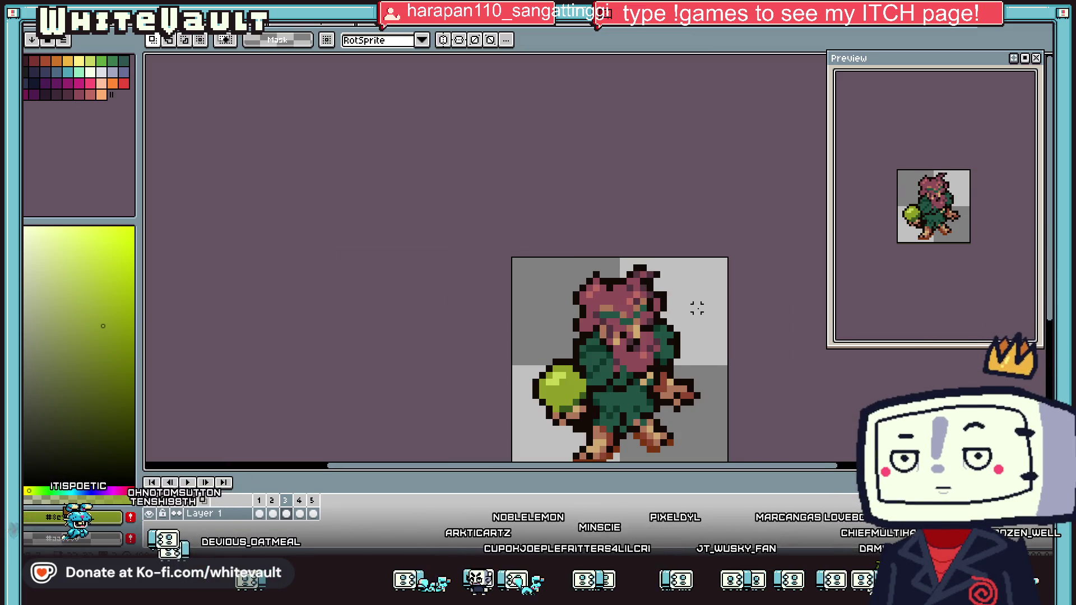
{"action": "scroll", "coordinate": [695, 307], "scroll_direction": "down", "scroll_amount": 1}
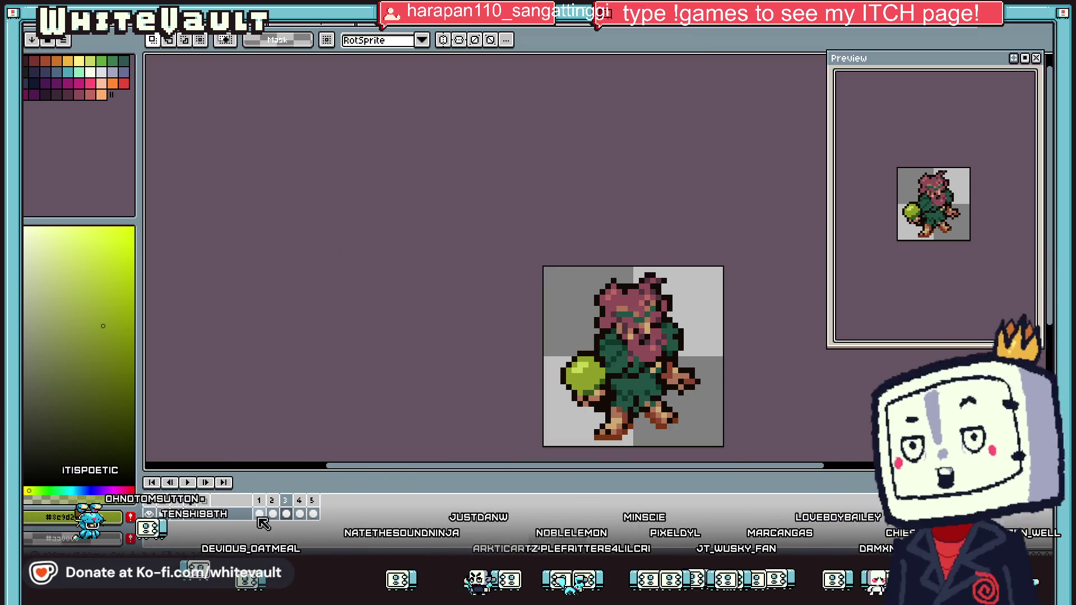
{"action": "key", "text": "ctrl+z"}
{"action": "key", "text": "comma"}
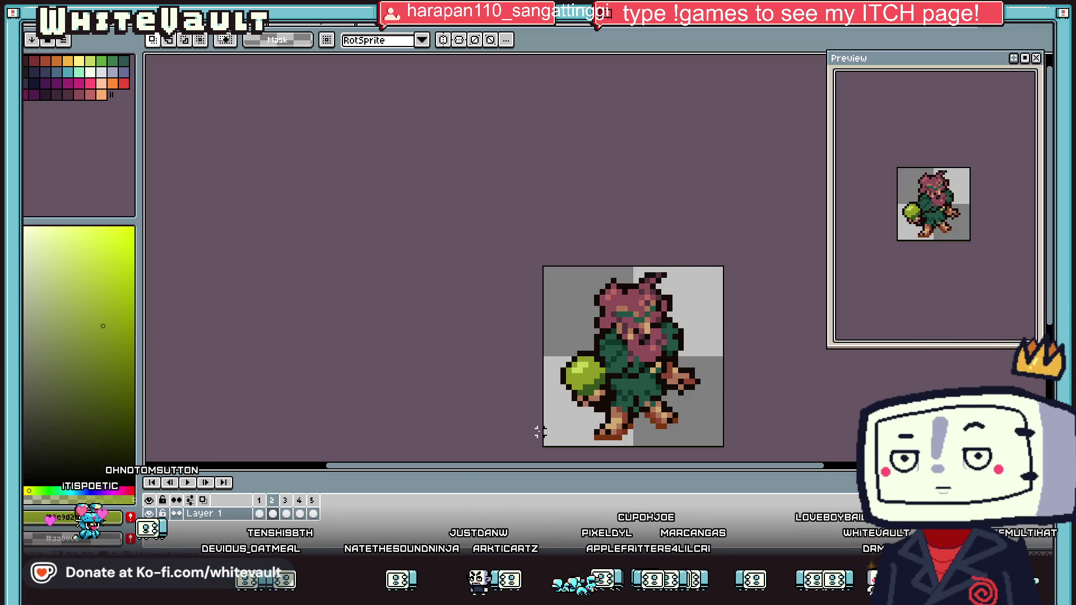
{"action": "key", "text": "i"}
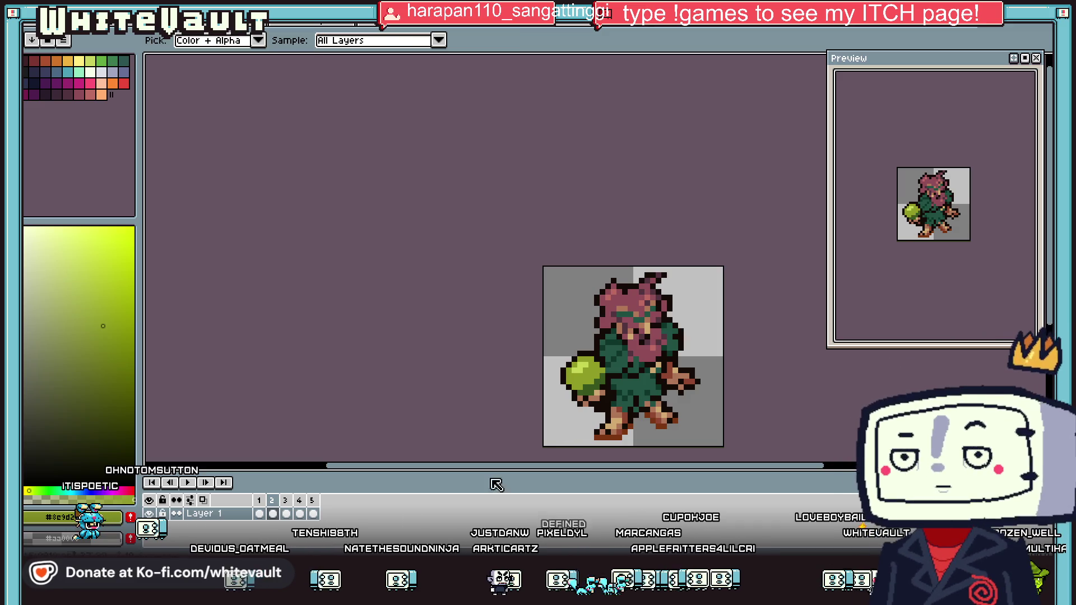
{"action": "scroll", "coordinate": [616, 384], "scroll_direction": "up", "scroll_amount": 1}
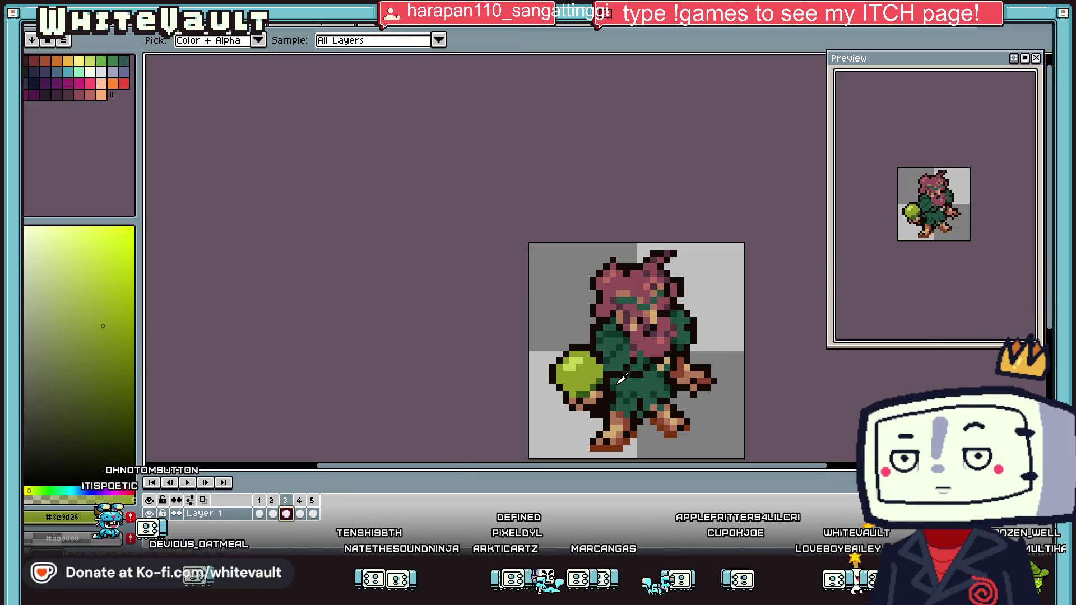
Compare frames 1, 2 and 5 while sampling the ball's darker and olive greens
{"action": "scroll", "coordinate": [583, 413], "scroll_direction": "up", "scroll_amount": 2}
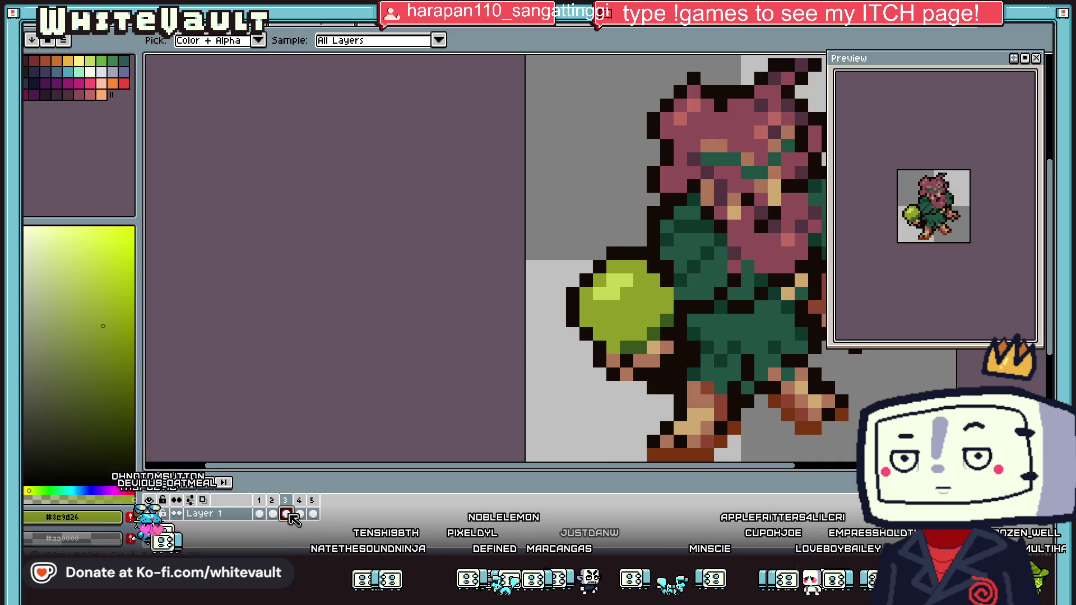
{"action": "left_click", "coordinate": [260, 516]}
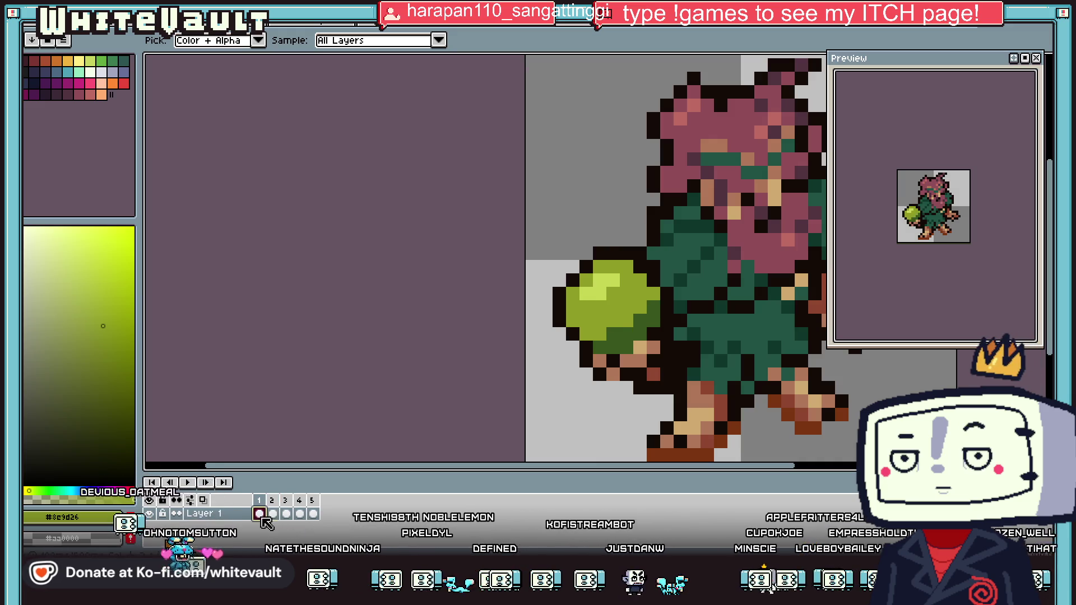
{"action": "left_click", "coordinate": [273, 515]}
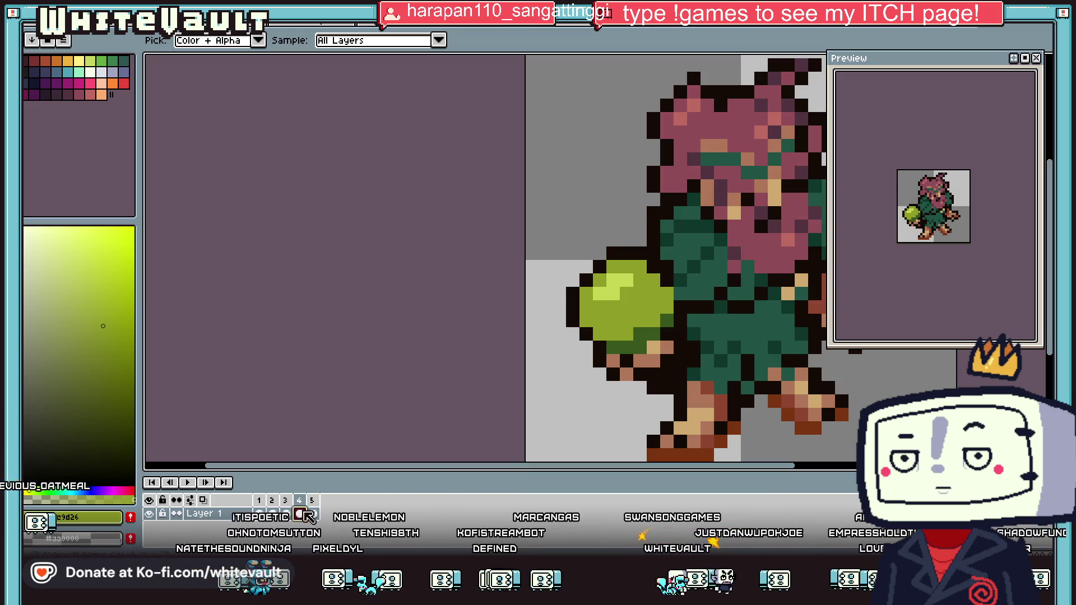
{"action": "left_click", "coordinate": [625, 308], "text": "alt"}
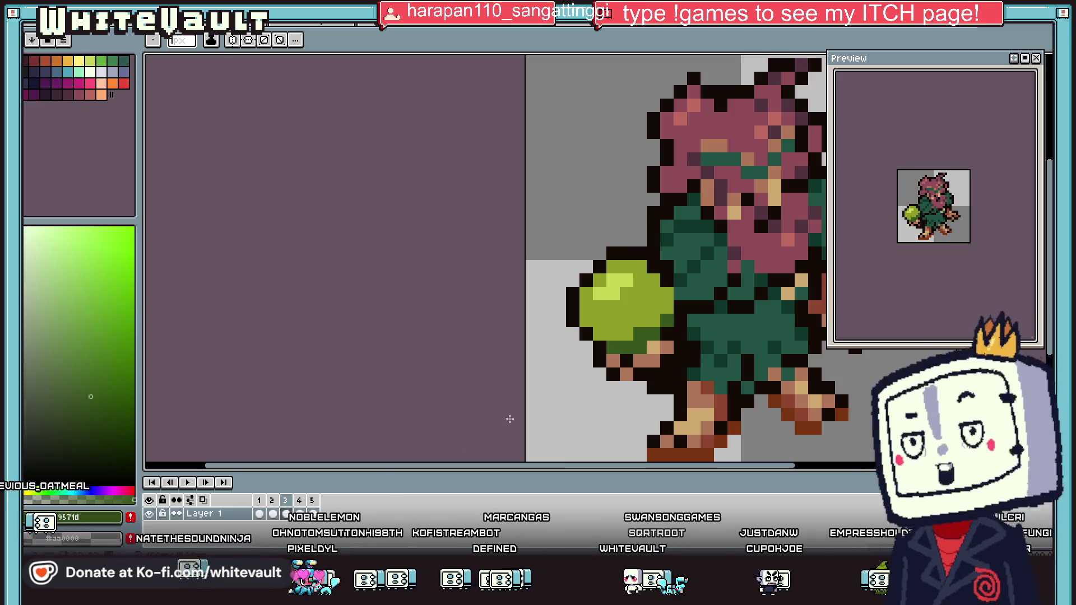
{"action": "left_click", "coordinate": [662, 303], "text": "alt"}
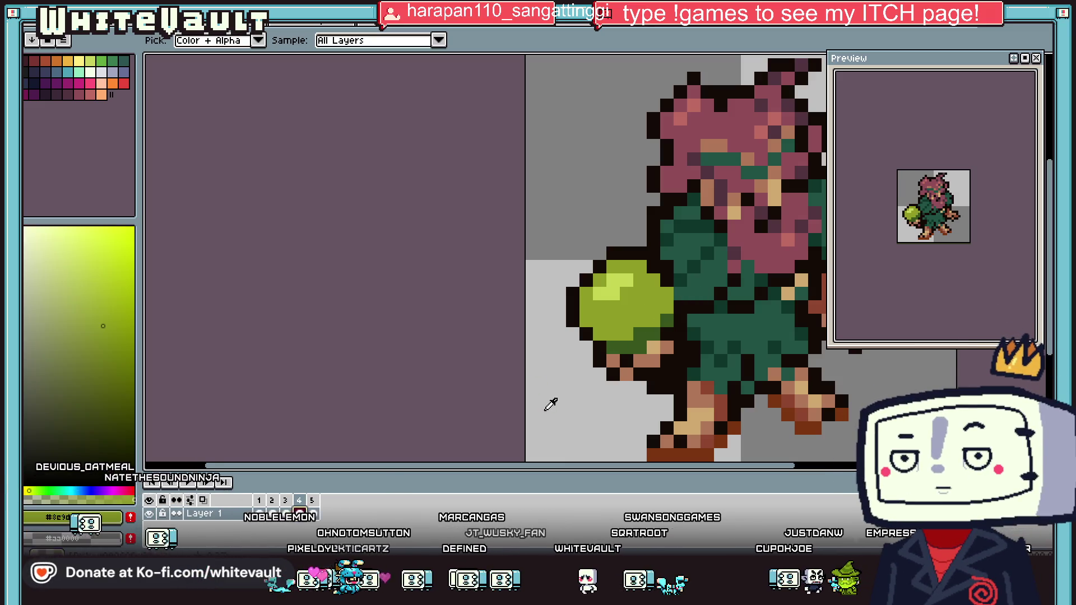
{"action": "left_click", "coordinate": [314, 514]}
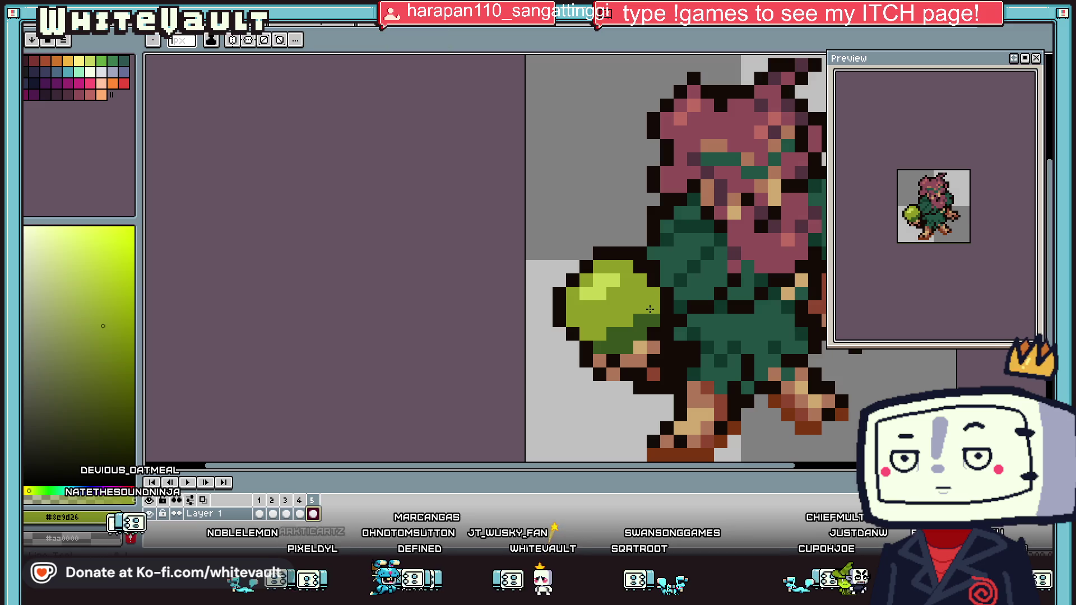
{"action": "left_click", "coordinate": [259, 514]}
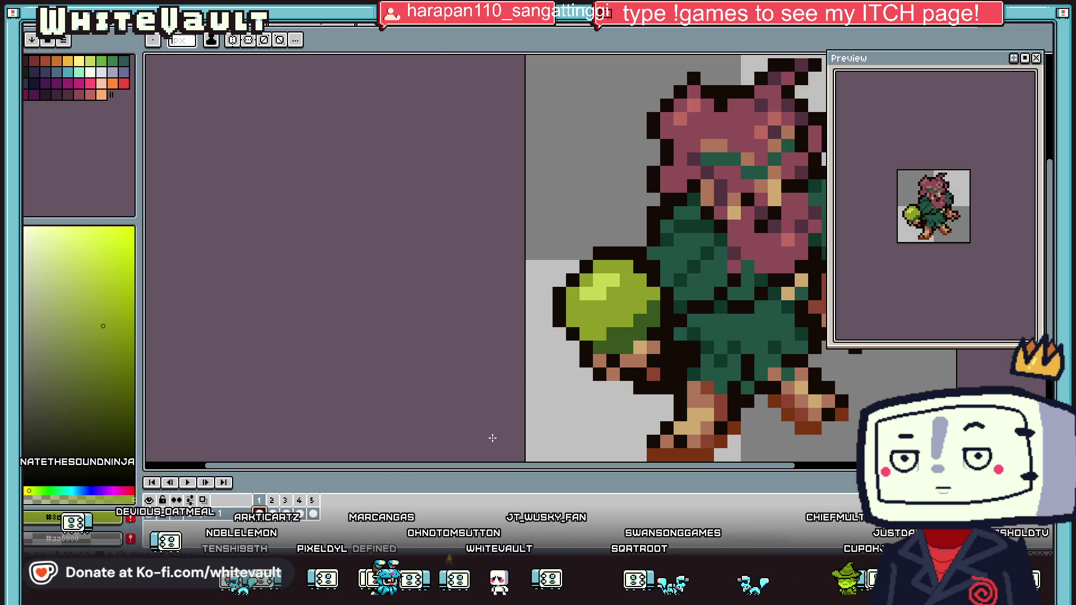
{"action": "scroll", "coordinate": [945, 239], "scroll_direction": "up", "scroll_amount": 1}
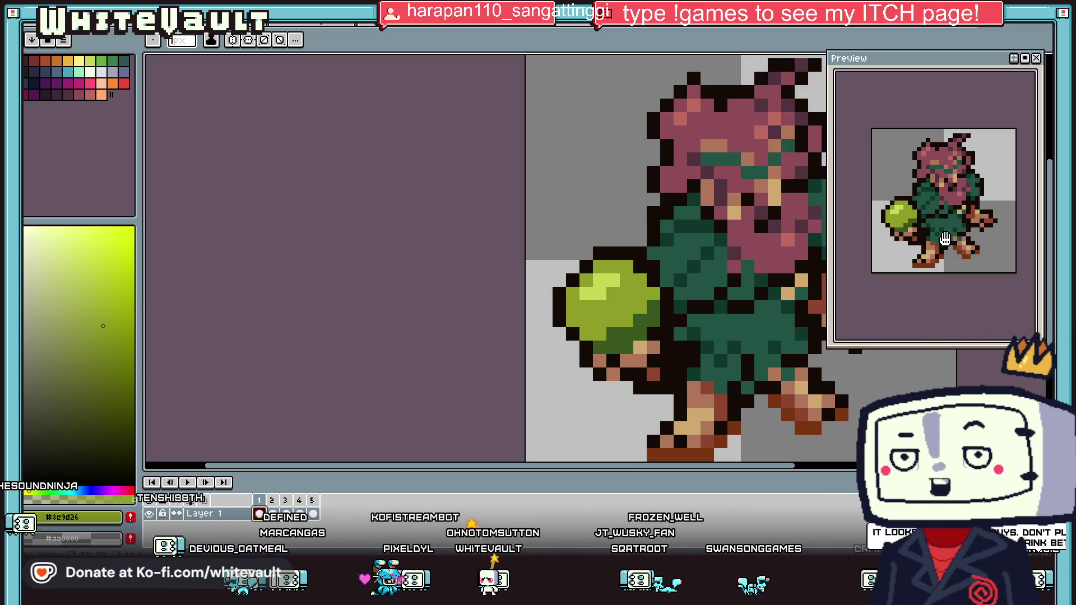
With the eyedropper, sample the ball's light green, then the tunic's mid-green
{"action": "key", "text": "period"}
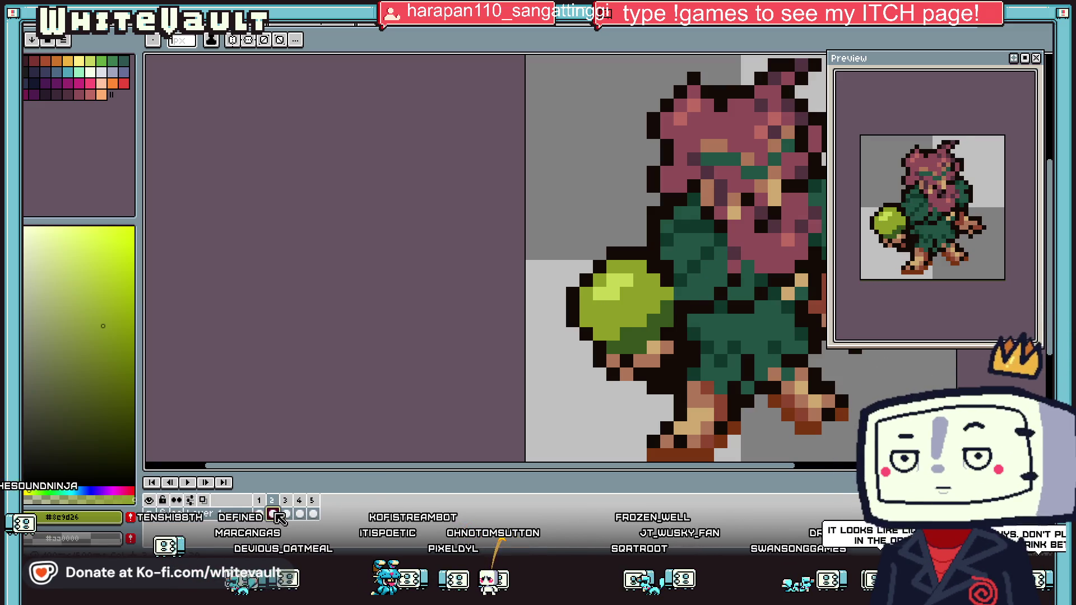
{"action": "key", "text": "i"}
{"action": "left_click", "coordinate": [601, 280]}
{"action": "left_click", "coordinate": [616, 296], "text": "alt"}
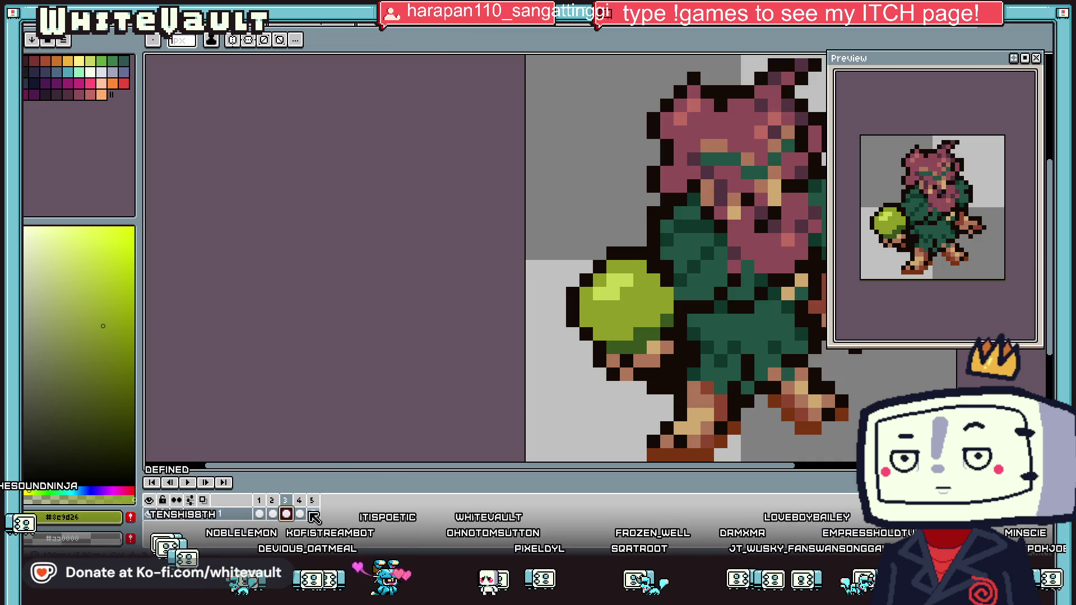
{"action": "left_click", "coordinate": [638, 281], "text": "alt"}
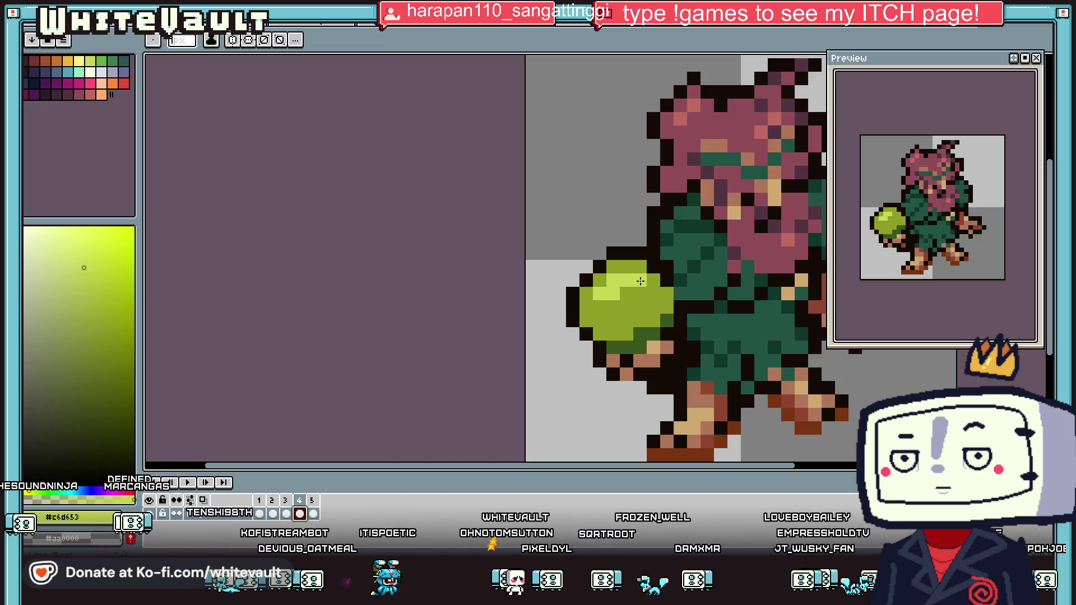
{"action": "left_click", "coordinate": [613, 275], "text": "alt"}
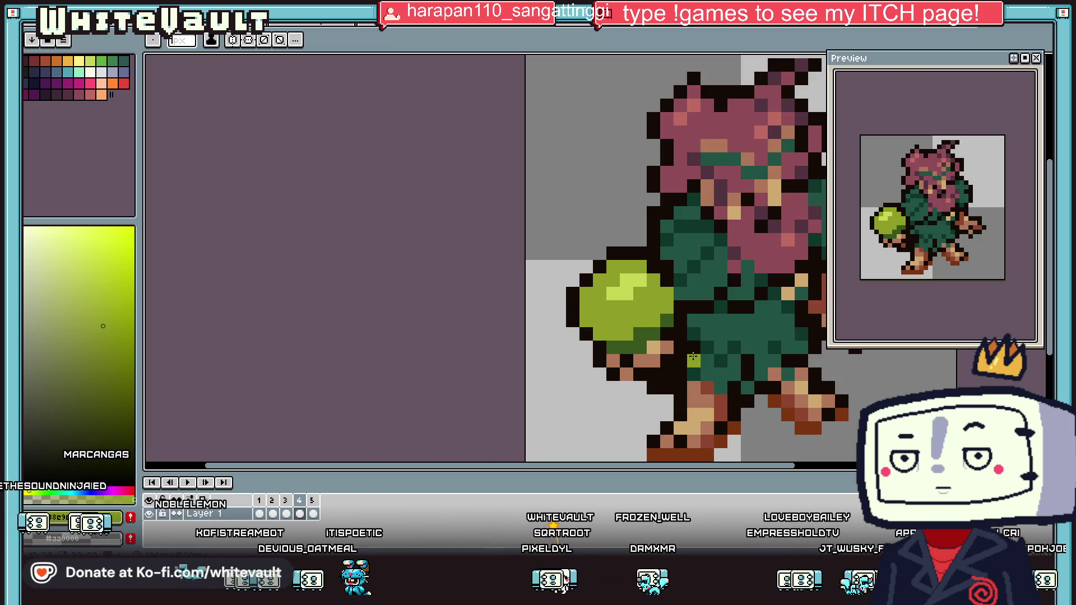
{"action": "scroll", "coordinate": [897, 218], "scroll_direction": "down", "scroll_amount": 2}
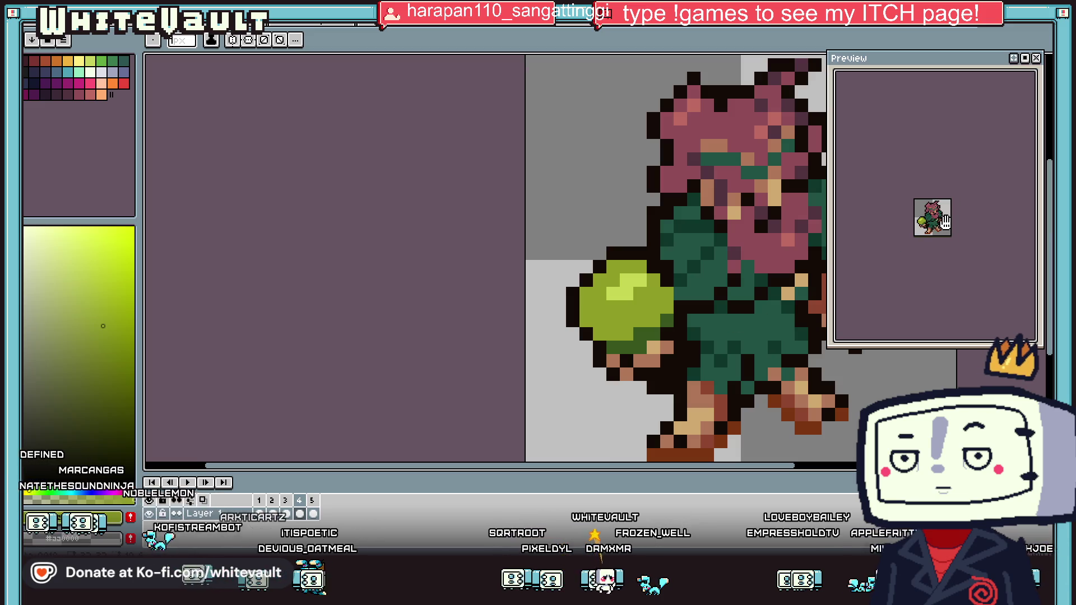
{"action": "scroll", "coordinate": [948, 229], "scroll_direction": "up", "scroll_amount": 1}
{"action": "scroll", "coordinate": [948, 230], "scroll_direction": "up", "scroll_amount": 1}
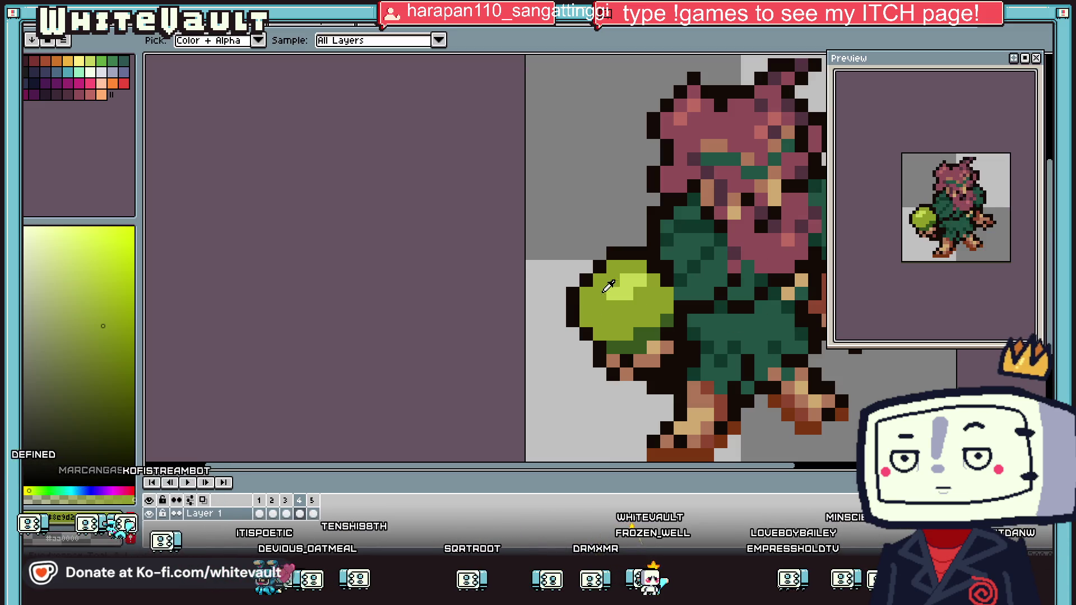
{"action": "left_click", "coordinate": [638, 287], "text": "alt"}
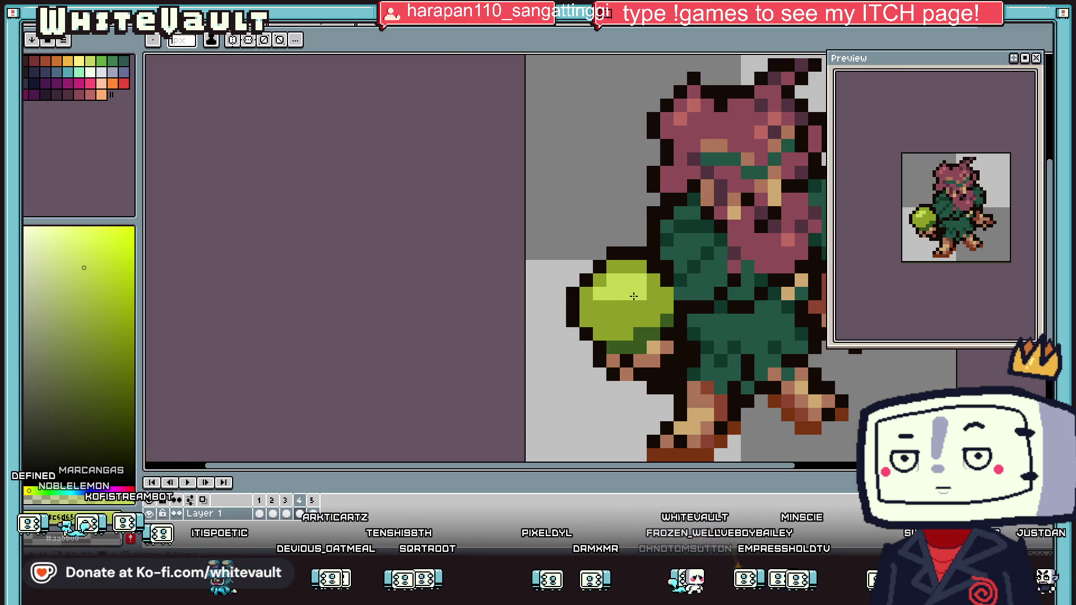
{"action": "left_click", "coordinate": [638, 287], "text": "alt"}
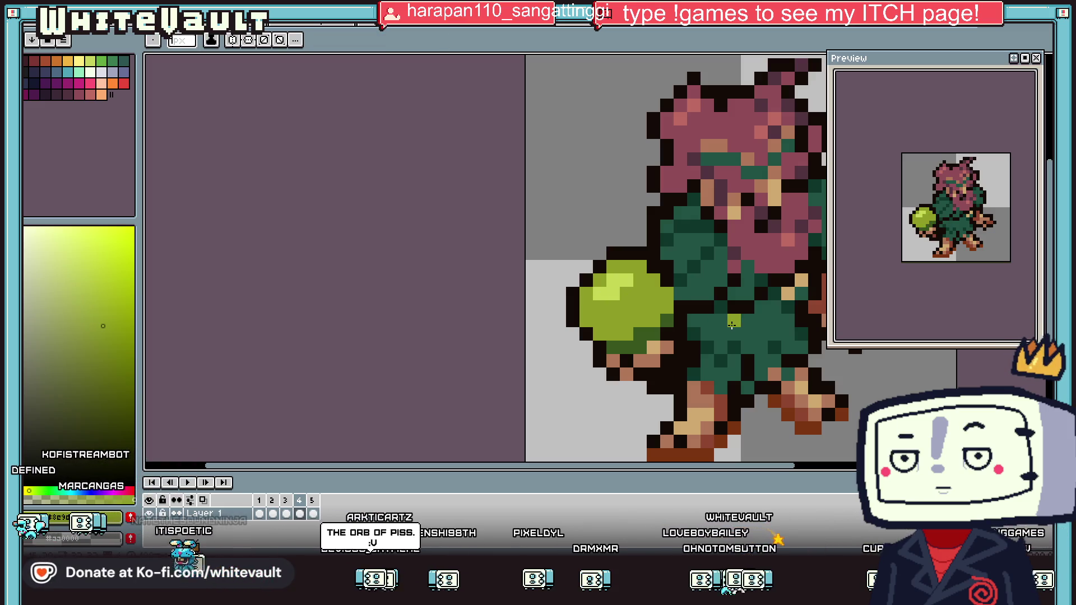
{"action": "scroll", "coordinate": [889, 276], "scroll_direction": "down", "scroll_amount": 2}
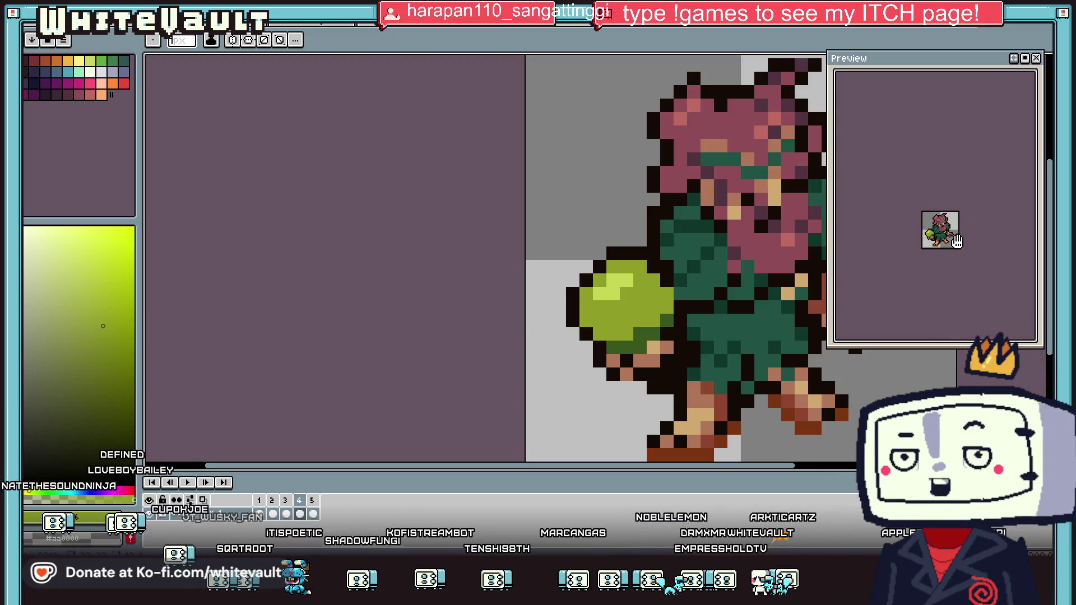
Zoom in on the sprite, show frame 2, and choose the rectangular marquee tool
{"action": "scroll", "coordinate": [662, 300], "scroll_direction": "down", "scroll_amount": 5}
{"action": "scroll", "coordinate": [673, 330], "scroll_direction": "up", "scroll_amount": 2}
{"action": "scroll", "coordinate": [673, 336], "scroll_direction": "up", "scroll_amount": 1}
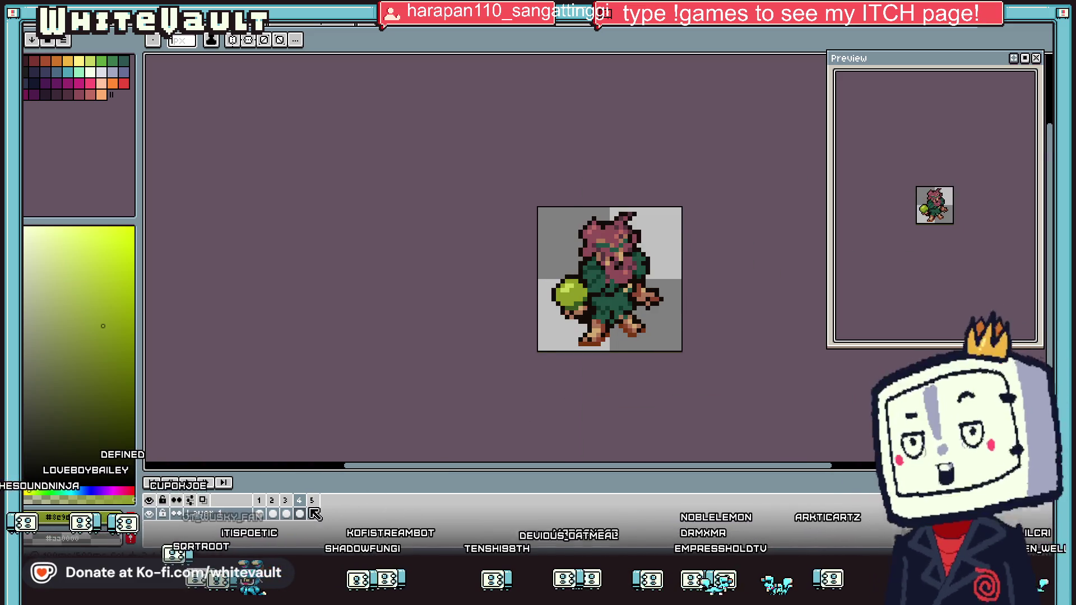
{"action": "scroll", "coordinate": [928, 213], "scroll_direction": "up", "scroll_amount": 2}
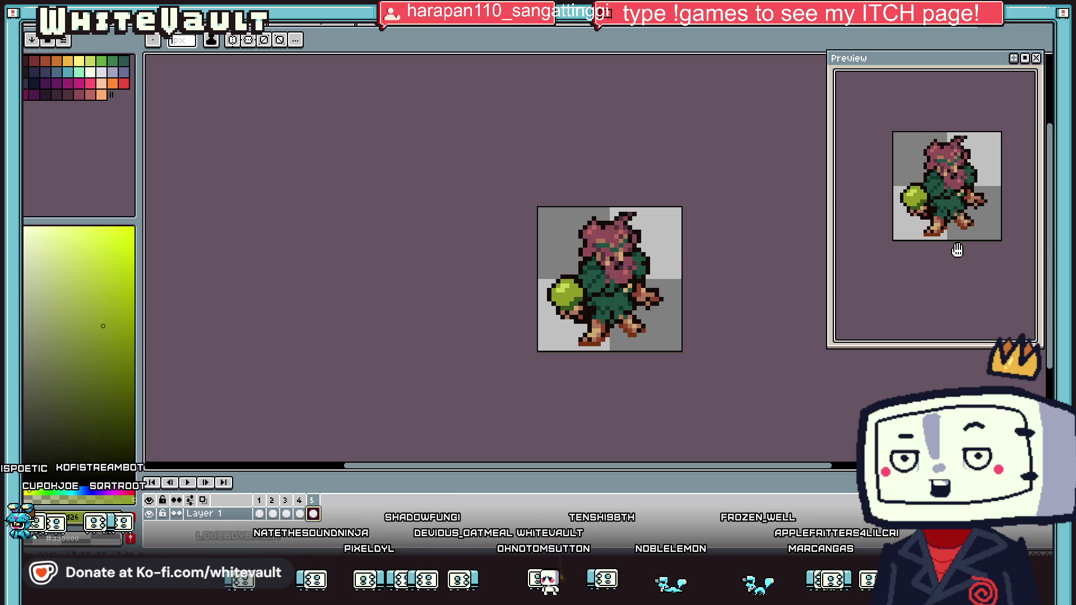
{"action": "scroll", "coordinate": [792, 215], "scroll_direction": "up", "scroll_amount": 1}
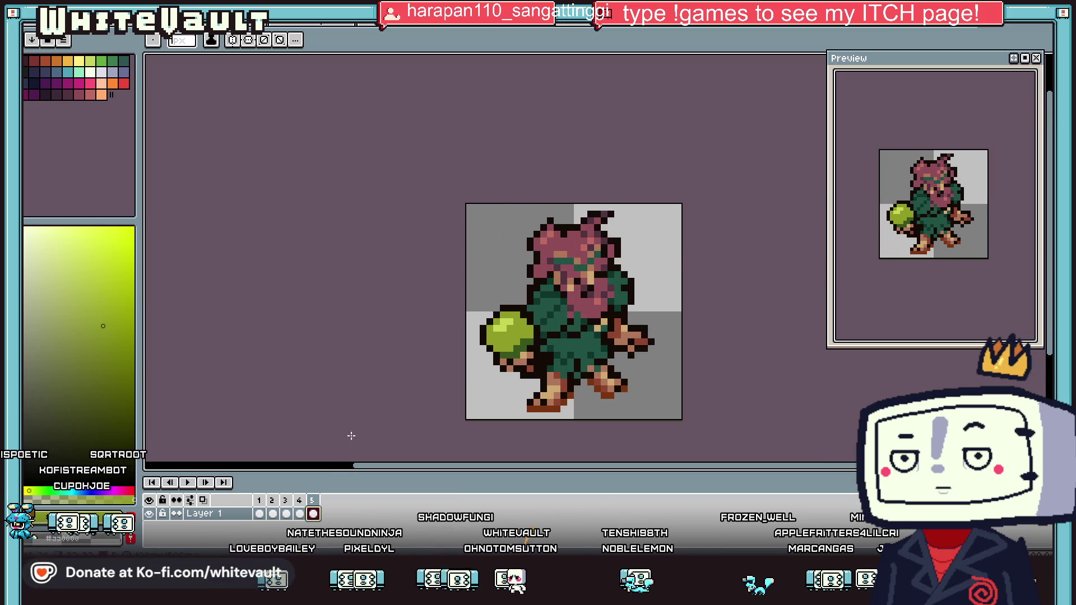
{"action": "left_click", "coordinate": [275, 513]}
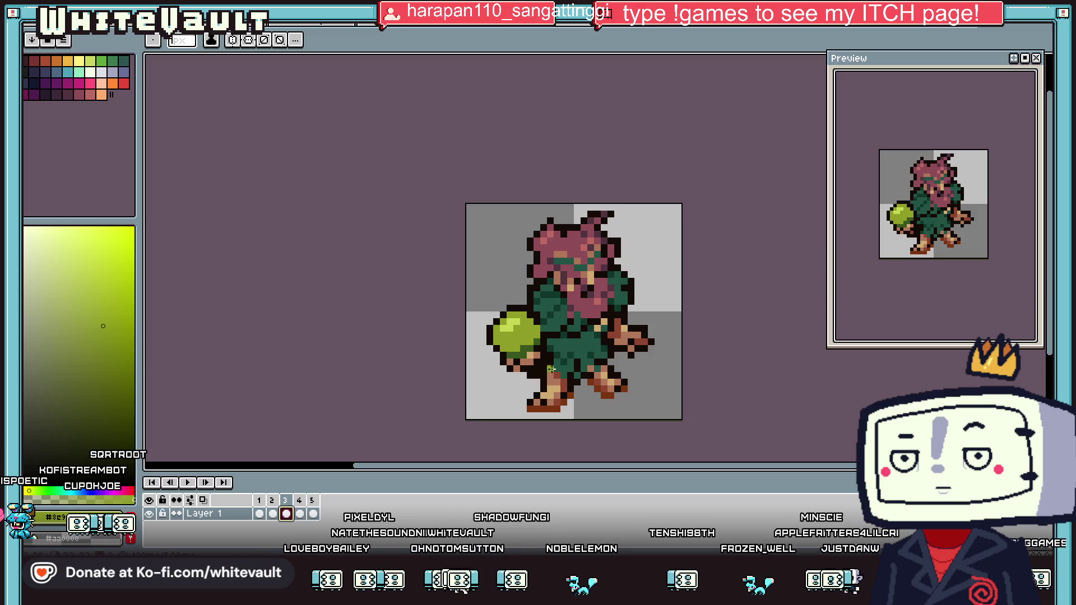
{"action": "scroll", "coordinate": [585, 335], "scroll_direction": "up", "scroll_amount": 2}
{"action": "left_click", "coordinate": [1046, 63]}
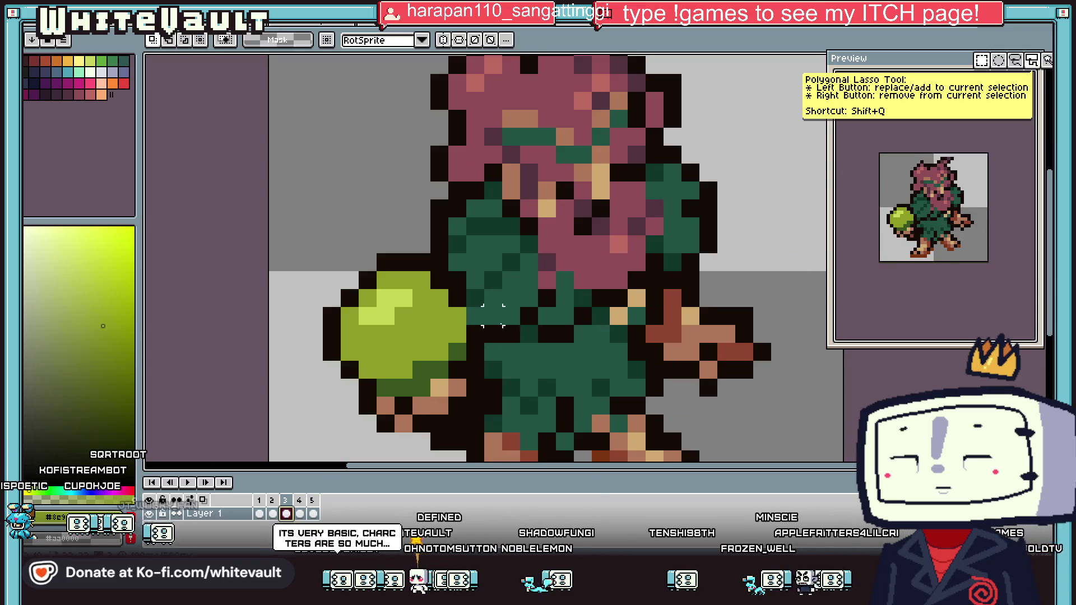
Try torso selections on frames 3, 4 and 5, dropping each one
{"action": "left_click_drag", "start_coordinate": [483, 306], "coordinate": [593, 345]}
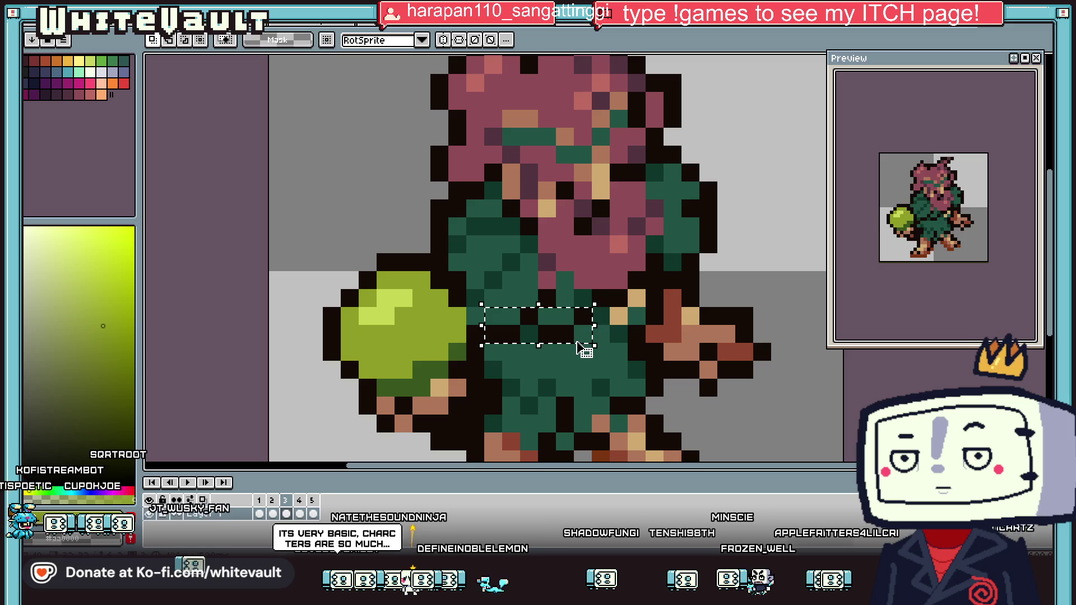
{"action": "left_click", "coordinate": [300, 514]}
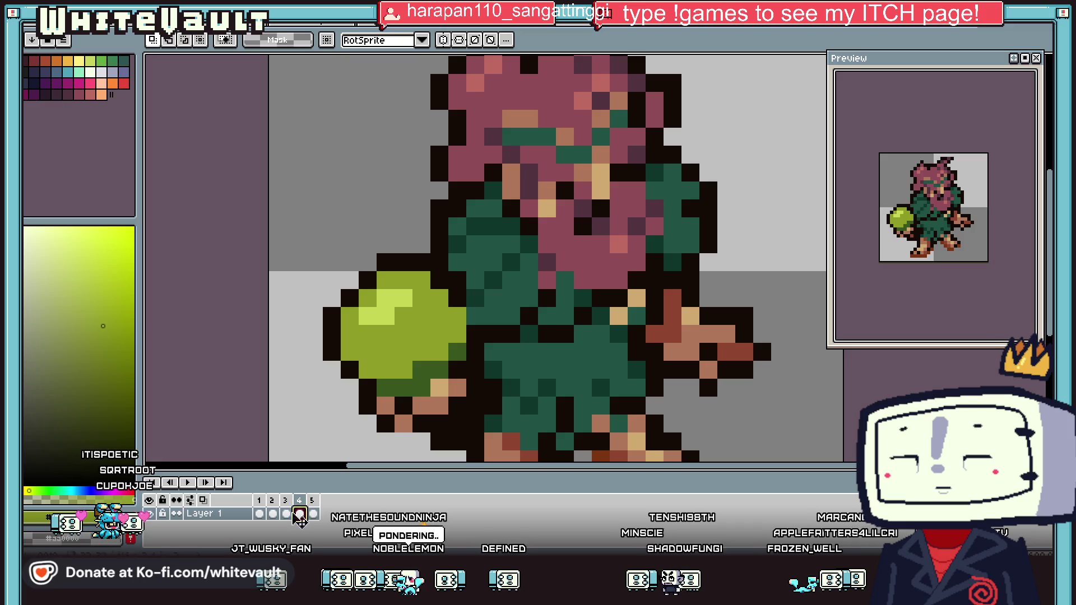
{"action": "left_click", "coordinate": [286, 514]}
{"action": "left_click_drag", "start_coordinate": [487, 275], "coordinate": [612, 357]}
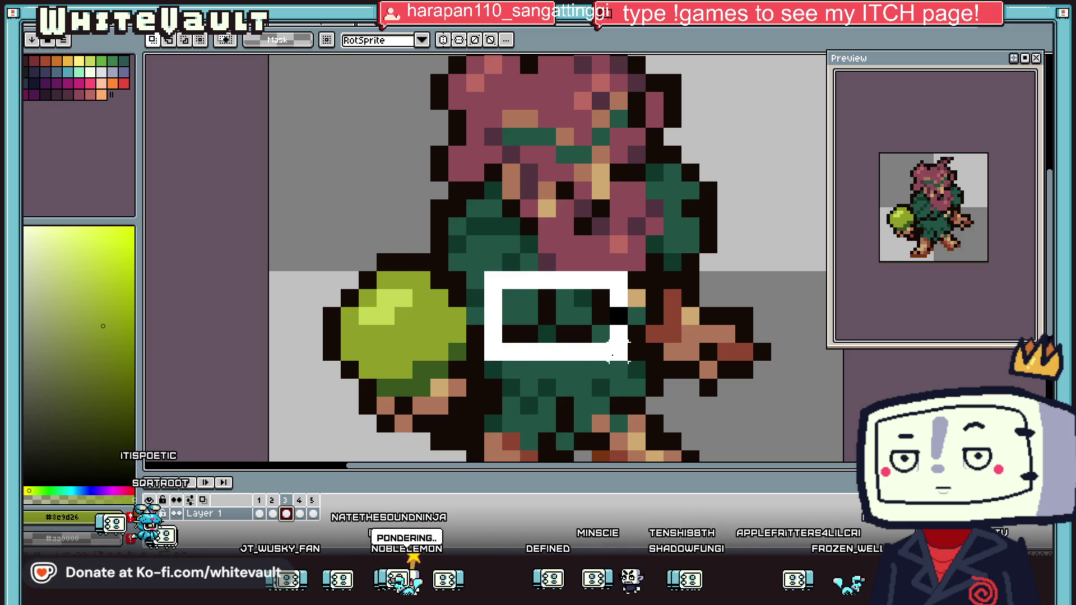
{"action": "left_click", "coordinate": [797, 424]}
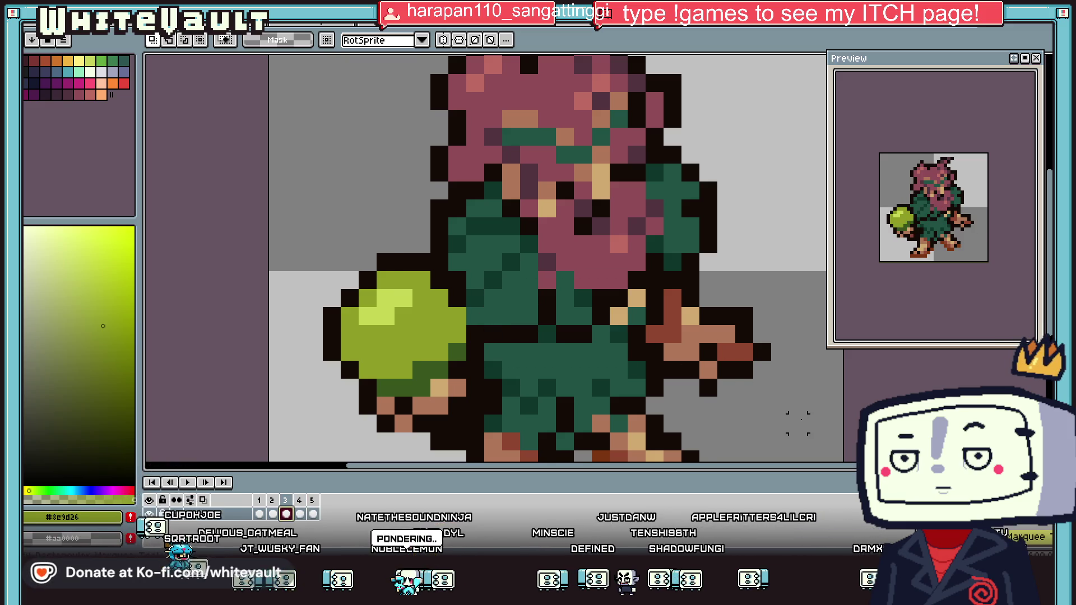
{"action": "left_click", "coordinate": [259, 514]}
{"action": "left_click", "coordinate": [300, 514]}
{"action": "left_click", "coordinate": [312, 514]}
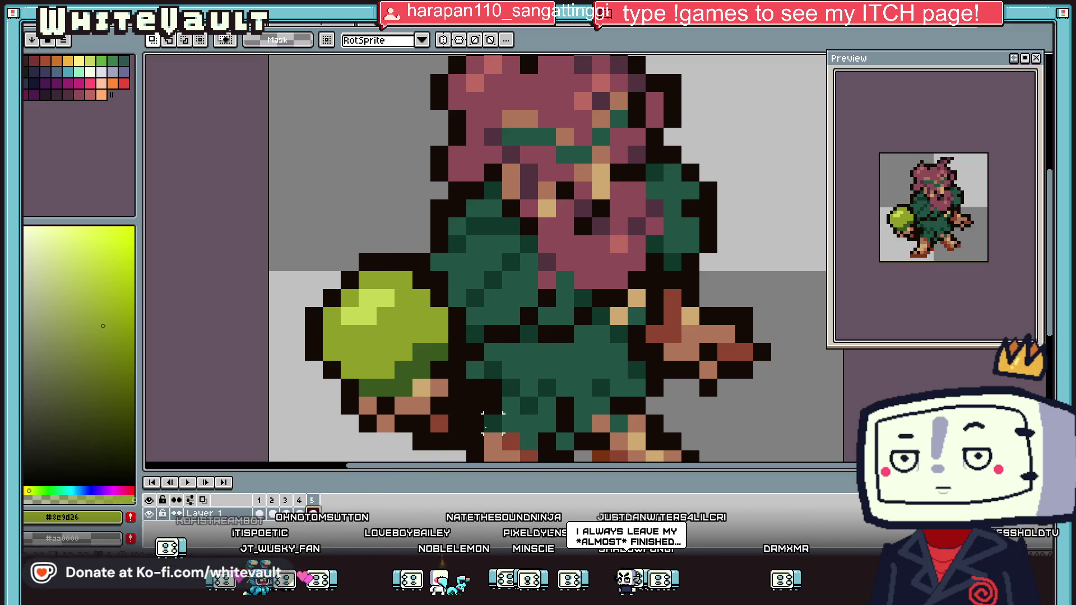
{"action": "left_click_drag", "start_coordinate": [481, 270], "coordinate": [626, 362]}
{"action": "left_click", "coordinate": [576, 344]}
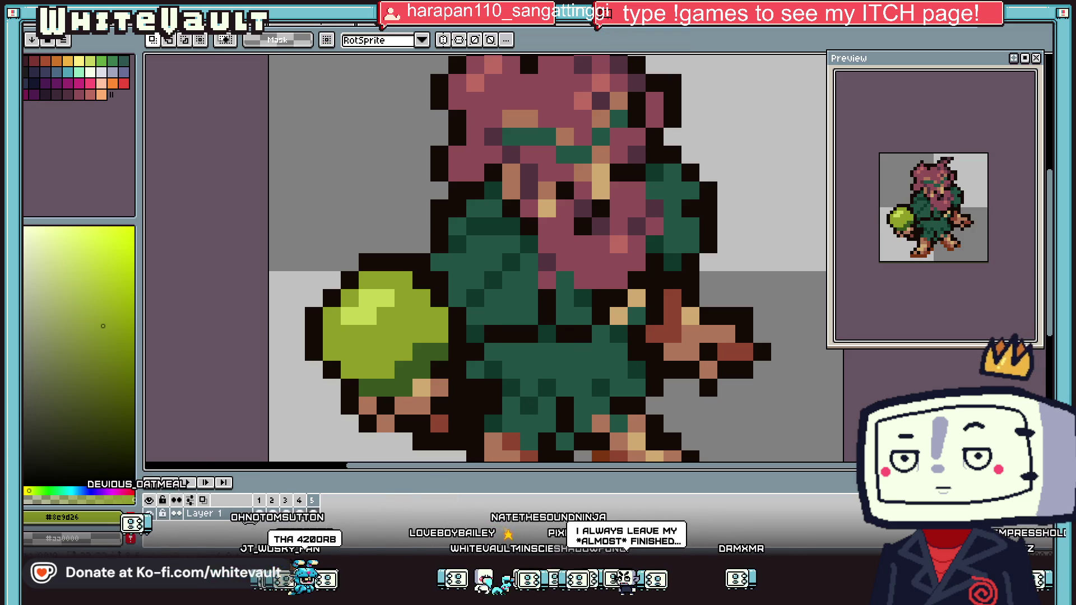
{"action": "left_click", "coordinate": [259, 514]}
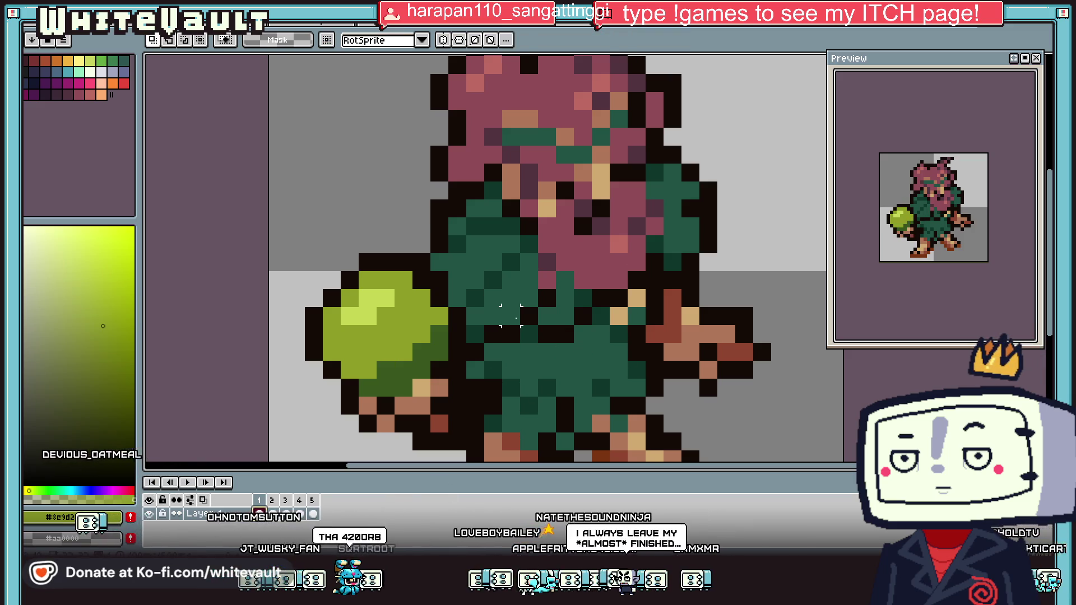
On frame 1, shift the selected torso block and fill the grey hole with teal-green
{"action": "mouse_move", "coordinate": [516, 304]}
{"action": "left_mouse_down"}
{"action": "mouse_move", "coordinate": [613, 346]}
{"action": "mouse_move", "coordinate": [620, 336]}
{"action": "left_mouse_up"}
{"action": "key", "text": "Return"}
{"action": "scroll", "coordinate": [521, 331], "scroll_direction": "up", "scroll_amount": 1}
{"action": "left_click", "coordinate": [520, 330], "text": "alt"}
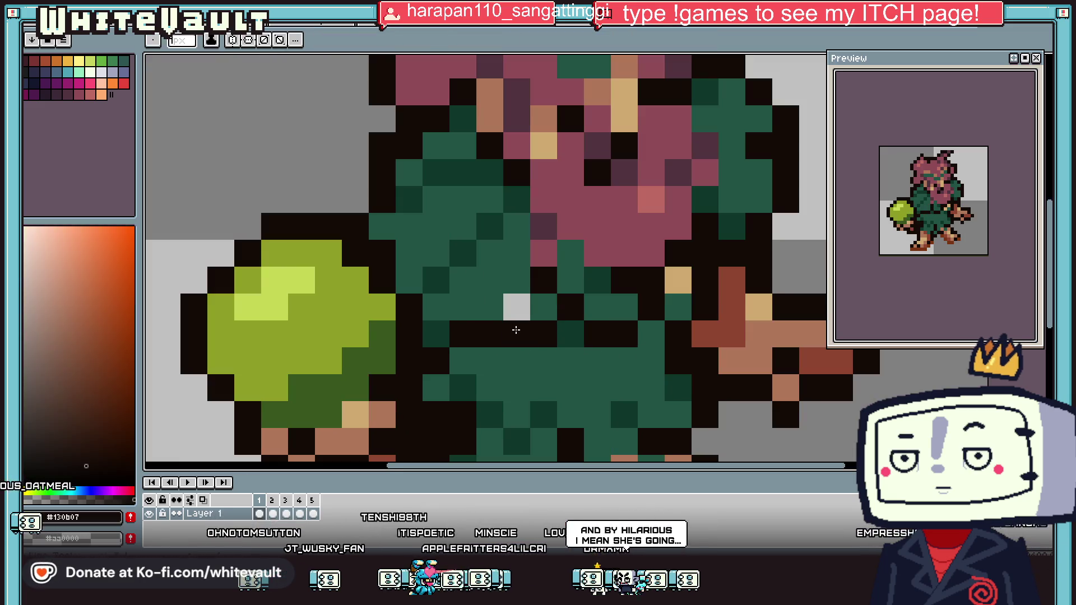
{"action": "left_click", "coordinate": [522, 313]}
{"action": "scroll", "coordinate": [521, 336], "scroll_direction": "down", "scroll_amount": 1}
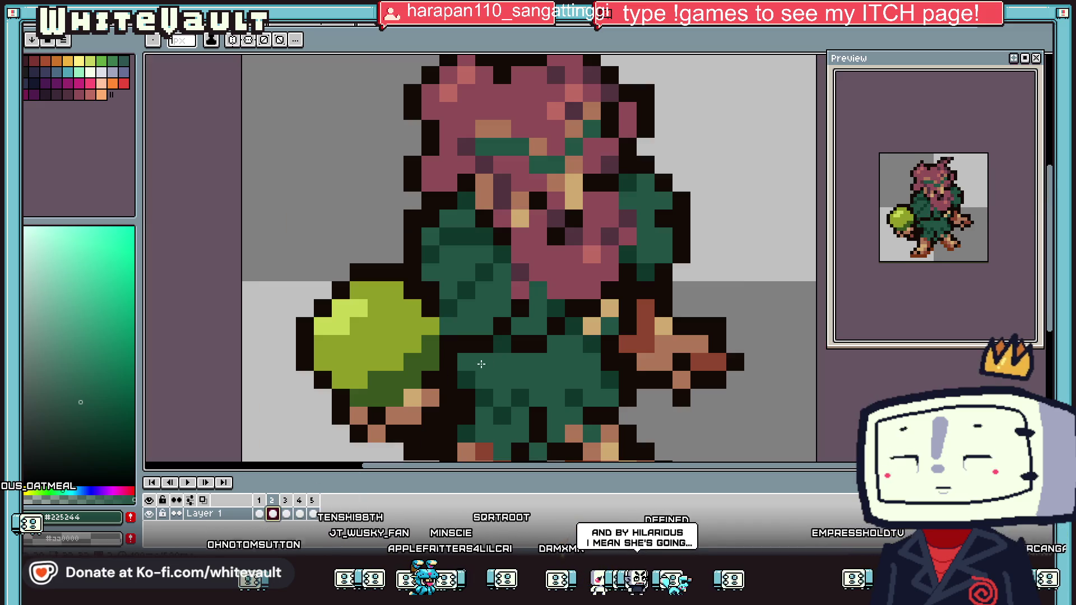
{"action": "left_click_drag", "start_coordinate": [455, 280], "coordinate": [602, 373]}
{"action": "left_click", "coordinate": [789, 362]}
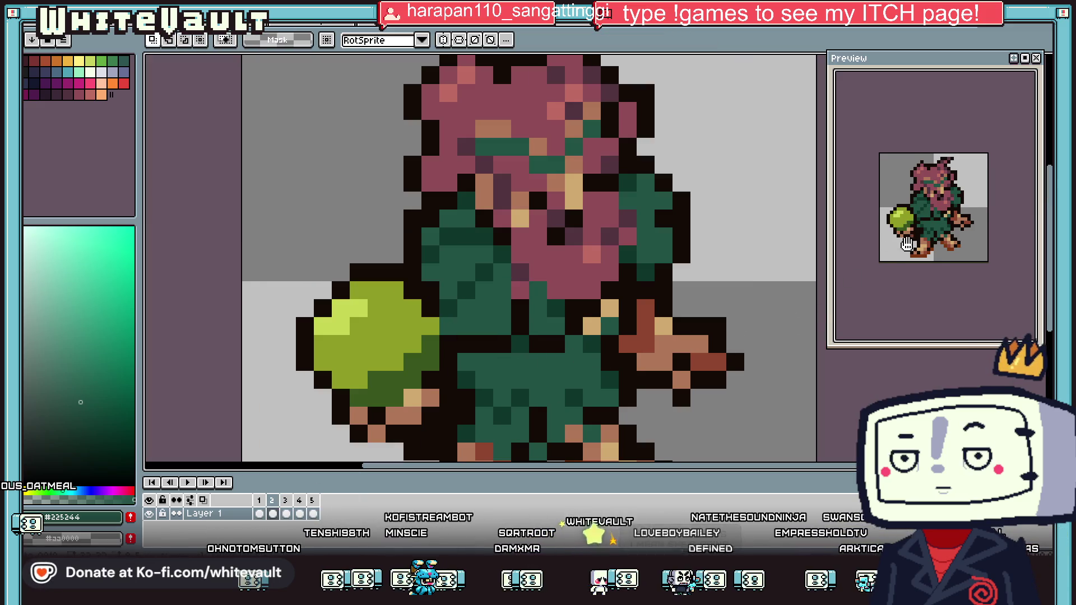
Restore the torso selection and nudge it one pixel left to close the gap
{"action": "scroll", "coordinate": [956, 228], "scroll_direction": "down", "scroll_amount": 1}
{"action": "scroll", "coordinate": [968, 225], "scroll_direction": "down", "scroll_amount": 1}
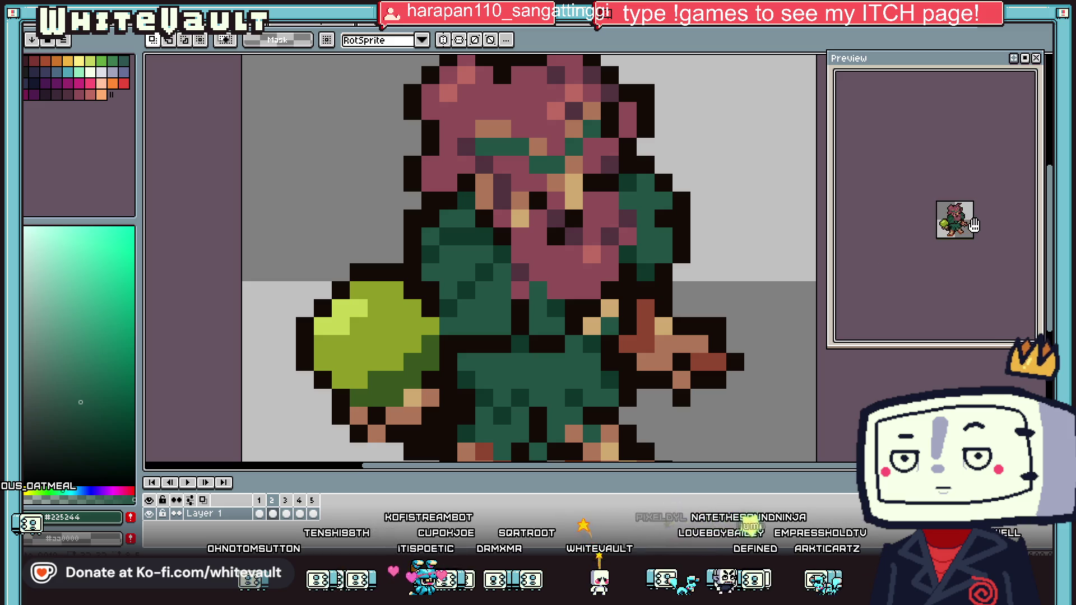
{"action": "scroll", "coordinate": [994, 221], "scroll_direction": "up", "scroll_amount": 1}
{"action": "key", "text": "ctrl+z"}
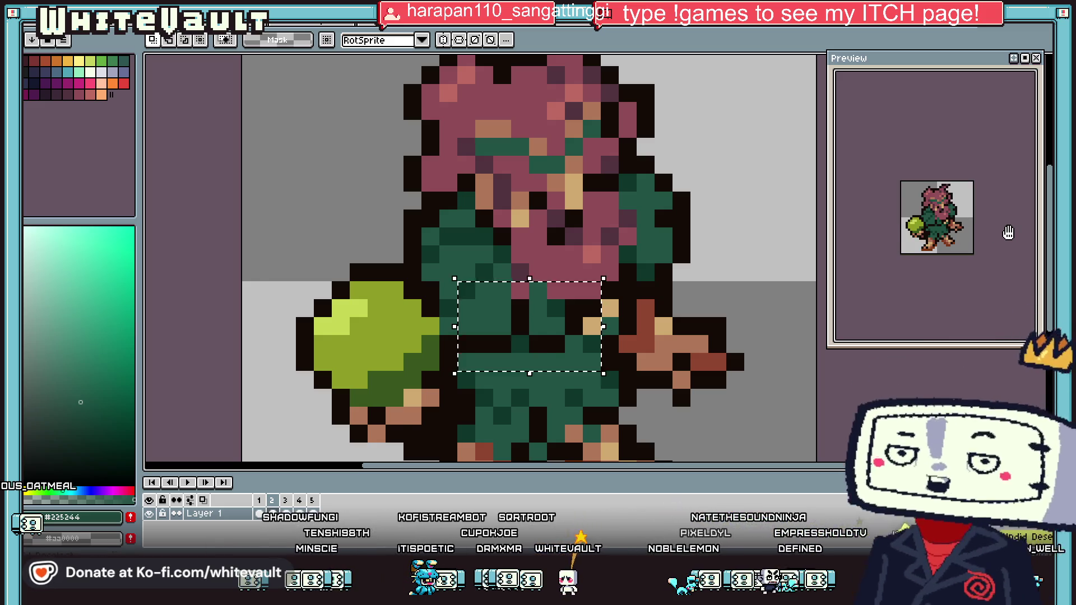
{"action": "key", "text": "ctrl+z"}
{"action": "key", "text": "Left"}
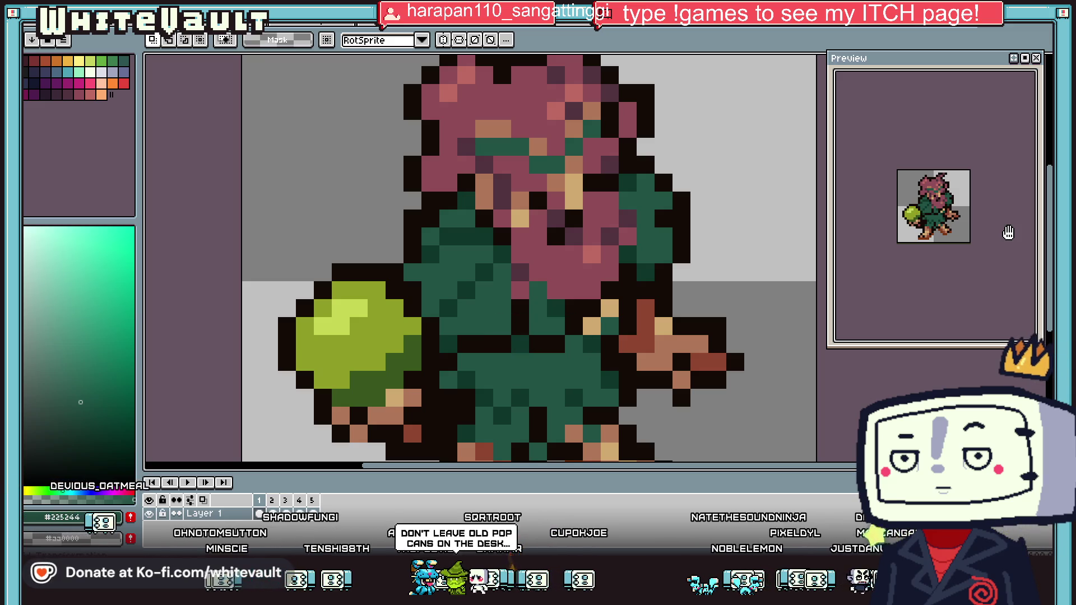
{"action": "scroll", "coordinate": [976, 225], "scroll_direction": "up", "scroll_amount": 1}
{"action": "scroll", "coordinate": [973, 230], "scroll_direction": "up", "scroll_amount": 1}
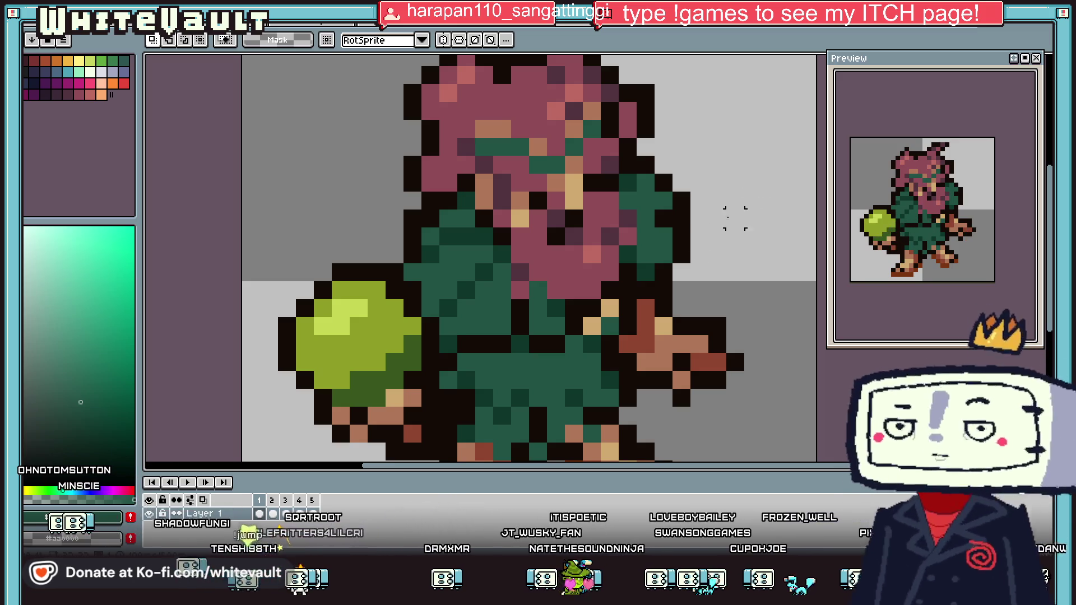
{"action": "scroll", "coordinate": [751, 202], "scroll_direction": "down", "scroll_amount": 4}
Sample a brown from frame 2 and paint a brown pixel beside frame 3's torso
{"action": "left_click", "coordinate": [273, 514]}
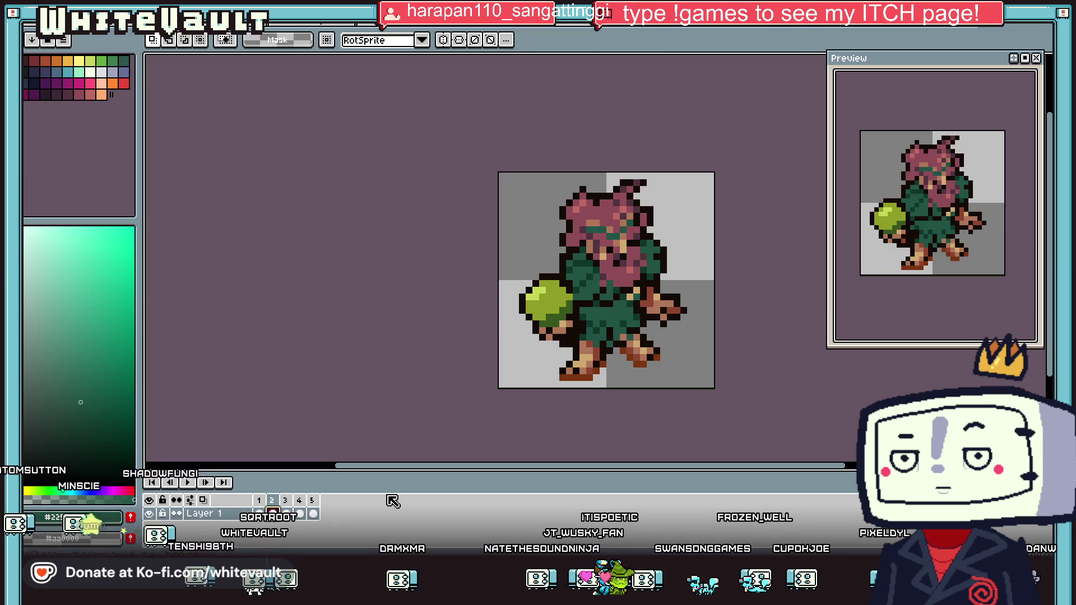
{"action": "scroll", "coordinate": [555, 350], "scroll_direction": "up", "scroll_amount": 2}
{"action": "scroll", "coordinate": [607, 302], "scroll_direction": "up", "scroll_amount": 2}
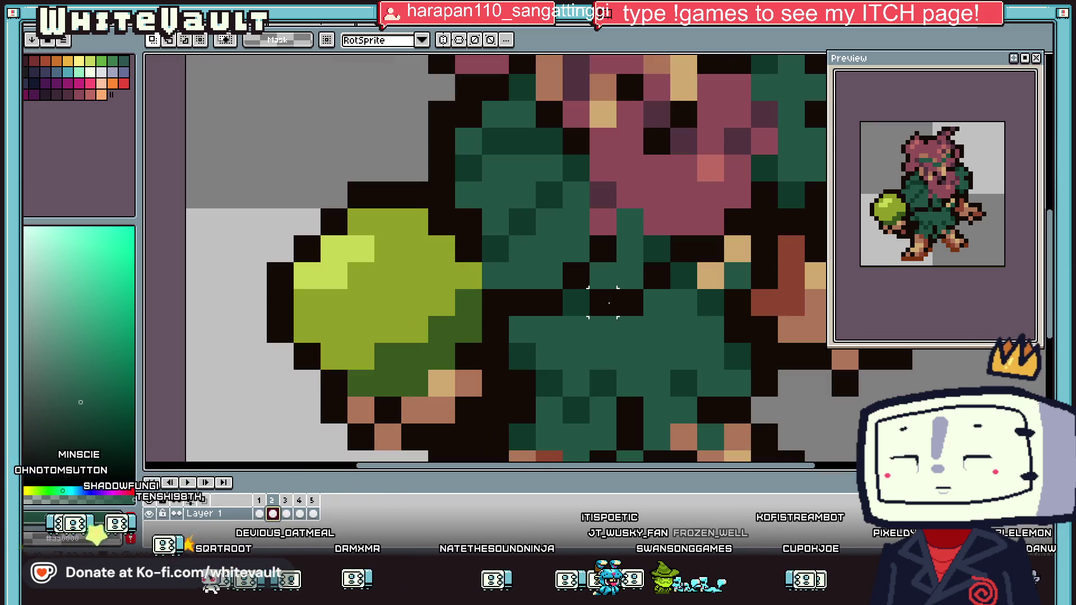
{"action": "key", "text": "i"}
{"action": "left_click", "coordinate": [628, 296]}
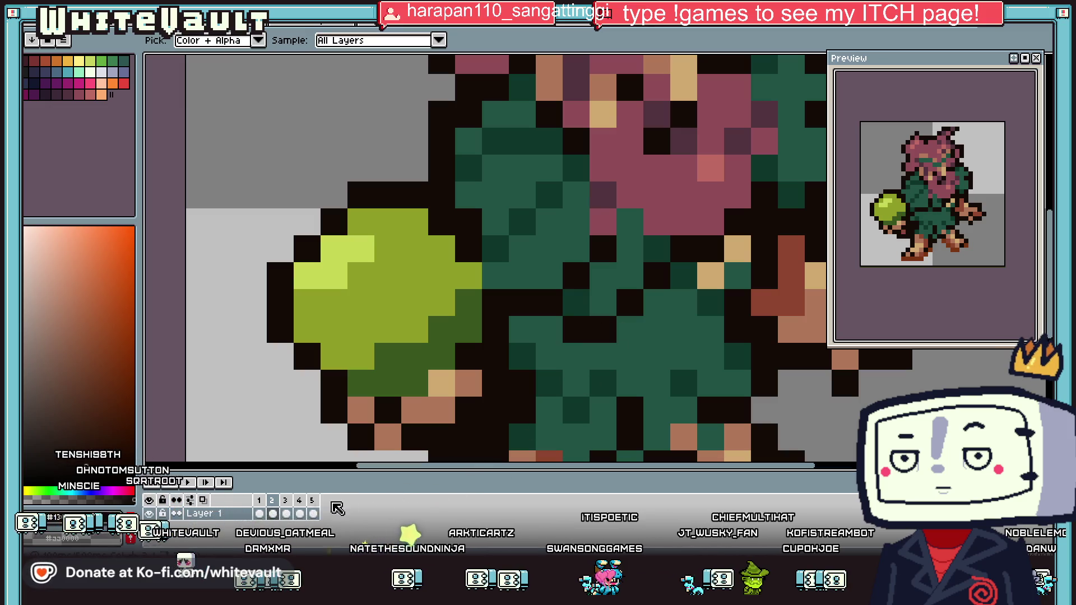
{"action": "left_click", "coordinate": [286, 514]}
{"action": "key", "text": "b"}
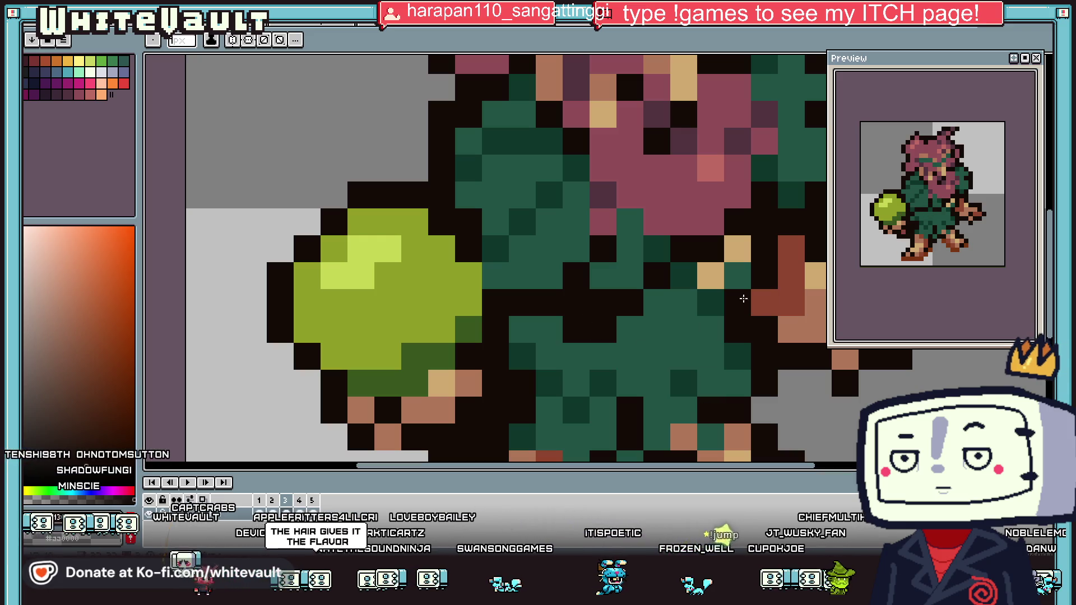
{"action": "left_click", "coordinate": [760, 295]}
Add a dark-teal torso pixel and a light brown pixel, then show File > Open Recent
{"action": "left_click", "coordinate": [665, 247], "text": "alt"}
{"action": "left_click", "coordinate": [596, 308]}
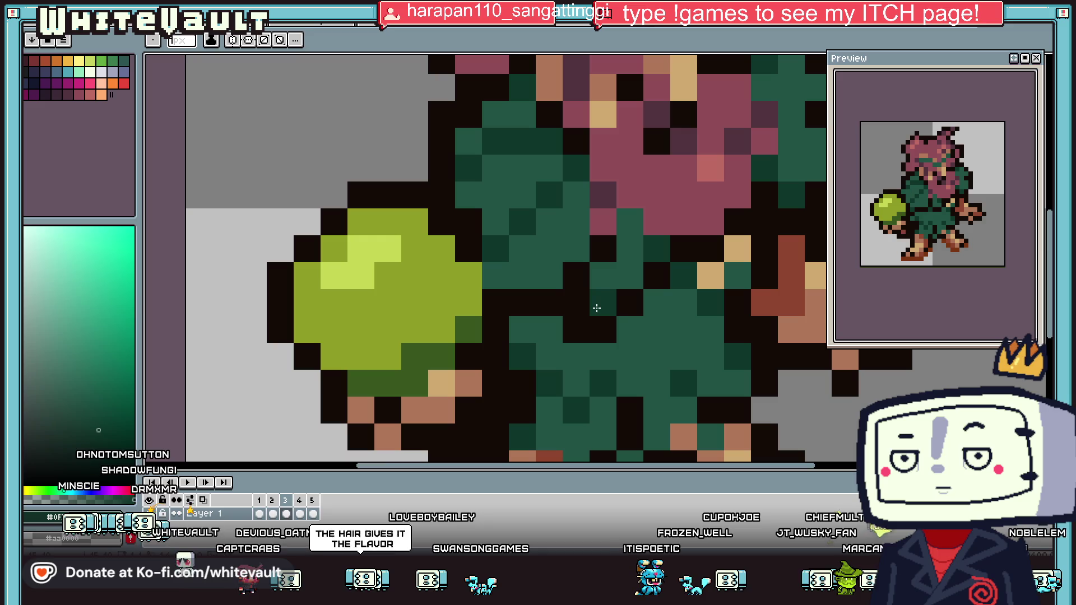
{"action": "left_click", "coordinate": [800, 319]}
{"action": "scroll", "coordinate": [951, 182], "scroll_direction": "up", "scroll_amount": 2}
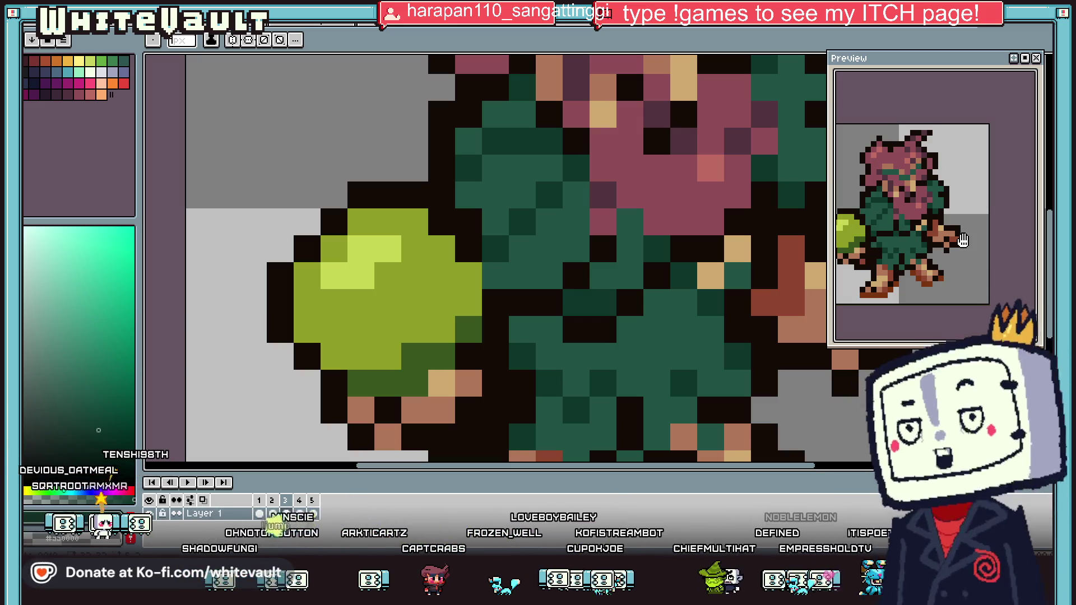
{"action": "left_click", "coordinate": [32, 39]}
{"action": "mouse_move", "coordinate": [59, 46]}
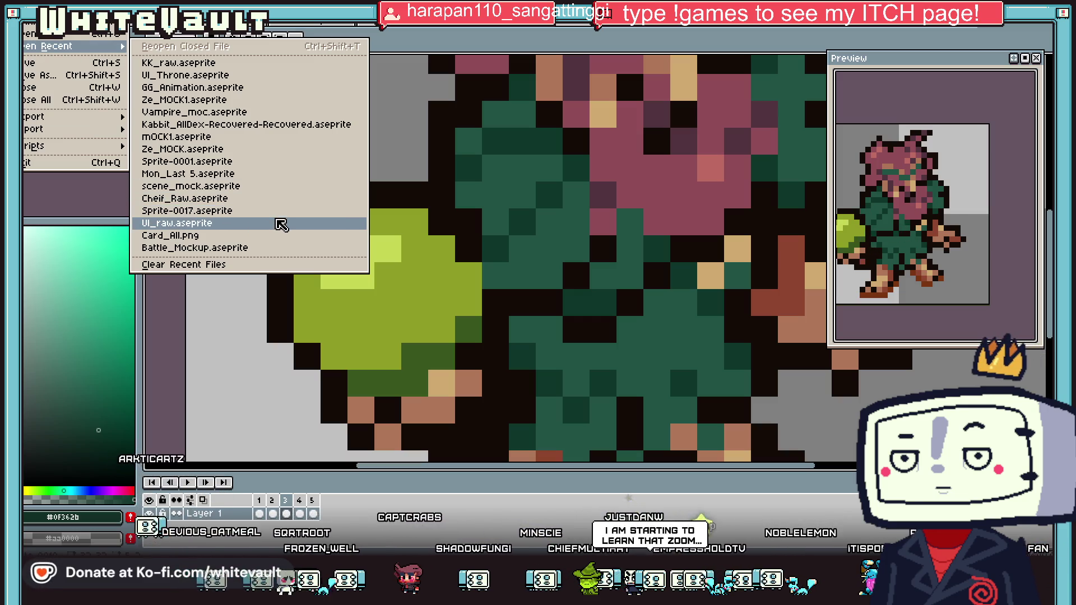
Open GG_Animation.aseprite, view frames 9 and 10, and play the animation
{"action": "left_click", "coordinate": [275, 87]}
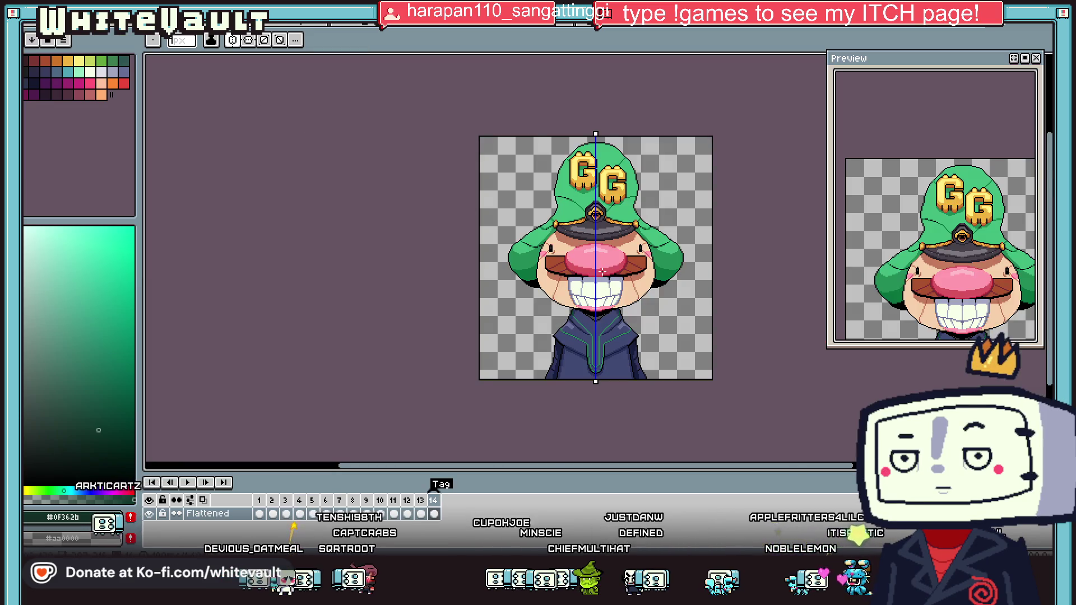
{"action": "scroll", "coordinate": [602, 271], "scroll_direction": "up", "scroll_amount": 2}
{"action": "left_click", "coordinate": [366, 514]}
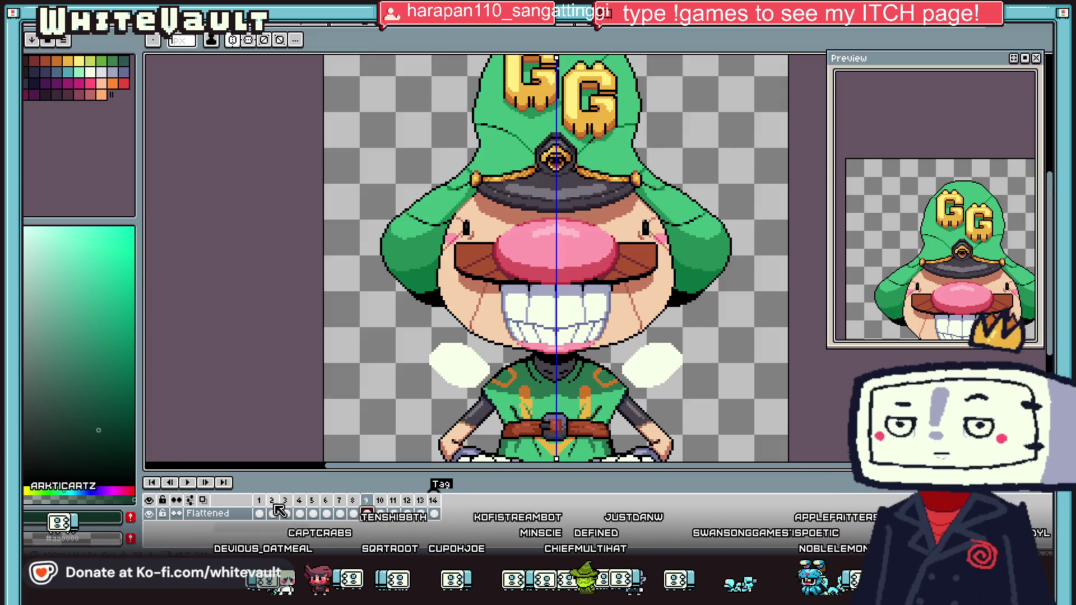
{"action": "right_click", "coordinate": [381, 501]}
{"action": "key", "text": "Escape"}
{"action": "key", "text": "minus"}
{"action": "left_click", "coordinate": [182, 478]}
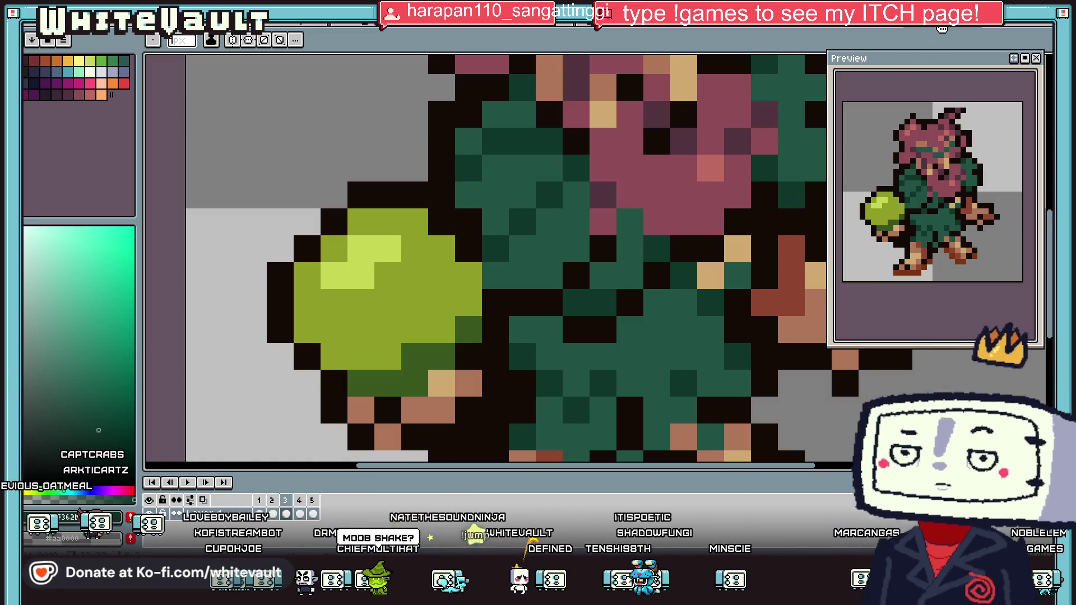
{"action": "scroll", "coordinate": [778, 175], "scroll_direction": "down", "scroll_amount": 5}
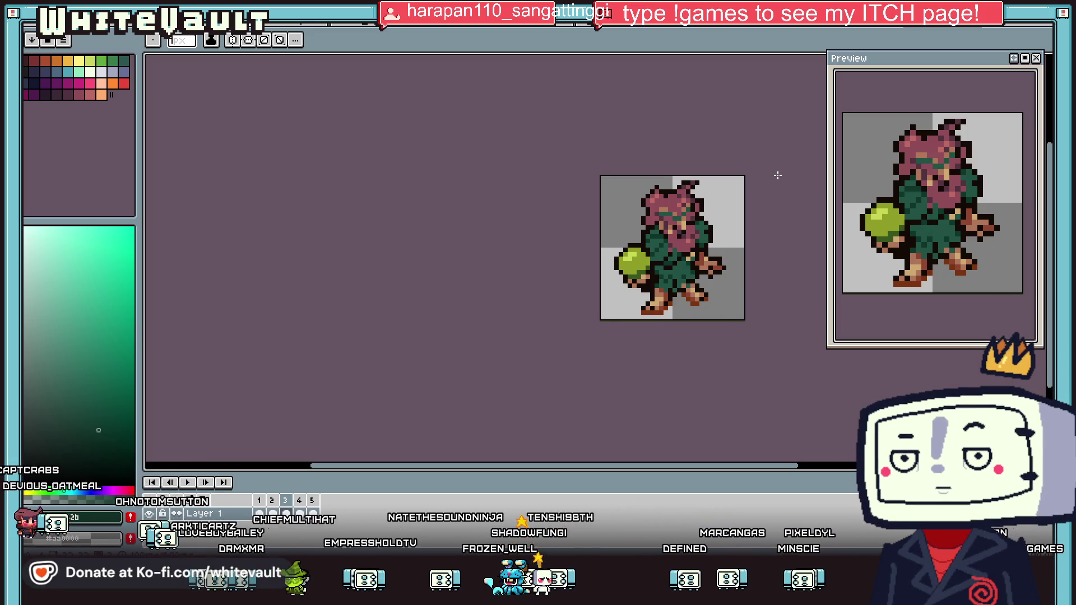
{"action": "key", "text": "v"}
{"action": "key", "text": "b"}
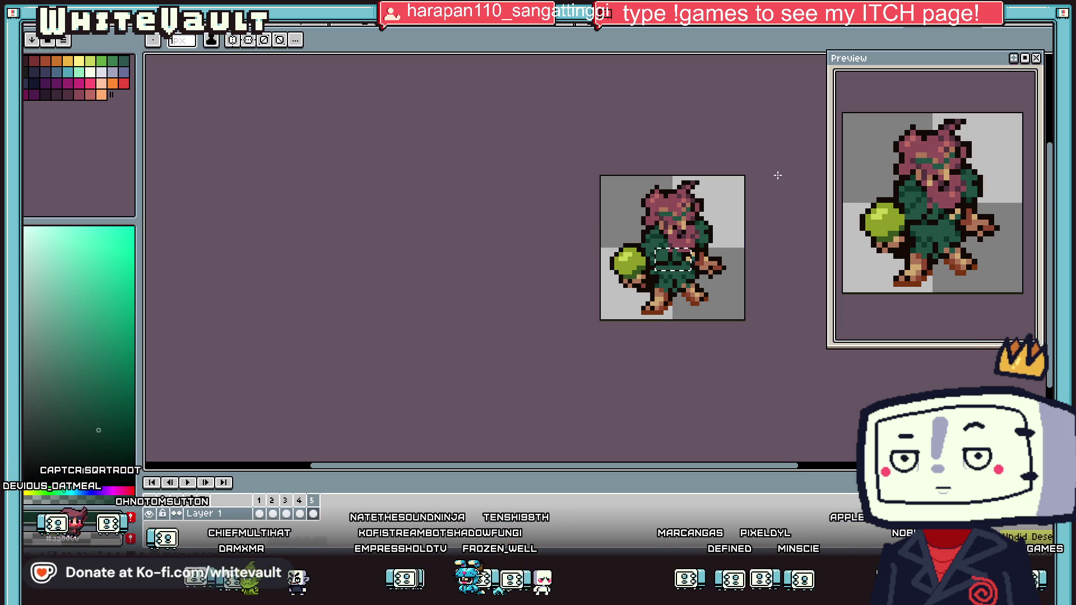
{"action": "key", "text": "v"}
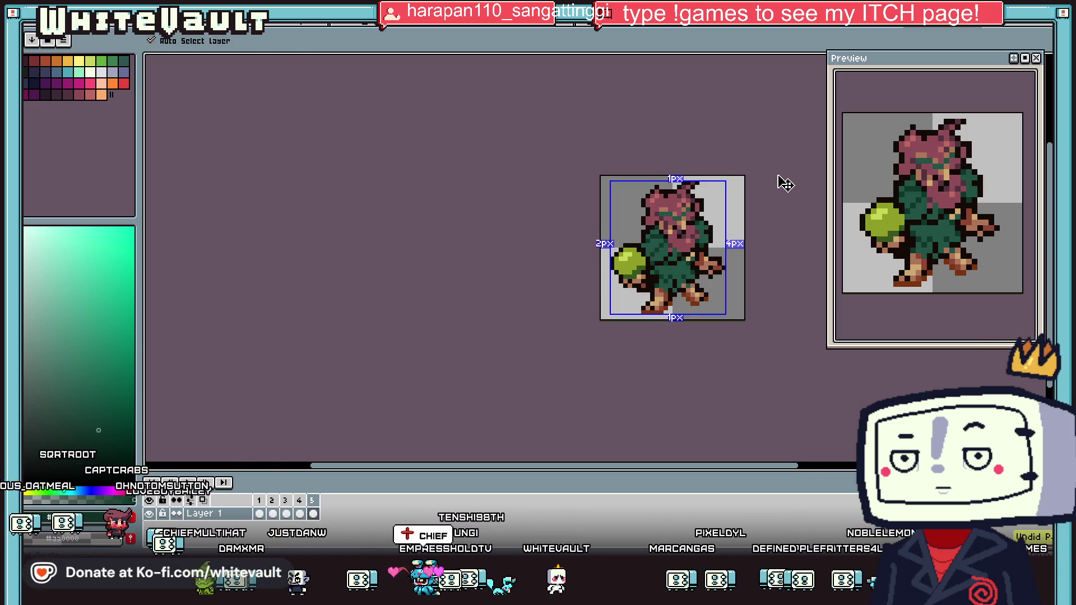
{"action": "key", "text": "b"}
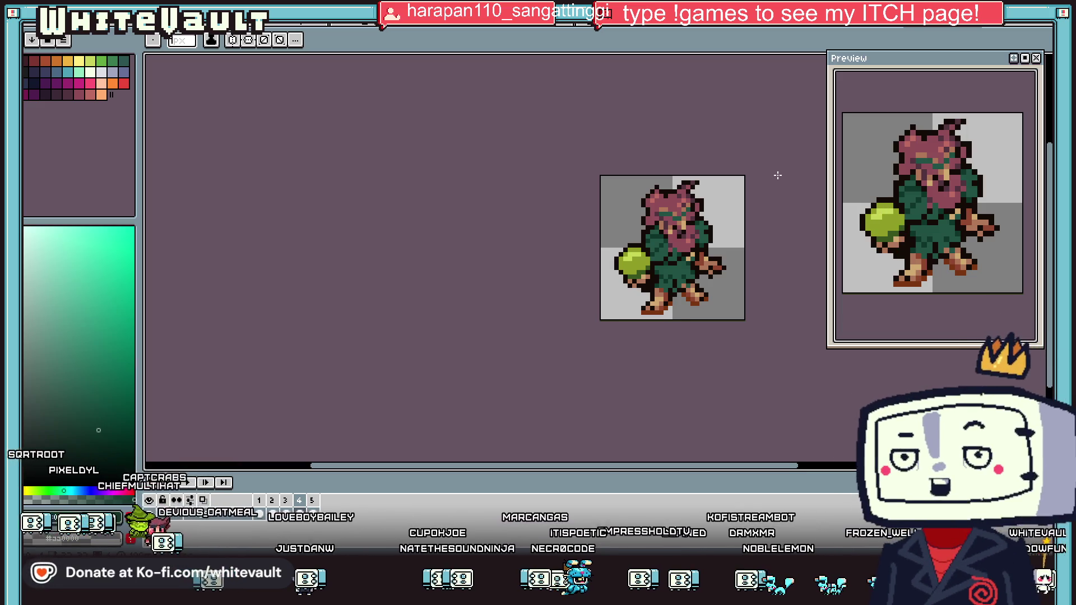
On frame 5, build a rectangular selection around the creature's head
{"action": "scroll", "coordinate": [673, 212], "scroll_direction": "up", "scroll_amount": 1}
{"action": "left_click", "coordinate": [272, 515]}
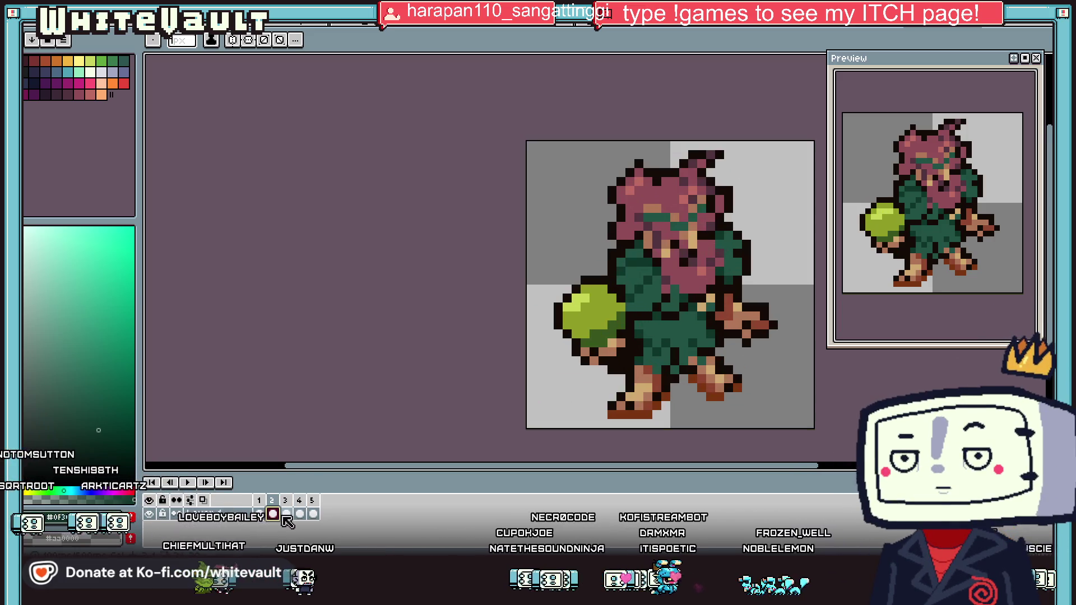
{"action": "left_click", "coordinate": [314, 515]}
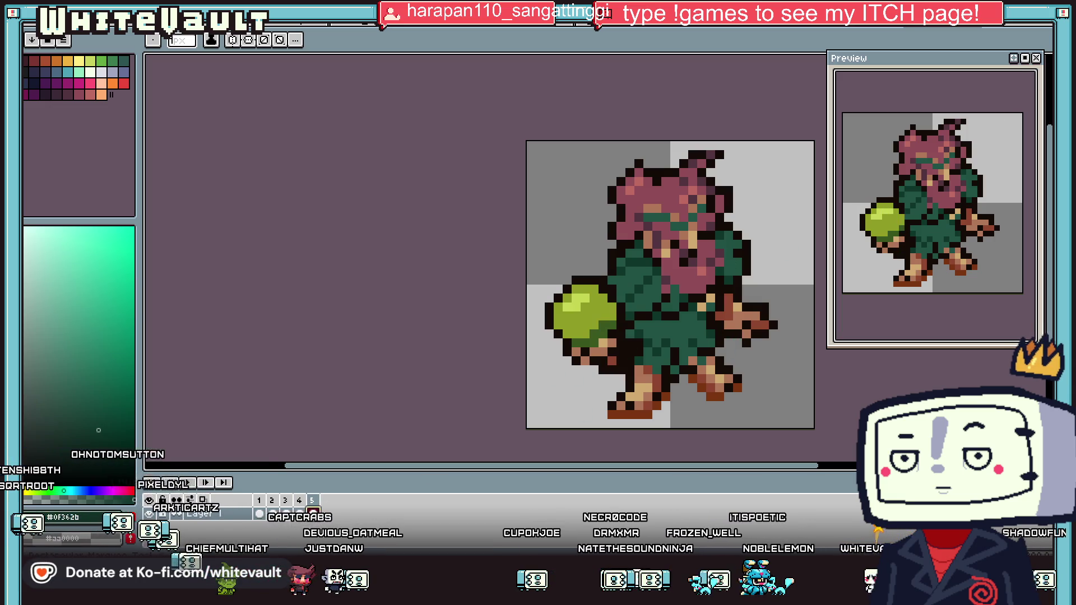
{"action": "key", "text": "m"}
{"action": "scroll", "coordinate": [660, 203], "scroll_direction": "up", "scroll_amount": 1}
{"action": "left_click_drag", "start_coordinate": [578, 108], "coordinate": [812, 234]}
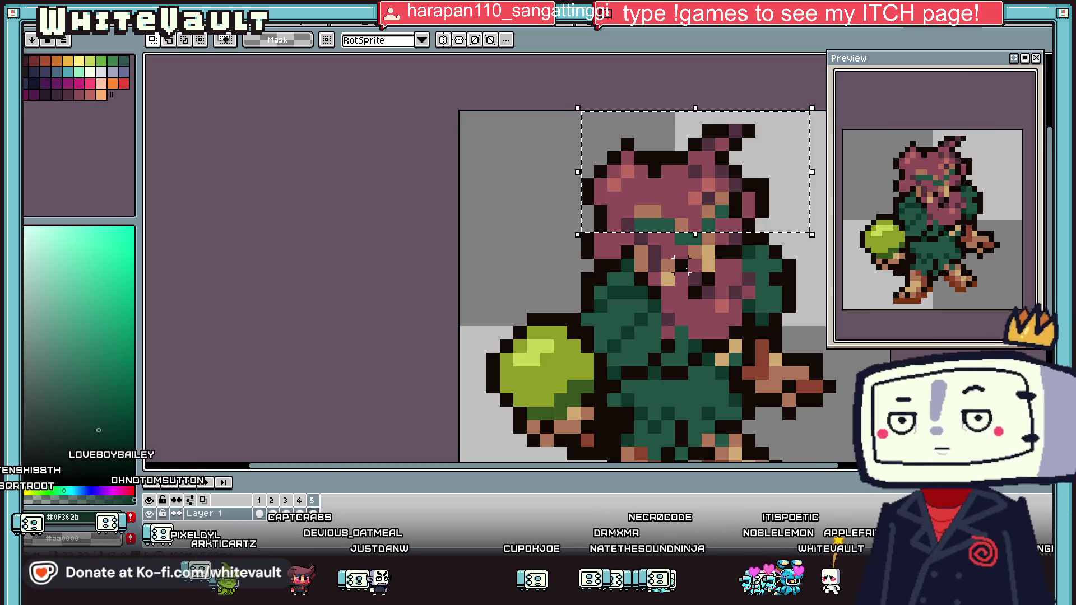
{"action": "scroll", "coordinate": [681, 264], "scroll_direction": "up", "scroll_amount": 2}
{"action": "left_click_drag", "start_coordinate": [584, 144], "coordinate": [764, 240]}
{"action": "scroll", "coordinate": [785, 283], "scroll_direction": "down", "scroll_amount": 2}
{"action": "mouse_move", "coordinate": [795, 275]}
{"action": "left_mouse_down"}
{"action": "mouse_move", "coordinate": [701, 313]}
{"action": "mouse_move", "coordinate": [782, 326]}
{"action": "left_mouse_up"}
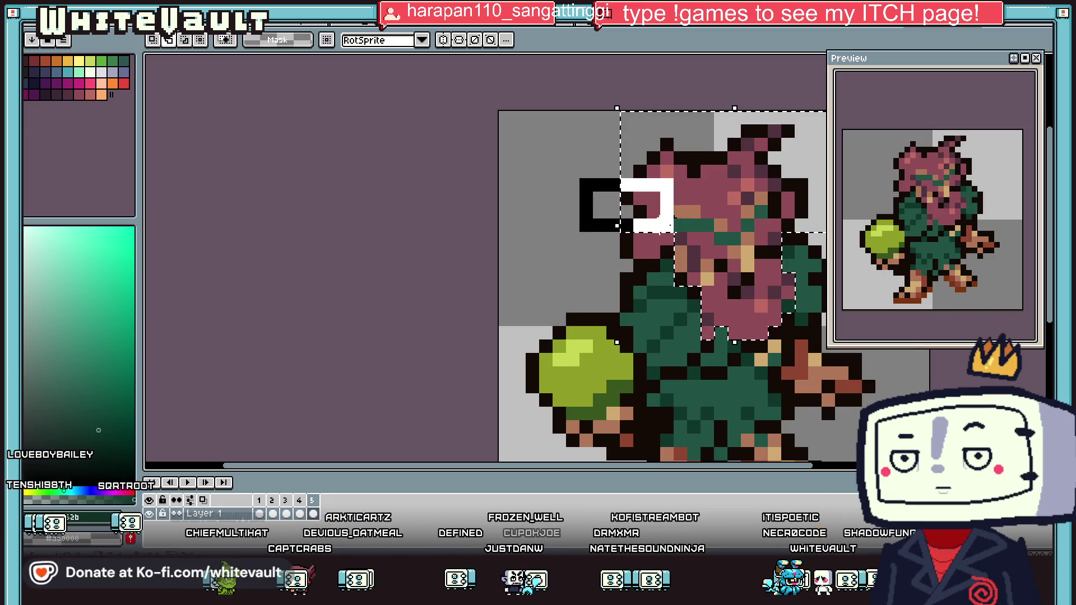
{"action": "left_click_drag", "start_coordinate": [674, 240], "coordinate": [690, 233]}
Cancel the accidental head transform, restore the selection and view it on frame 1
{"action": "left_click", "coordinate": [689, 233]}
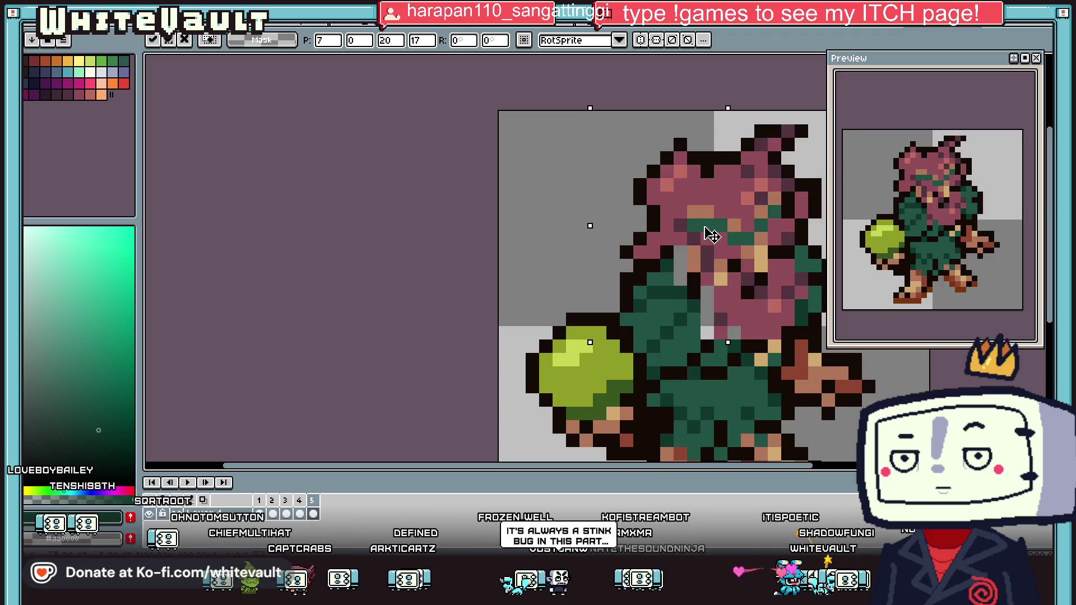
{"action": "scroll", "coordinate": [728, 246], "scroll_direction": "down", "scroll_amount": 3}
{"action": "key", "text": "ctrl+d"}
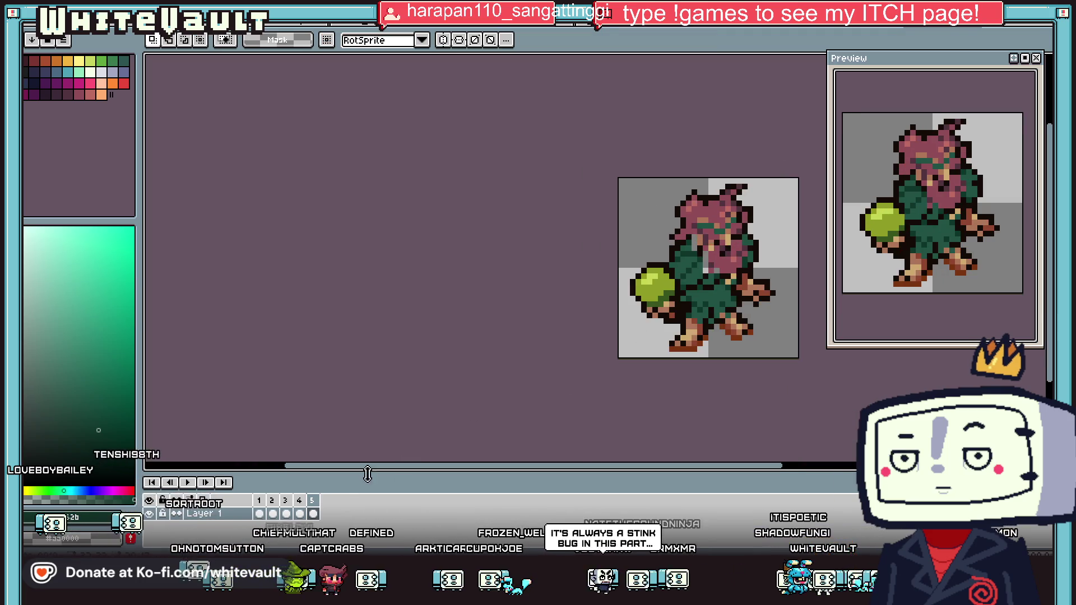
{"action": "key", "text": "ctrl+shift+d"}
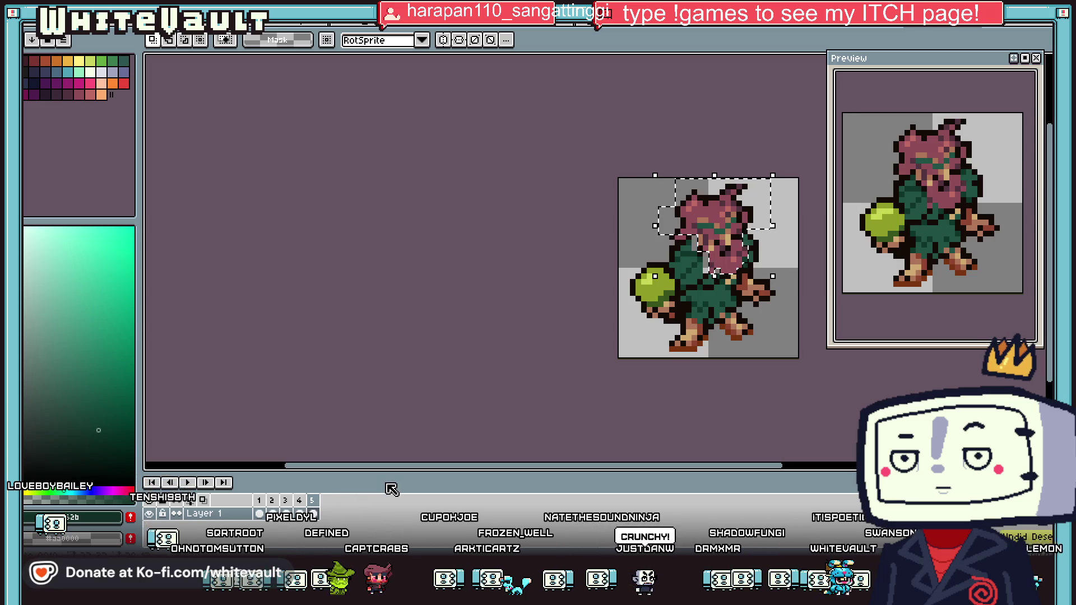
{"action": "left_click", "coordinate": [259, 514]}
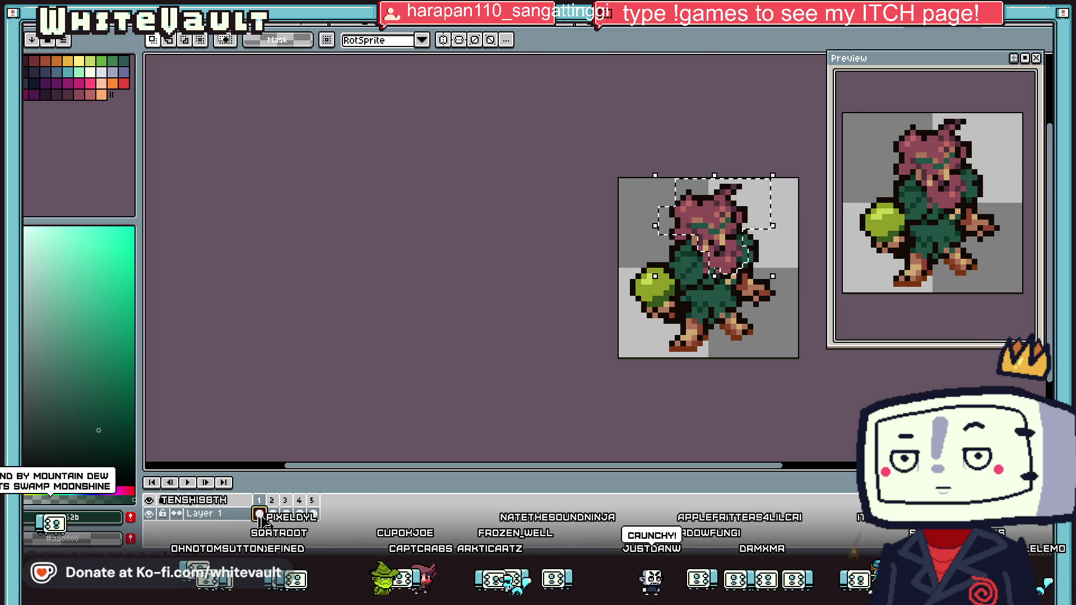
Nudge the selected head pixel by pixel with the arrow keys and commit it
{"action": "key", "text": "Left"}
{"action": "key", "text": "Down"}
{"action": "key", "text": "Up"}
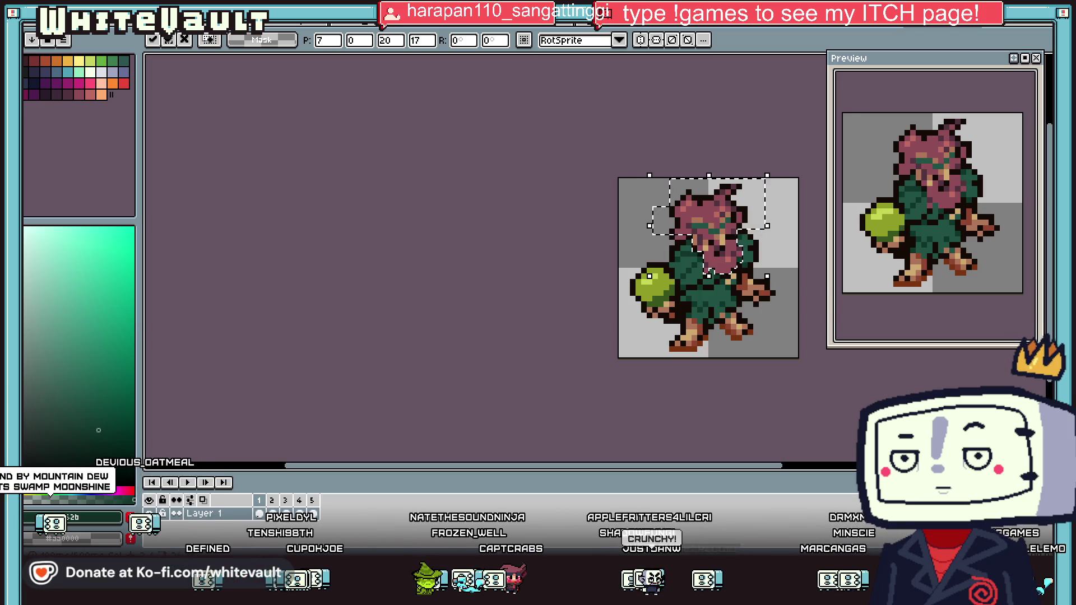
{"action": "key", "text": "Right"}
{"action": "key", "text": "Right"}
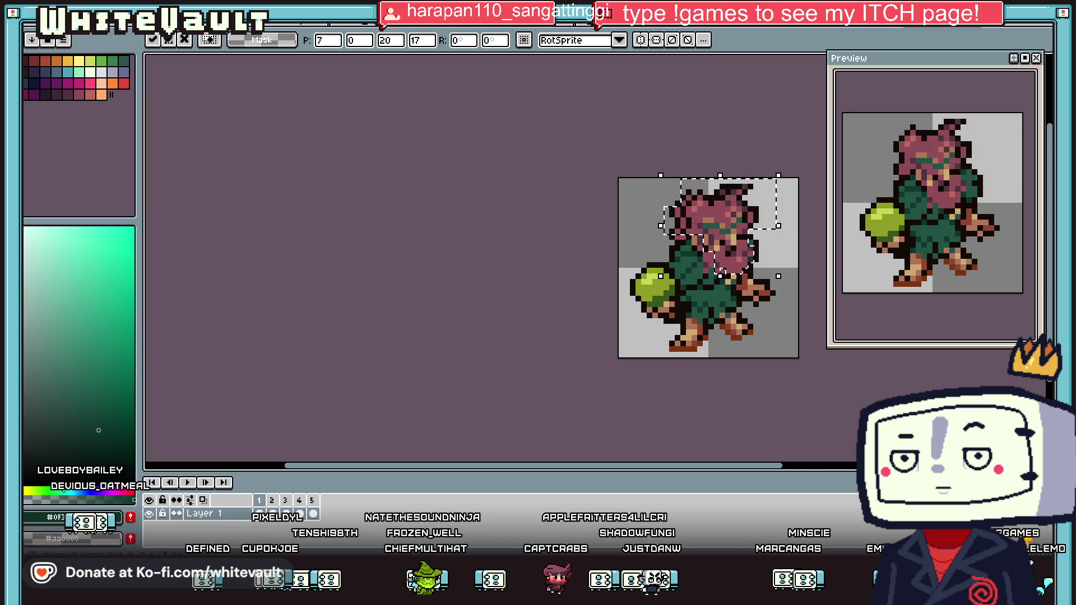
{"action": "key", "text": "Left"}
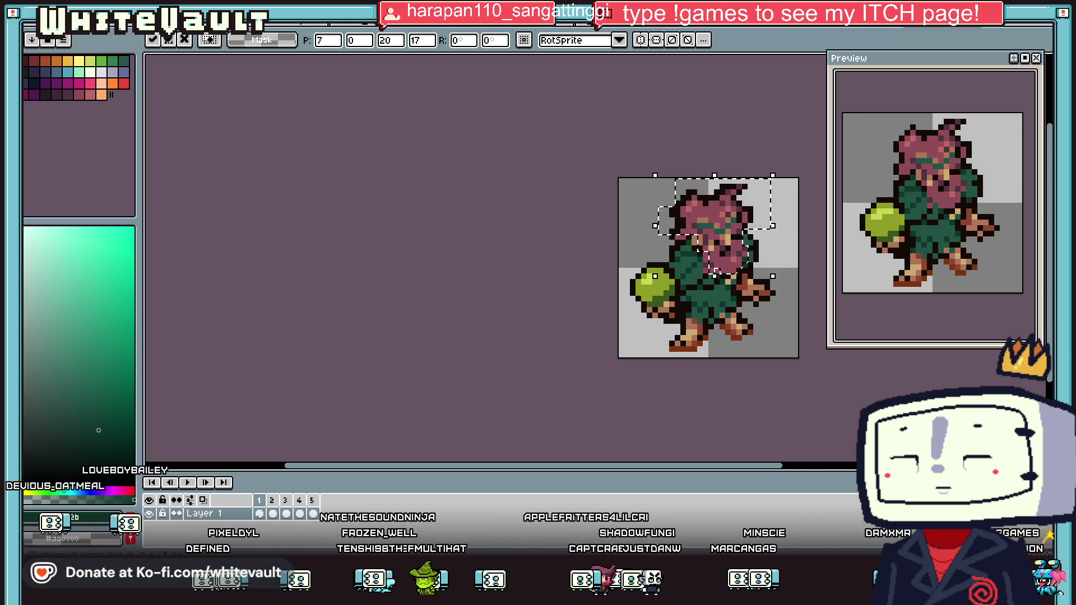
{"action": "key", "text": "Return"}
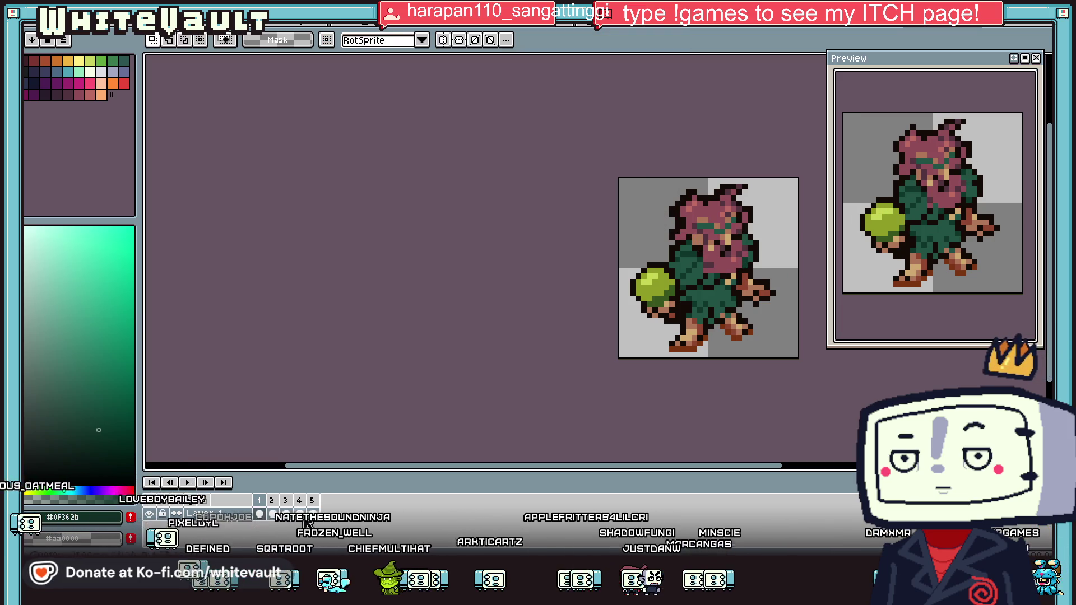
{"action": "scroll", "coordinate": [620, 335], "scroll_direction": "down", "scroll_amount": 2}
{"action": "key", "text": "ctrl+z"}
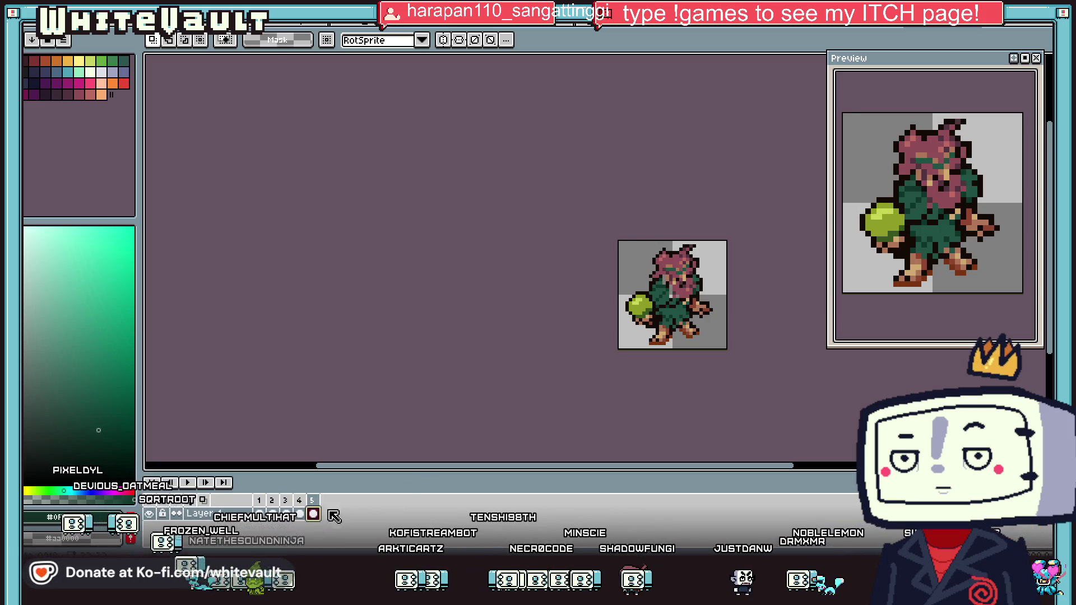
Select the lower face and the area above-right, then step back a frame
{"action": "scroll", "coordinate": [684, 286], "scroll_direction": "up", "scroll_amount": 5}
{"action": "left_click_drag", "start_coordinate": [596, 298], "coordinate": [754, 347]}
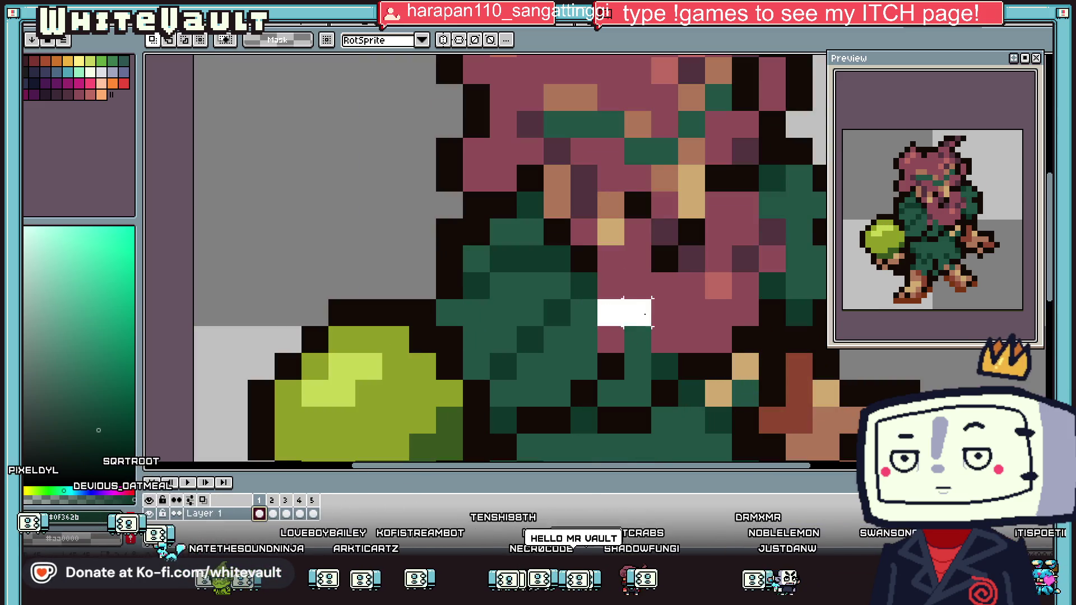
{"action": "left_click_drag", "start_coordinate": [704, 245], "coordinate": [781, 289]}
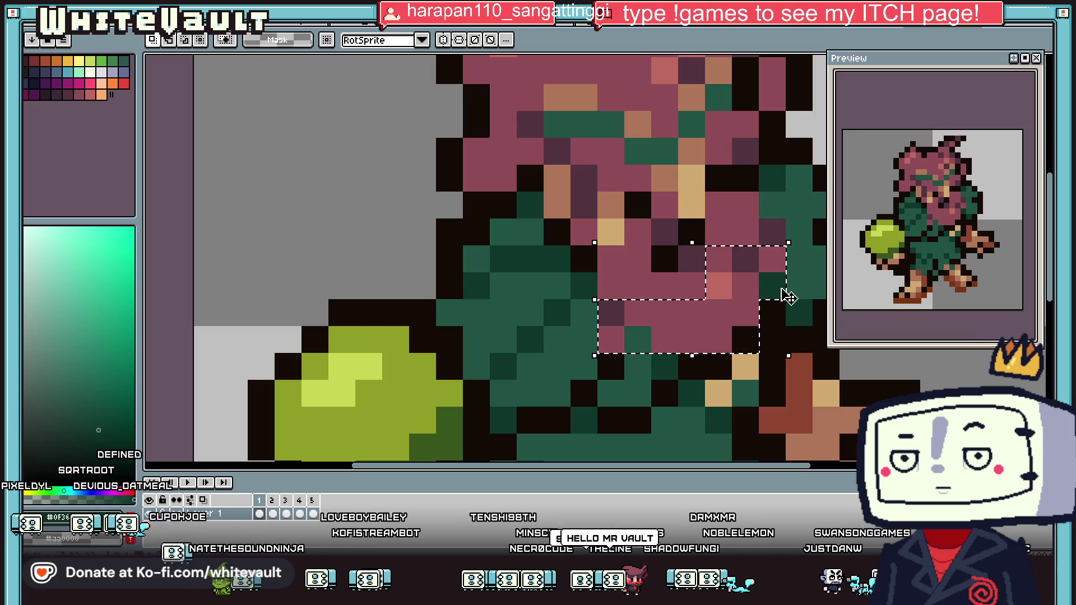
{"action": "scroll", "coordinate": [1017, 246], "scroll_direction": "down", "scroll_amount": 2}
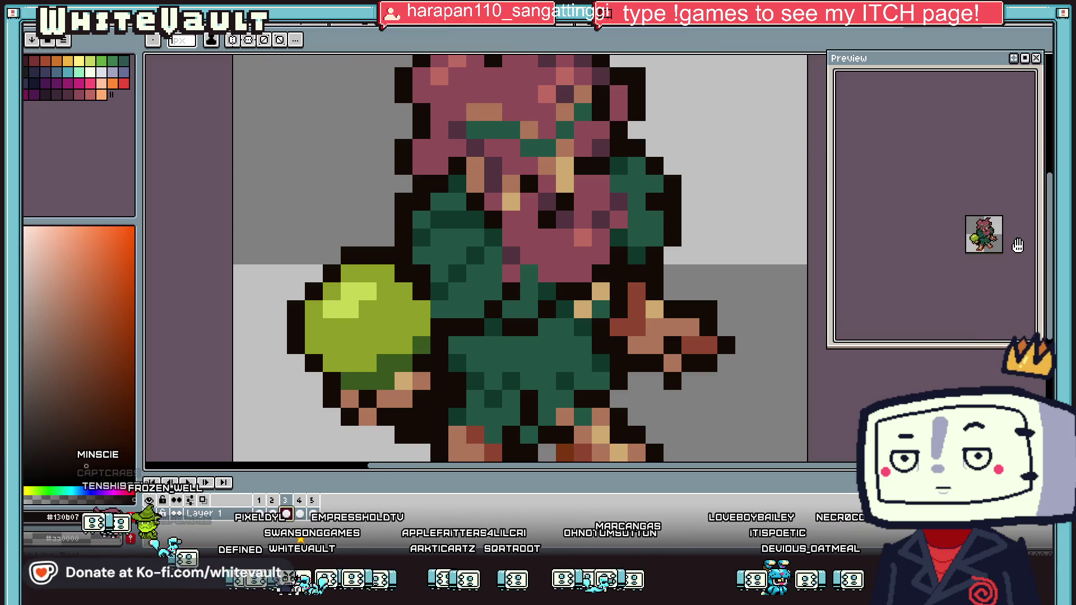
{"action": "key", "text": "Left"}
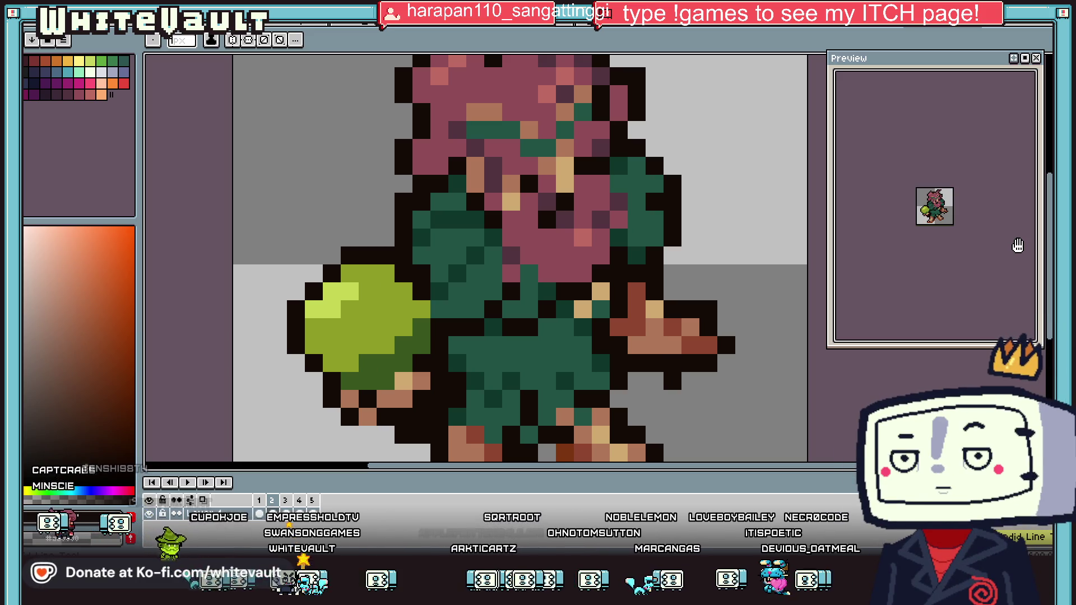
{"action": "scroll", "coordinate": [952, 209], "scroll_direction": "up", "scroll_amount": 2}
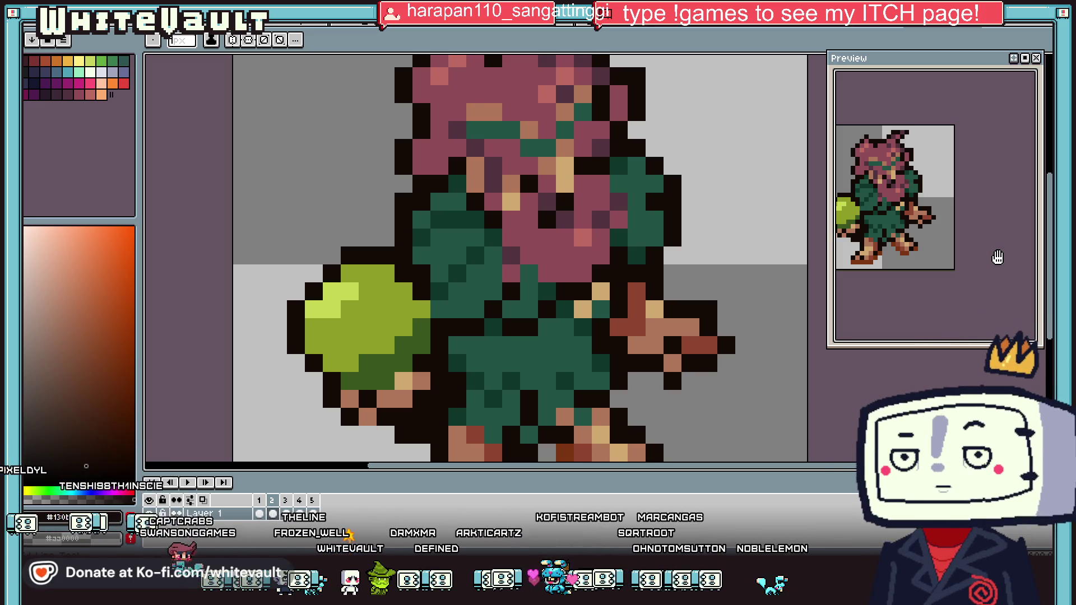
{"action": "scroll", "coordinate": [710, 294], "scroll_direction": "down", "scroll_amount": 2}
{"action": "scroll", "coordinate": [712, 286], "scroll_direction": "down", "scroll_amount": 2}
{"action": "scroll", "coordinate": [718, 279], "scroll_direction": "up", "scroll_amount": 2}
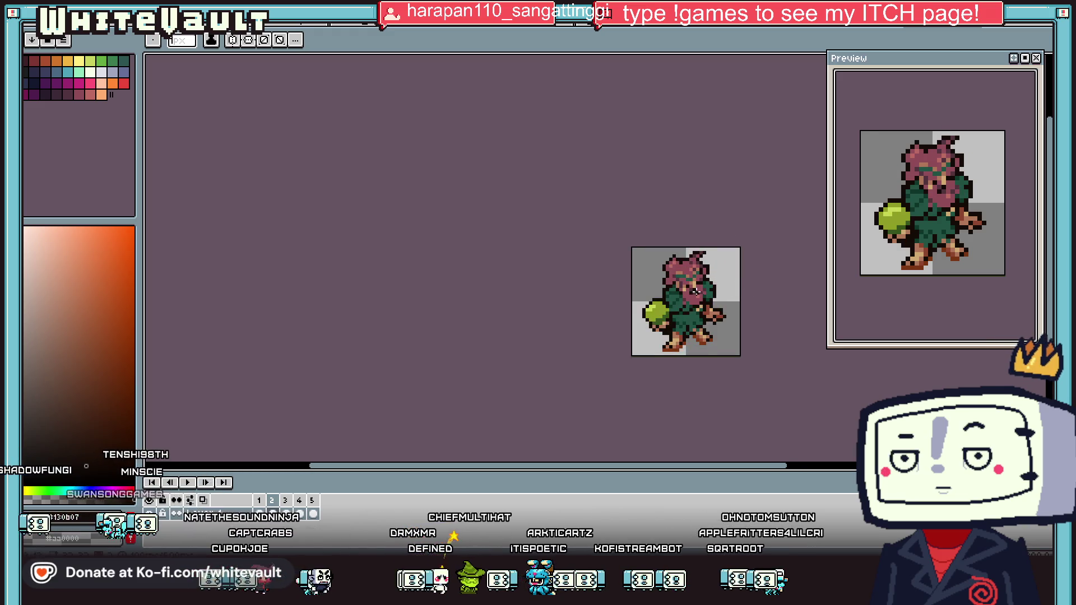
{"action": "scroll", "coordinate": [695, 293], "scroll_direction": "up", "scroll_amount": 1}
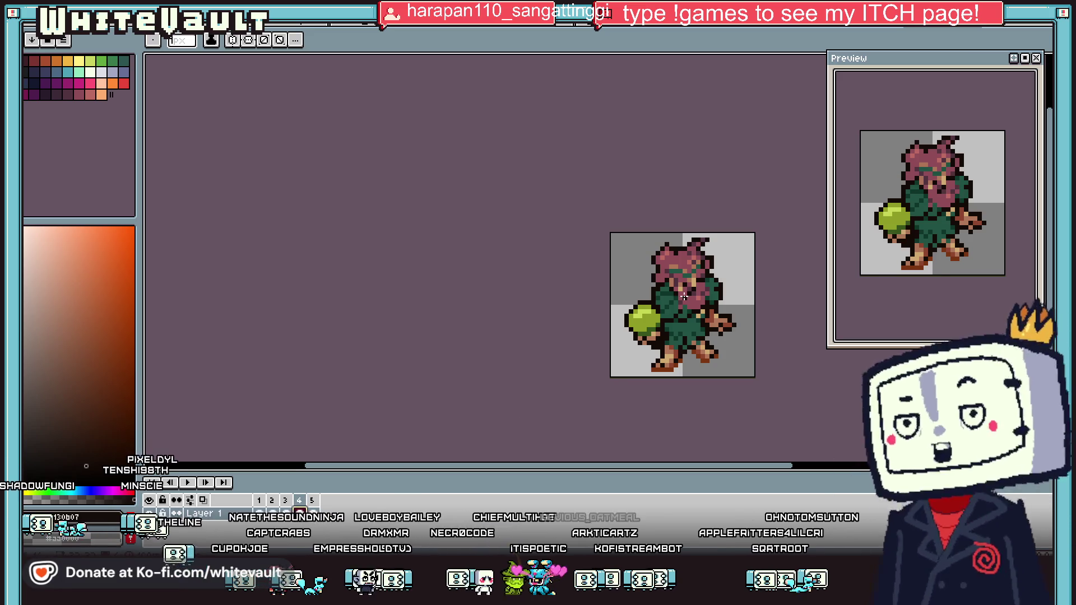
{"action": "scroll", "coordinate": [684, 297], "scroll_direction": "up", "scroll_amount": 1}
Select the small area beside the face and shift it one pixel right
{"action": "left_click", "coordinate": [981, 60]}
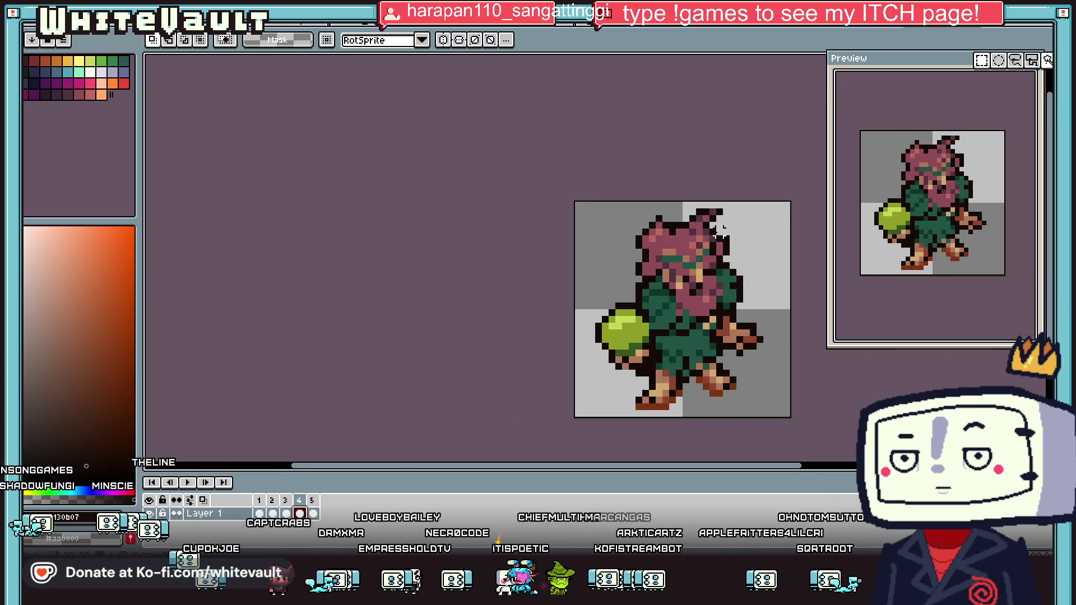
{"action": "scroll", "coordinate": [720, 230], "scroll_direction": "up", "scroll_amount": 3}
{"action": "left_click_drag", "start_coordinate": [704, 242], "coordinate": [596, 296]}
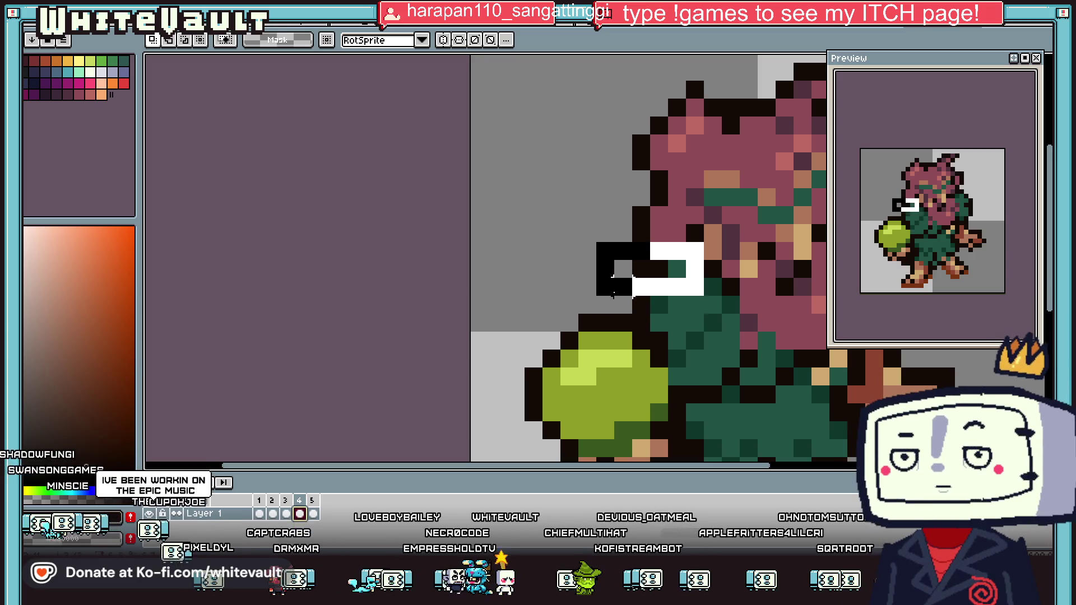
{"action": "scroll", "coordinate": [662, 300], "scroll_direction": "down", "scroll_amount": 3}
{"action": "scroll", "coordinate": [787, 253], "scroll_direction": "up", "scroll_amount": 2}
{"action": "left_click_drag", "start_coordinate": [725, 243], "coordinate": [787, 286]}
{"action": "left_click", "coordinate": [572, 305]}
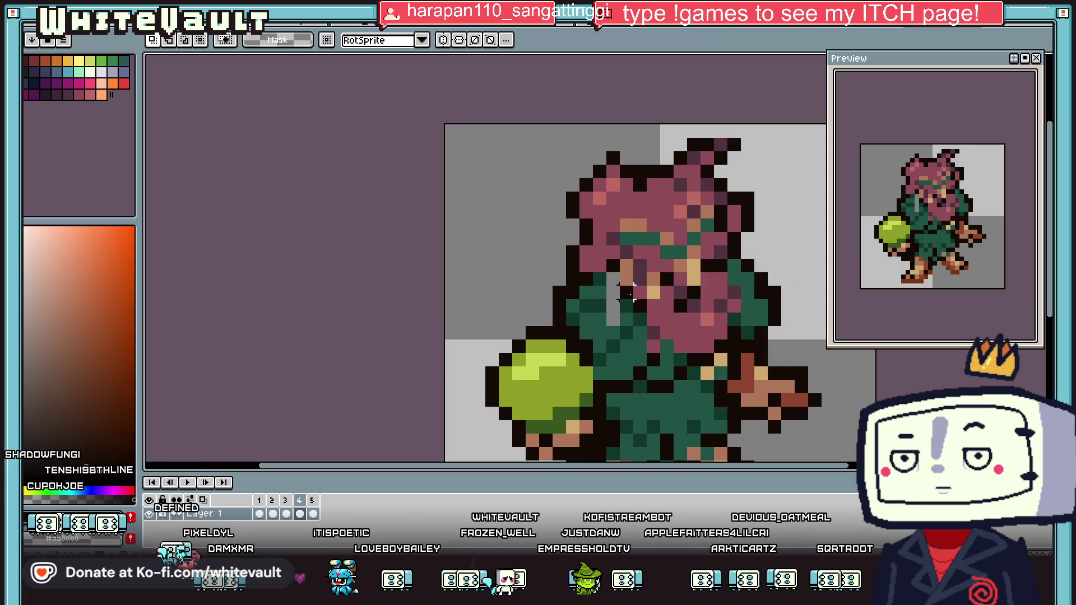
{"action": "key", "text": "ctrl+z"}
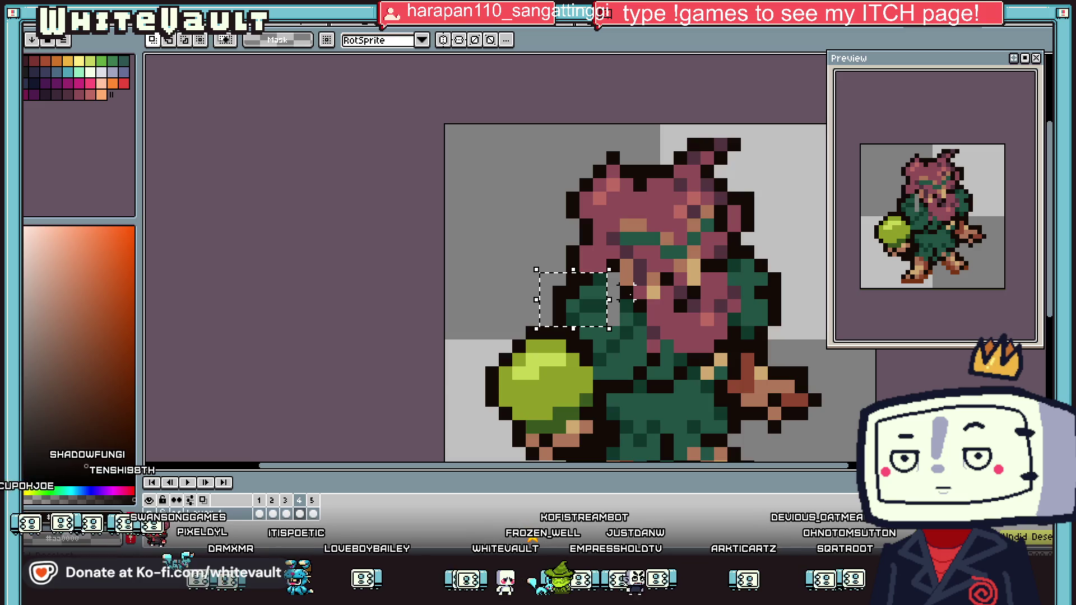
{"action": "key", "text": "Right"}
{"action": "scroll", "coordinate": [788, 292], "scroll_direction": "down", "scroll_amount": 3}
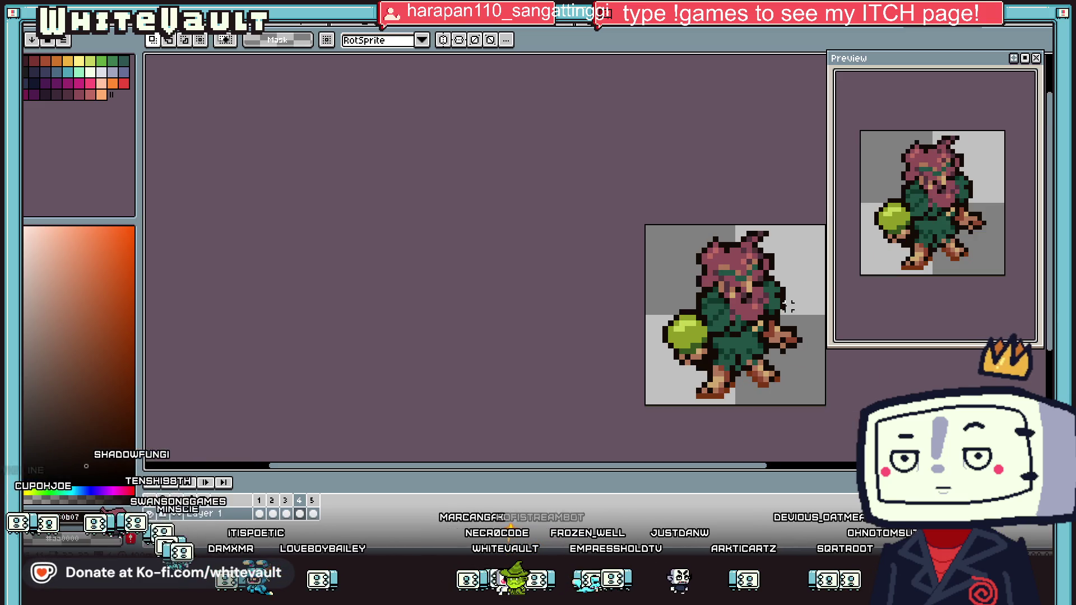
{"action": "scroll", "coordinate": [787, 306], "scroll_direction": "up", "scroll_amount": 1}
Drag the right-shoulder pixels slightly outward and commit them into the frame
{"action": "left_click", "coordinate": [314, 514]}
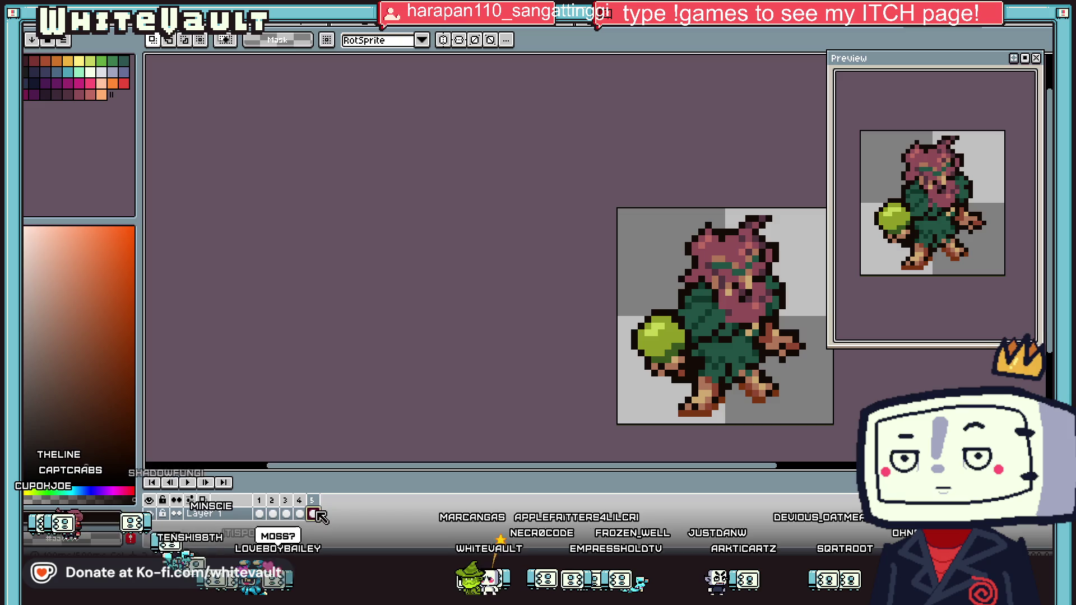
{"action": "key", "text": "Return"}
{"action": "scroll", "coordinate": [776, 305], "scroll_direction": "up", "scroll_amount": 2}
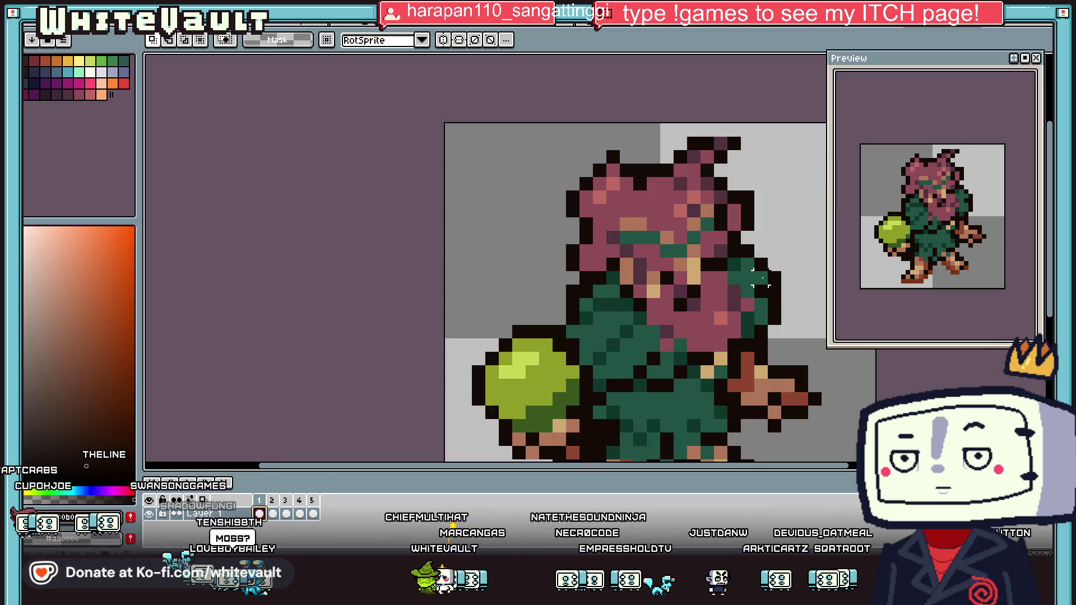
{"action": "left_click_drag", "start_coordinate": [752, 269], "coordinate": [819, 320]}
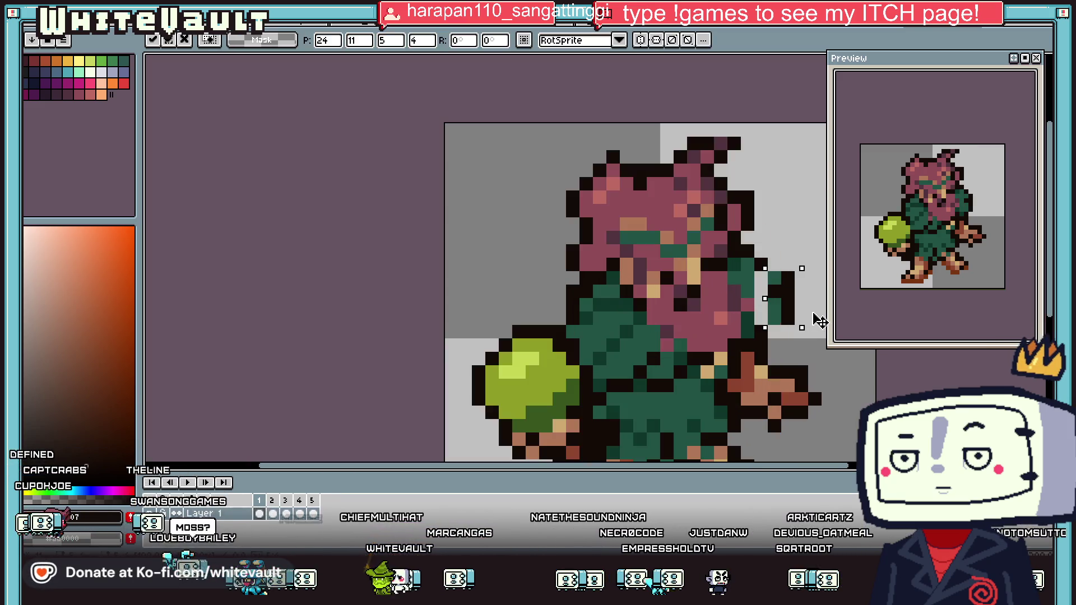
{"action": "key", "text": "Return"}
{"action": "scroll", "coordinate": [824, 336], "scroll_direction": "down", "scroll_amount": 2}
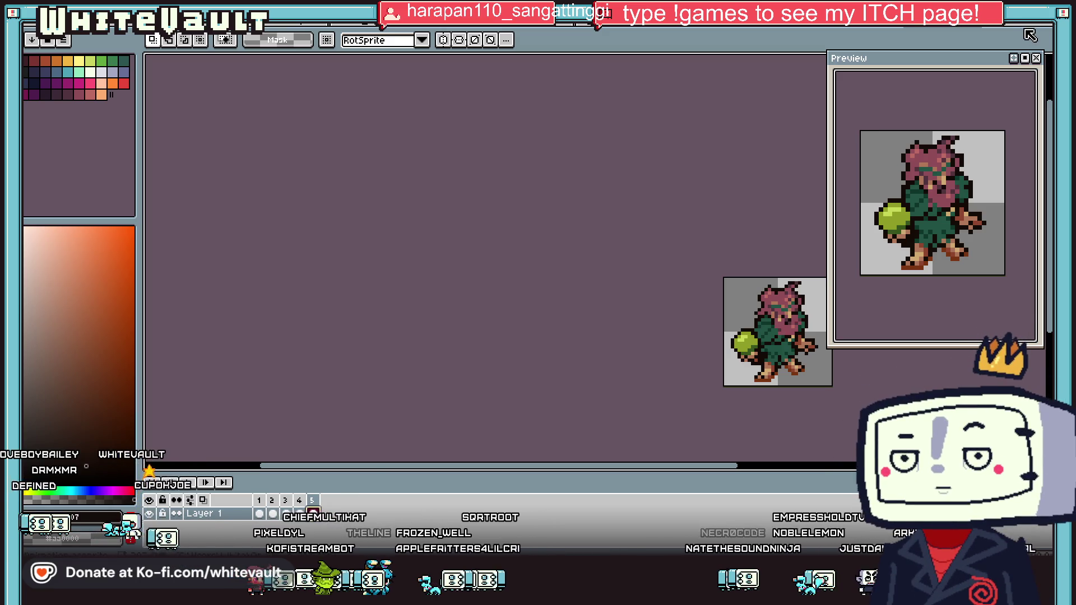
Close the Sprite-0007 and Sprite-0008 sketches without saving
{"action": "key", "text": "ctrl+Tab"}
{"action": "key", "text": "ctrl+Tab"}
{"action": "key", "text": "ctrl+Tab"}
{"action": "key", "text": "ctrl+Tab"}
{"action": "key", "text": "ctrl+Tab"}
{"action": "left_click", "coordinate": [608, 27]}
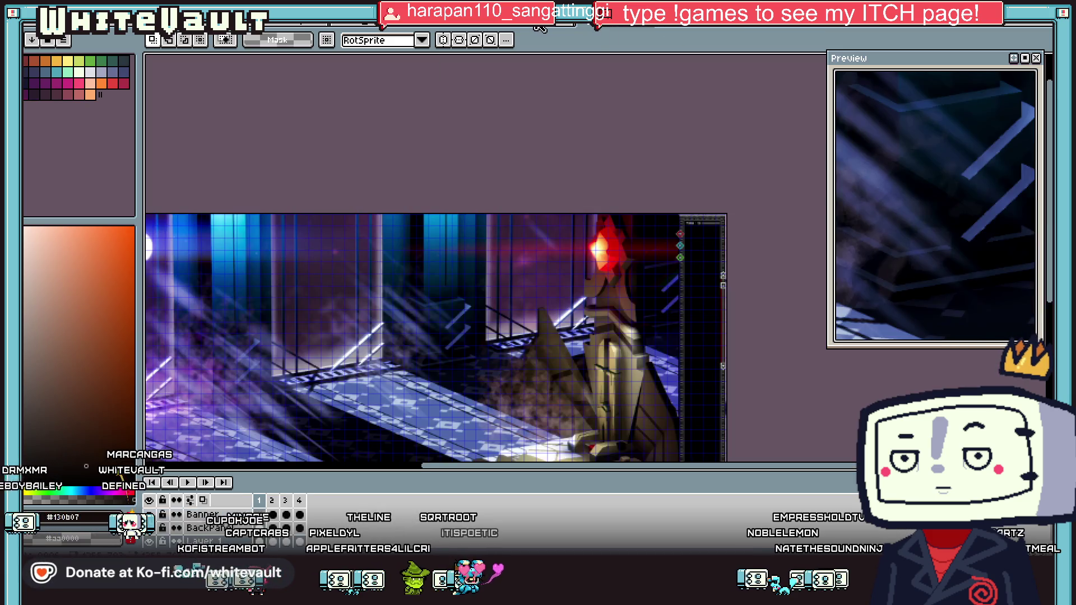
{"action": "key", "text": "ctrl+w"}
{"action": "key", "text": "ctrl+w"}
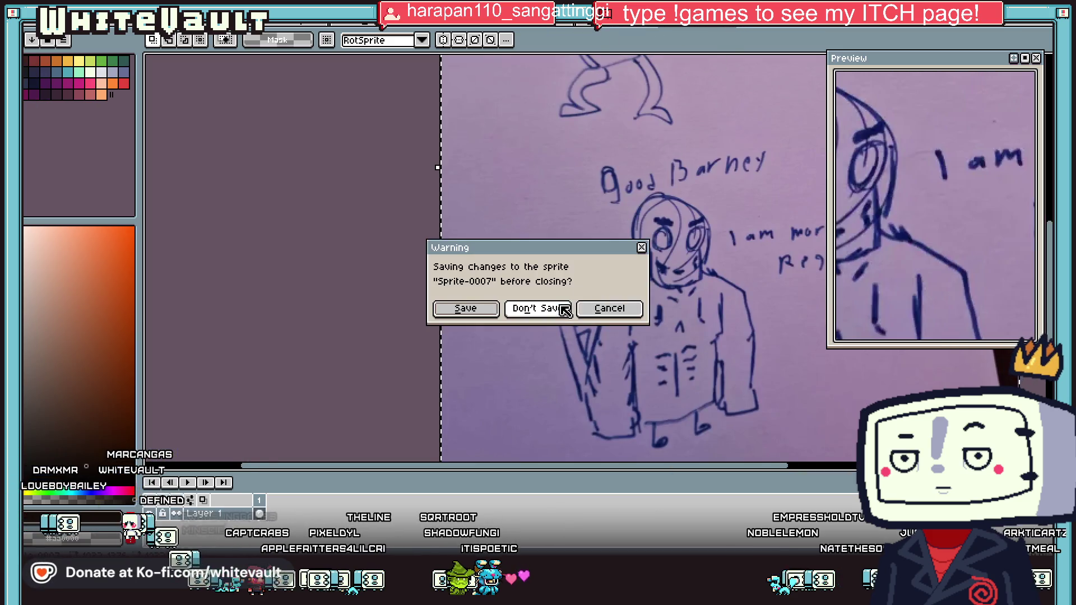
{"action": "left_click", "coordinate": [566, 310]}
{"action": "left_click", "coordinate": [792, 26]}
{"action": "left_click", "coordinate": [551, 308]}
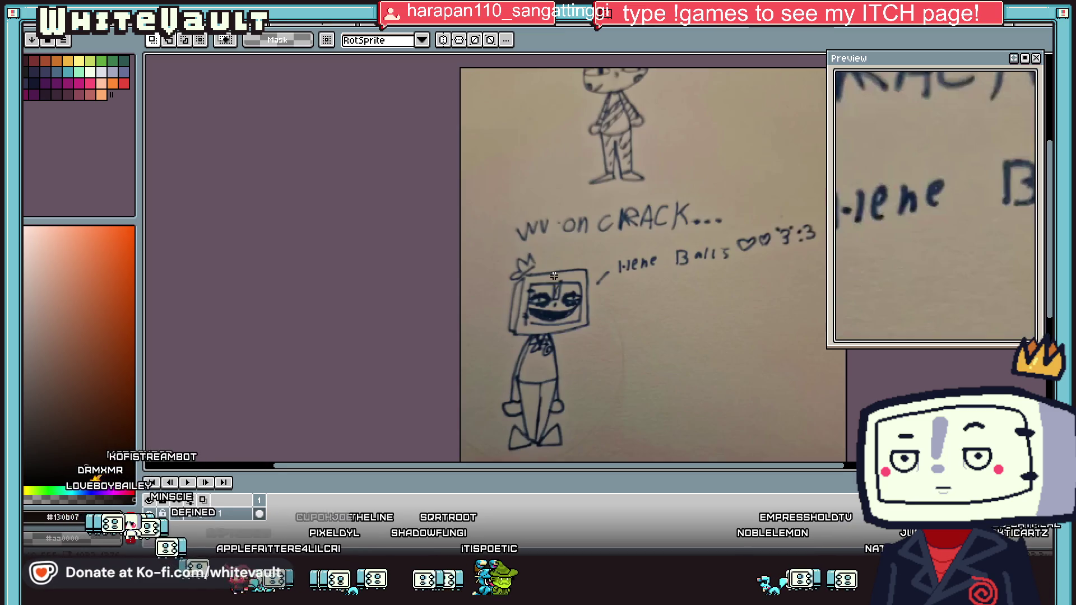
Cycle through the open documents until the game sprite sheet is showing
{"action": "left_click", "coordinate": [604, 28]}
{"action": "left_click", "coordinate": [604, 28]}
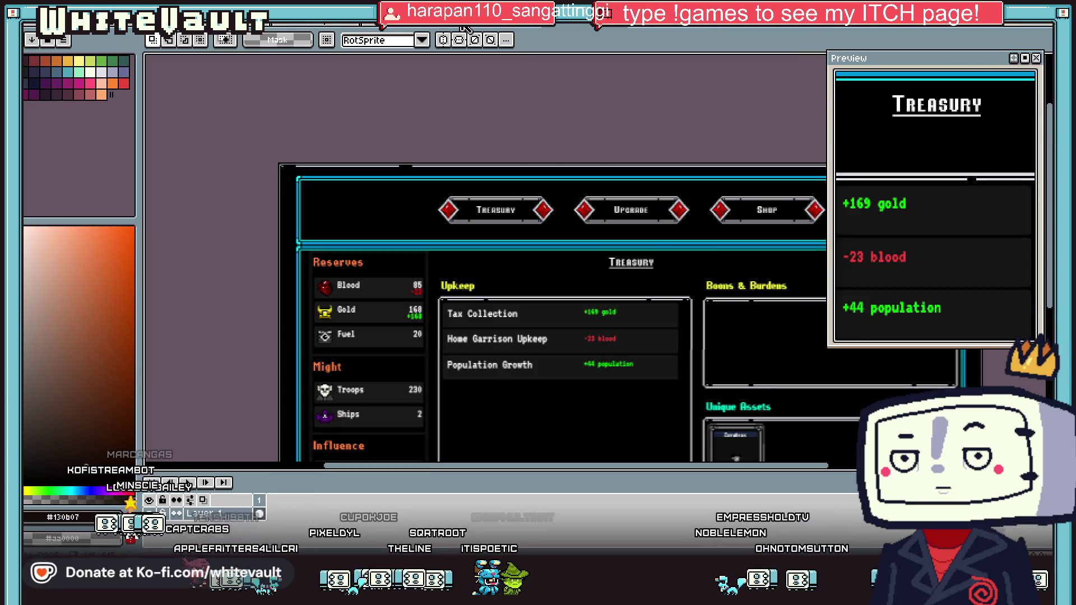
{"action": "left_click", "coordinate": [605, 28]}
{"action": "left_click", "coordinate": [604, 28]}
{"action": "left_click", "coordinate": [605, 28]}
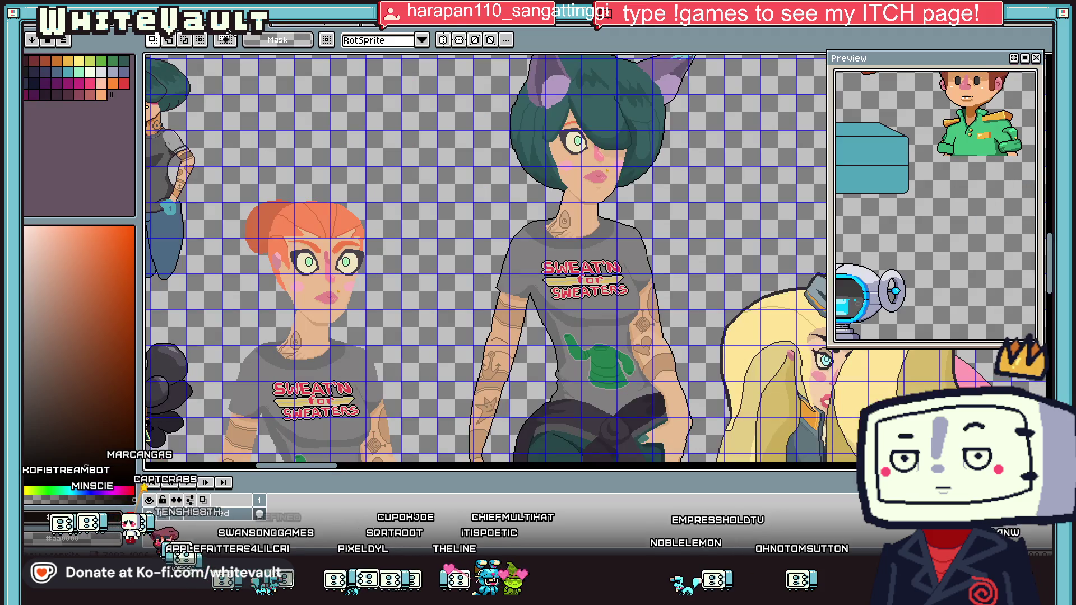
{"action": "left_click", "coordinate": [604, 28]}
{"action": "scroll", "coordinate": [650, 238], "scroll_direction": "down", "scroll_amount": 2}
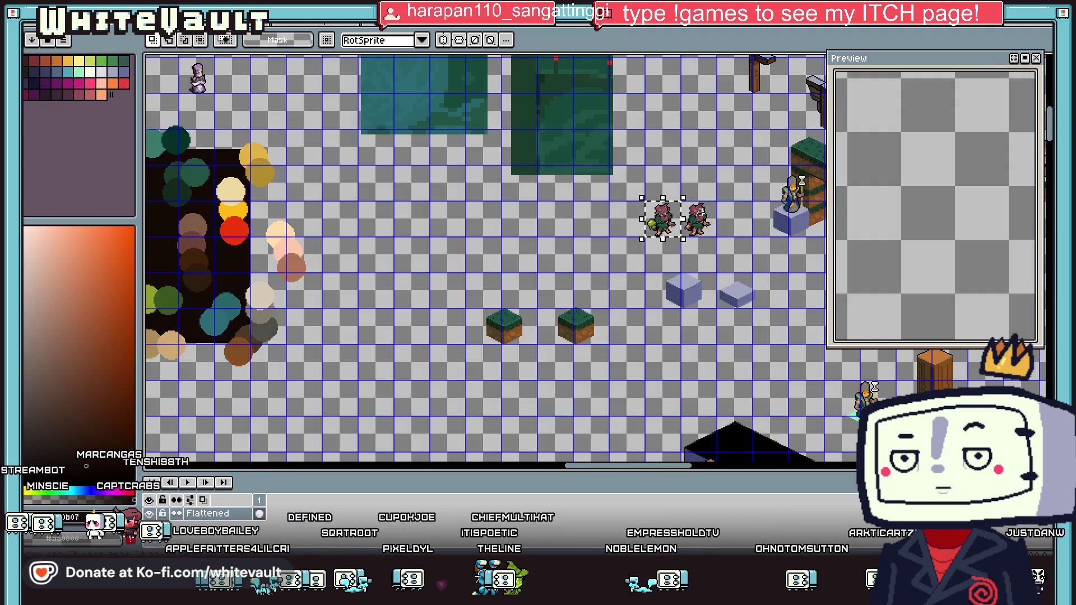
Duplicate the creature and place the pasted copy on the sprite sheet
{"action": "scroll", "coordinate": [651, 238], "scroll_direction": "up", "scroll_amount": 2}
{"action": "key", "text": "ctrl+c"}
{"action": "key", "text": "ctrl+v"}
{"action": "left_click_drag", "start_coordinate": [650, 238], "coordinate": [518, 249]}
{"action": "scroll", "coordinate": [519, 250], "scroll_direction": "up", "scroll_amount": 1}
{"action": "key", "text": "ctrl+d"}
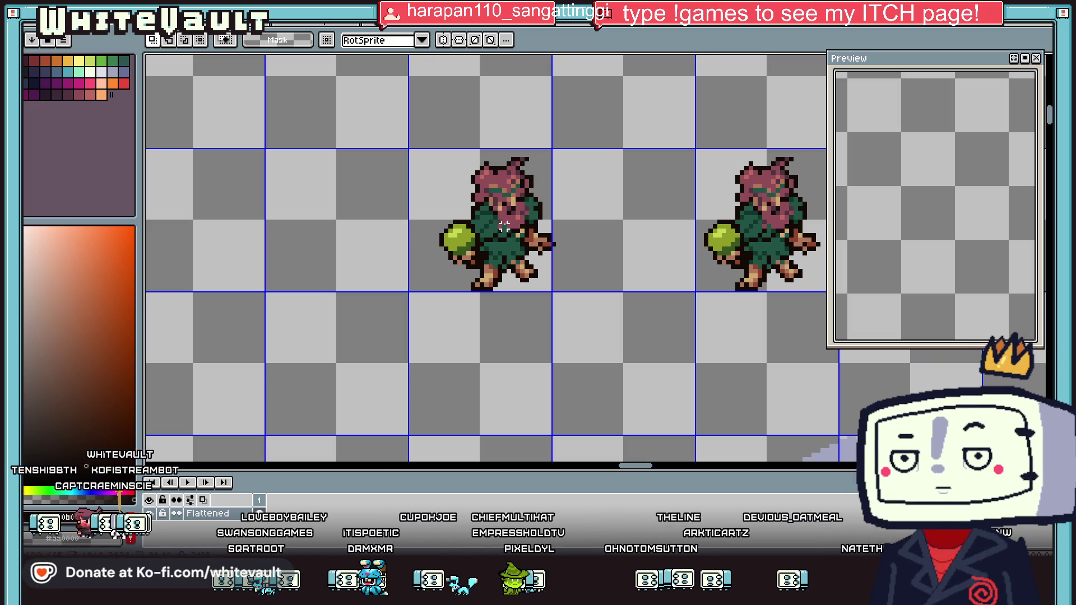
Select the green ball and drag it off to the copy's right
{"action": "scroll", "coordinate": [480, 224], "scroll_direction": "up", "scroll_amount": 1}
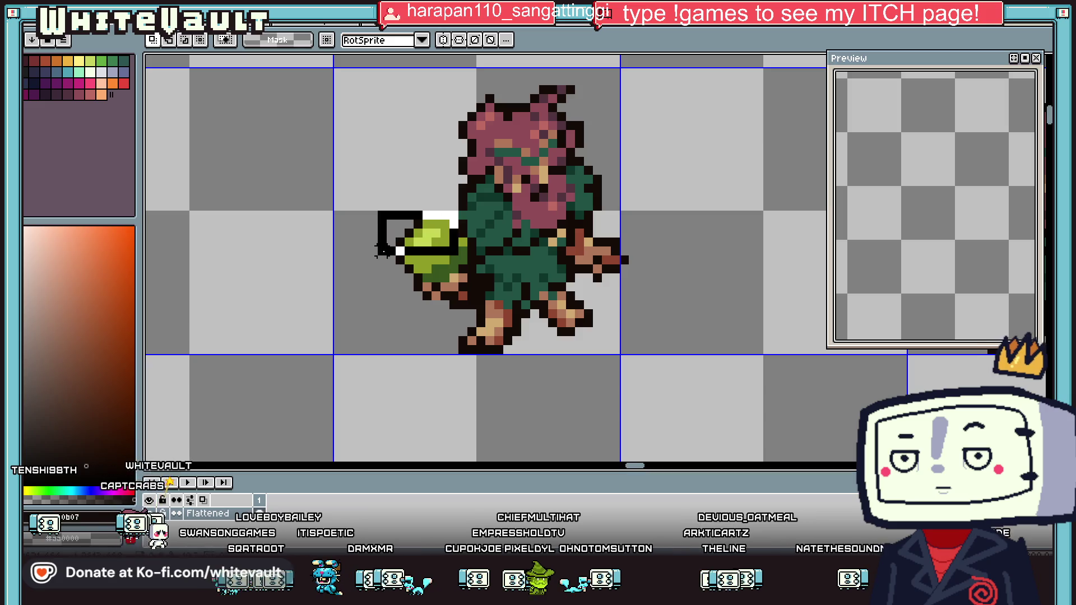
{"action": "scroll", "coordinate": [455, 255], "scroll_direction": "up", "scroll_amount": 1}
{"action": "left_click_drag", "start_coordinate": [399, 166], "coordinate": [509, 293]}
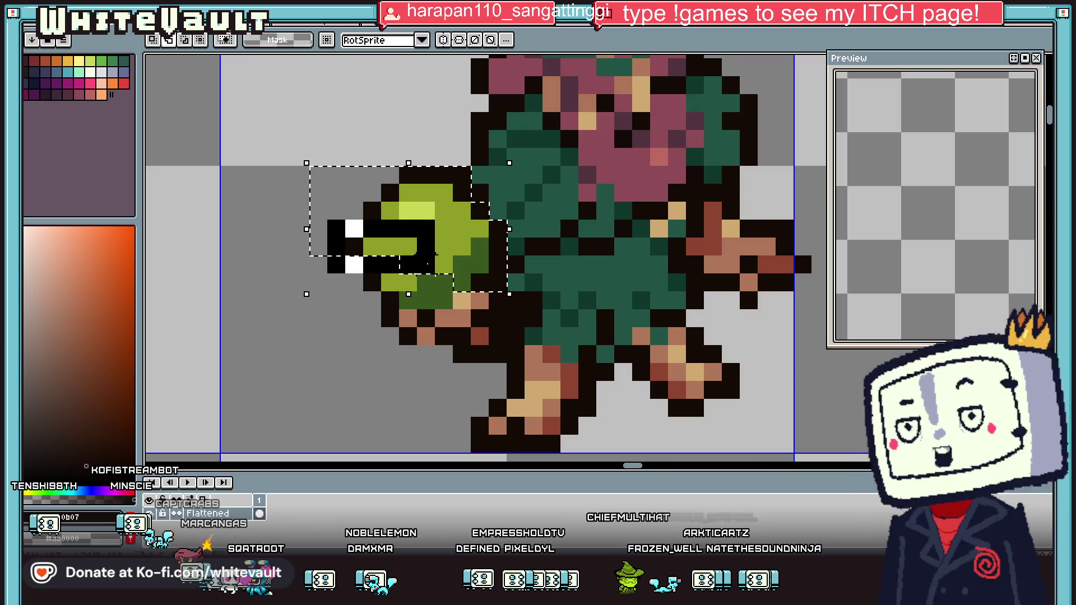
{"action": "scroll", "coordinate": [437, 272], "scroll_direction": "down", "scroll_amount": 5}
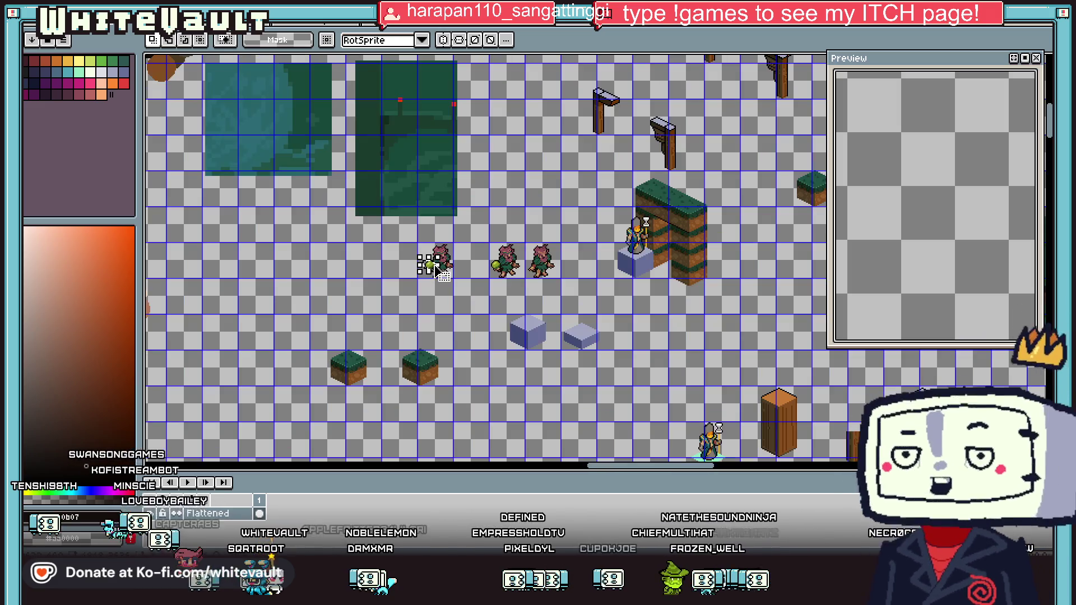
{"action": "scroll", "coordinate": [437, 226], "scroll_direction": "up", "scroll_amount": 2}
{"action": "left_click_drag", "start_coordinate": [415, 438], "coordinate": [541, 397]}
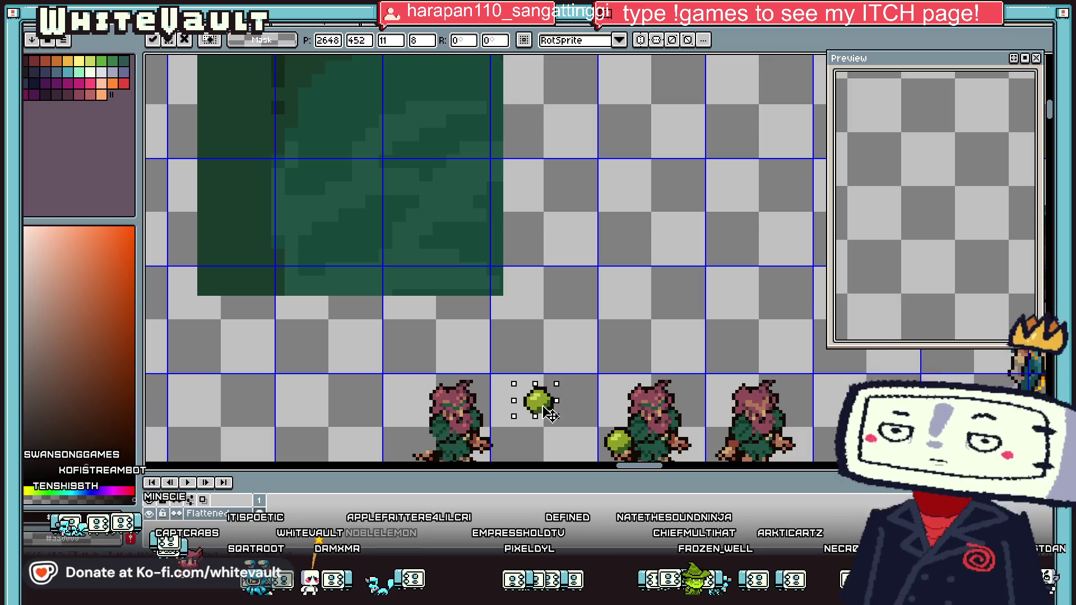
{"action": "scroll", "coordinate": [569, 243], "scroll_direction": "down", "scroll_amount": 3}
{"action": "scroll", "coordinate": [569, 242], "scroll_direction": "down", "scroll_amount": 2}
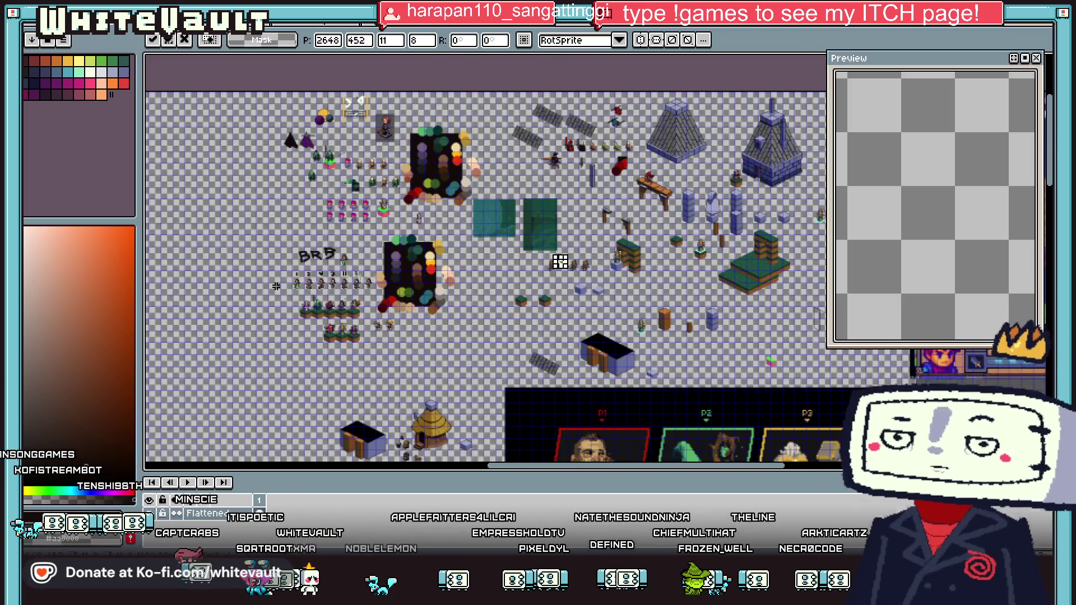
{"action": "scroll", "coordinate": [284, 284], "scroll_direction": "up", "scroll_amount": 2}
{"action": "scroll", "coordinate": [409, 389], "scroll_direction": "up", "scroll_amount": 1}
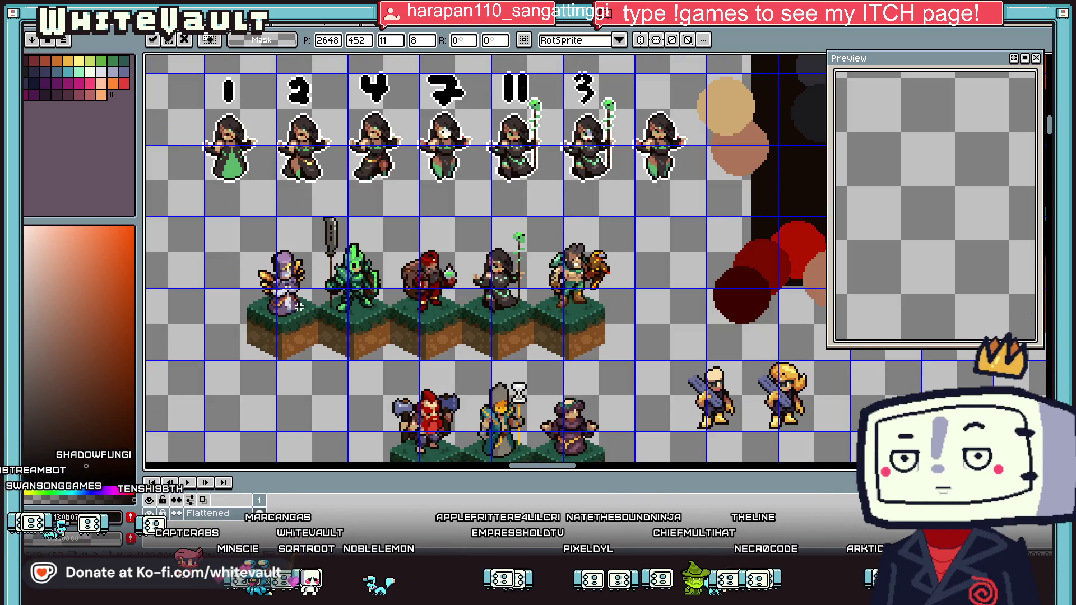
{"action": "left_click_drag", "start_coordinate": [240, 240], "coordinate": [317, 347]}
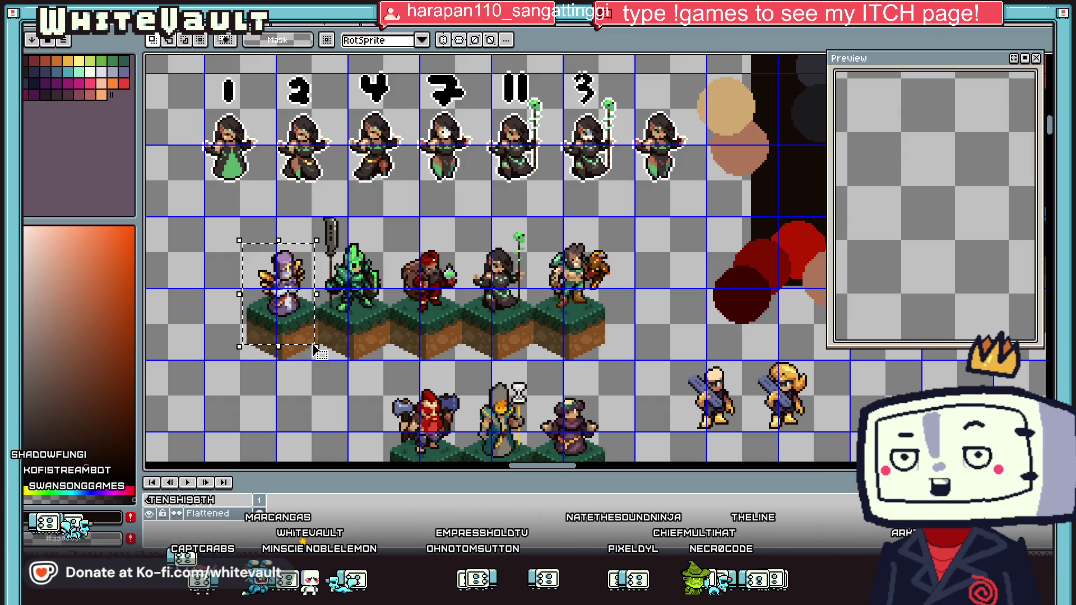
{"action": "left_click_drag", "start_coordinate": [388, 343], "coordinate": [314, 209]}
{"action": "left_click", "coordinate": [465, 218]}
{"action": "left_click_drag", "start_coordinate": [465, 218], "coordinate": [527, 336]}
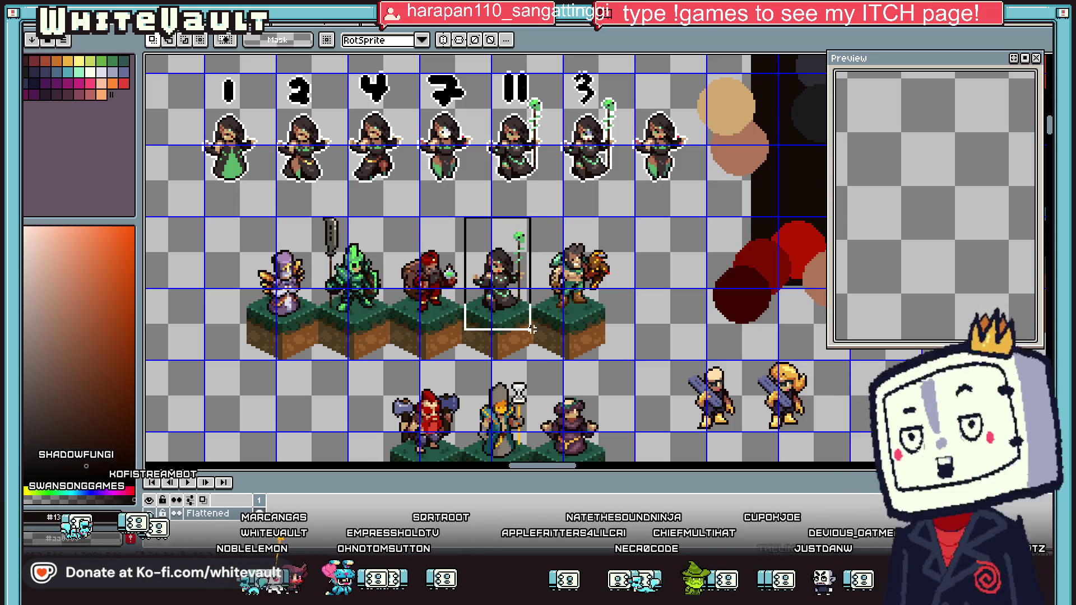
{"action": "left_click", "coordinate": [620, 361]}
{"action": "scroll", "coordinate": [471, 374], "scroll_direction": "down", "scroll_amount": 1}
{"action": "left_click_drag", "start_coordinate": [467, 309], "coordinate": [548, 421]}
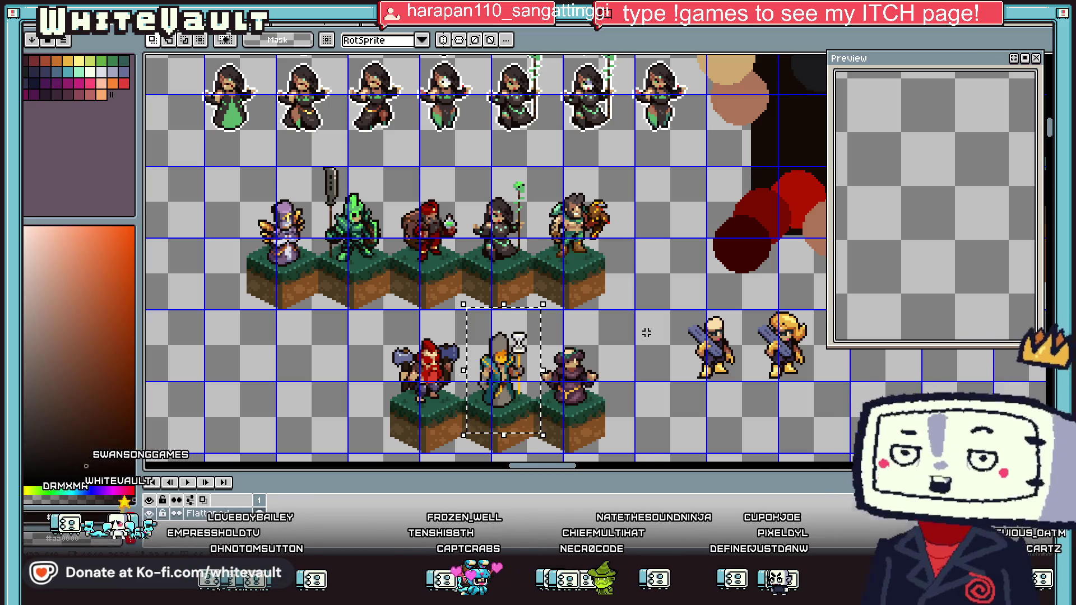
{"action": "left_click", "coordinate": [561, 359]}
{"action": "scroll", "coordinate": [597, 403], "scroll_direction": "up", "scroll_amount": 1}
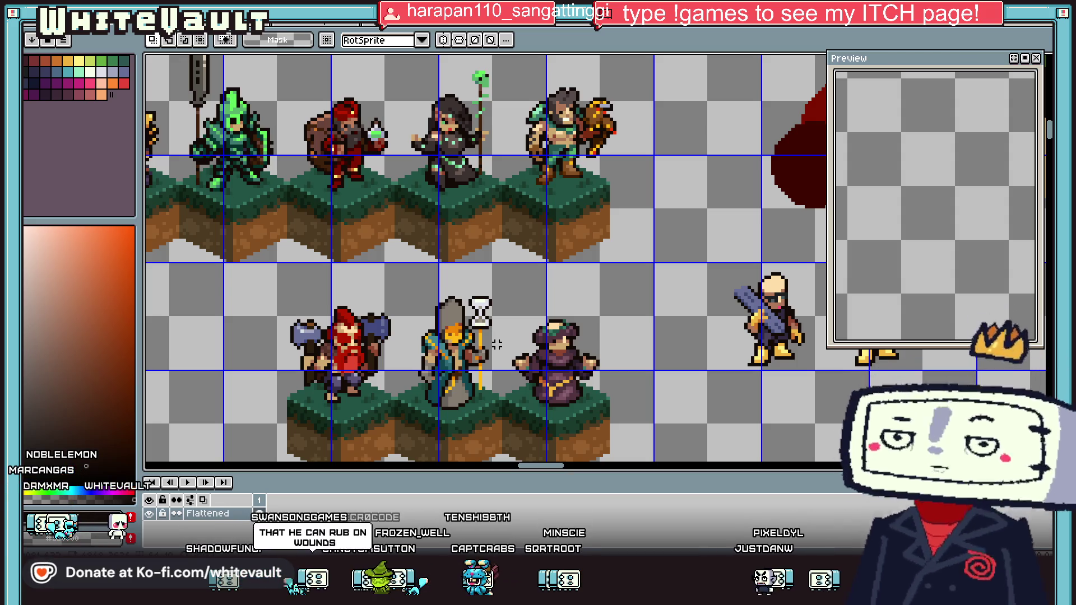
{"action": "scroll", "coordinate": [672, 334], "scroll_direction": "down", "scroll_amount": 5}
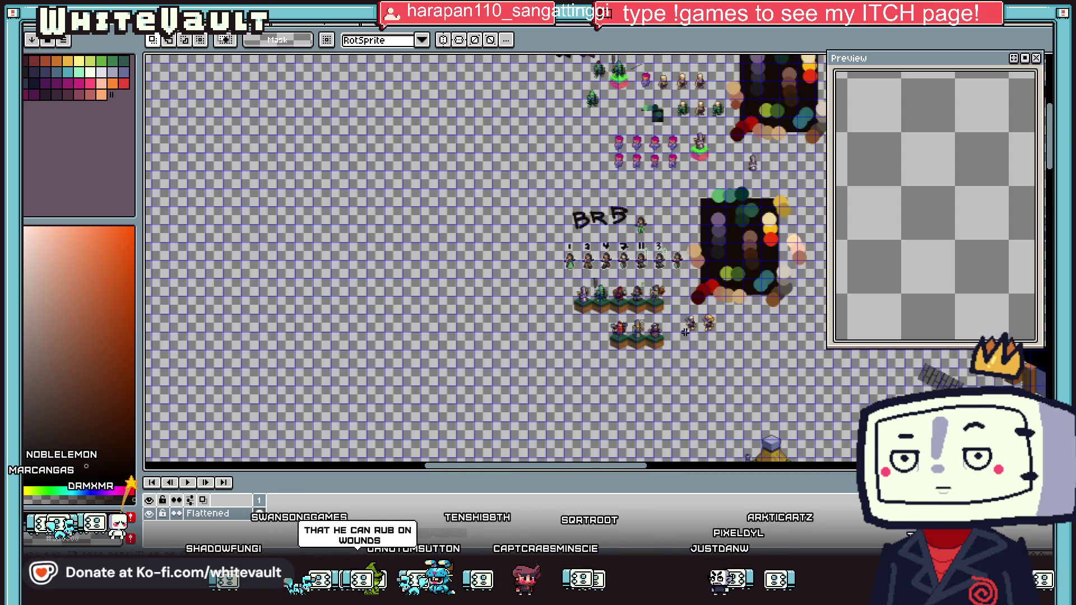
Sample the red from the creature copy's hand and repaint its hand pixels with the pencil
{"action": "left_click_drag", "start_coordinate": [647, 471], "coordinate": [770, 472]}
{"action": "scroll", "coordinate": [435, 219], "scroll_direction": "up", "scroll_amount": 5}
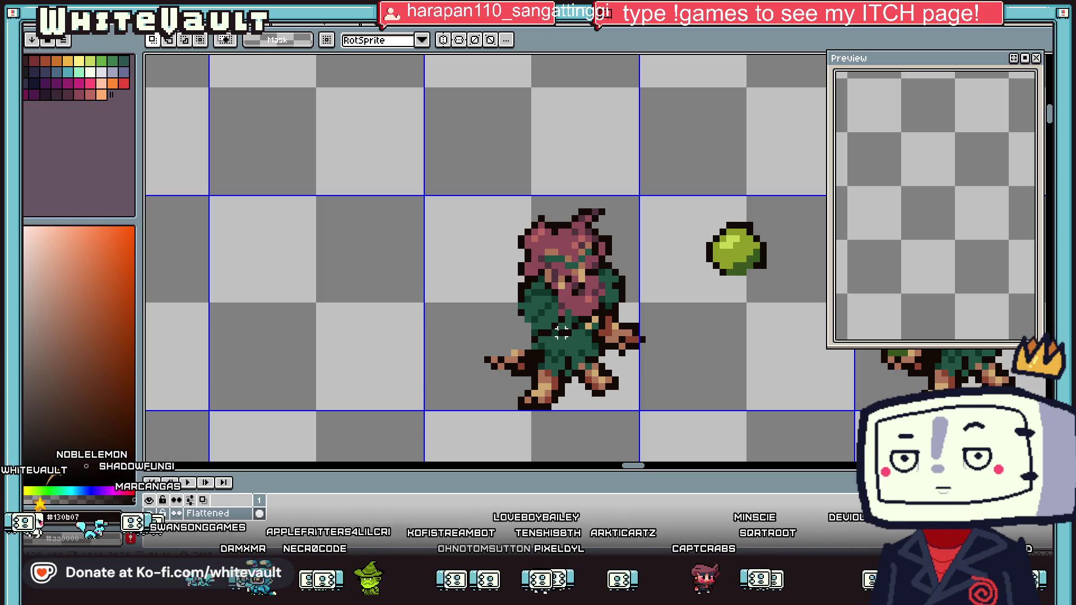
{"action": "key", "text": "b"}
{"action": "scroll", "coordinate": [522, 299], "scroll_direction": "up", "scroll_amount": 2}
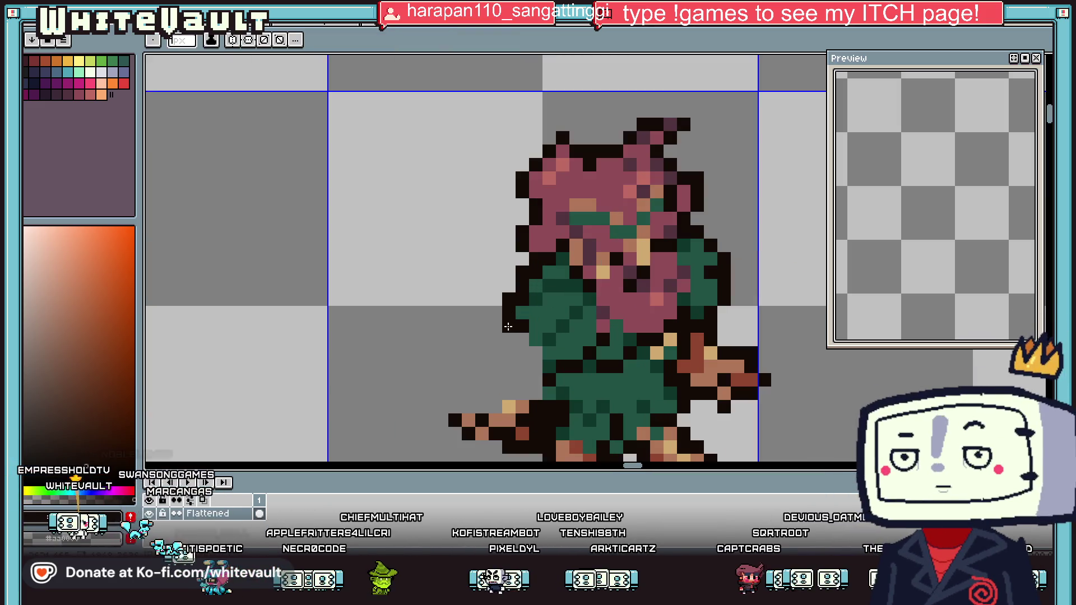
{"action": "scroll", "coordinate": [508, 326], "scroll_direction": "down", "scroll_amount": 3}
{"action": "key", "text": "i"}
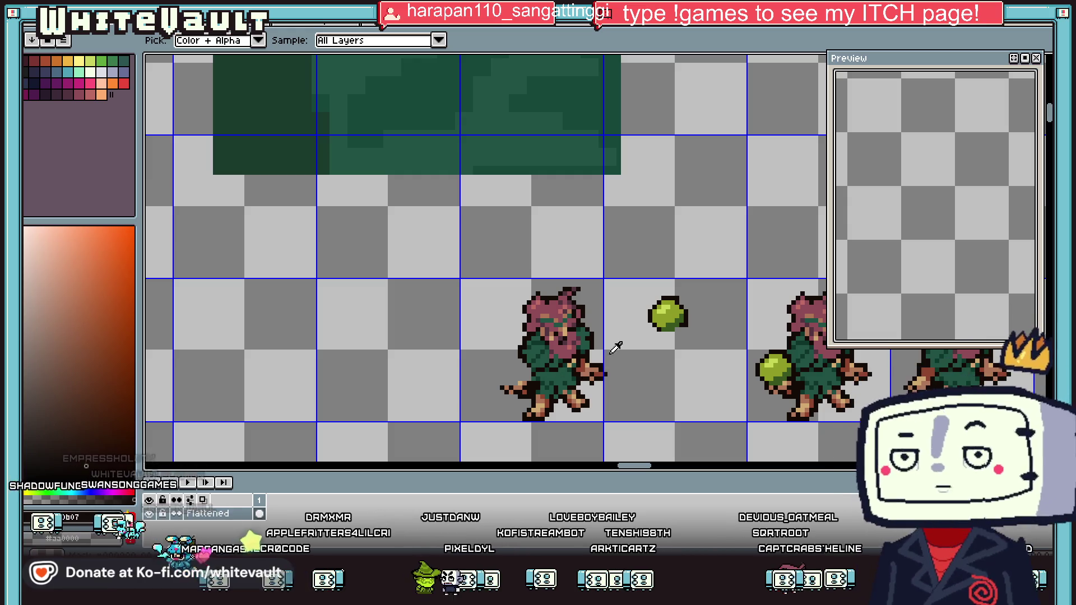
{"action": "scroll", "coordinate": [615, 349], "scroll_direction": "up", "scroll_amount": 2}
{"action": "left_click", "coordinate": [583, 387]}
{"action": "key", "text": "b"}
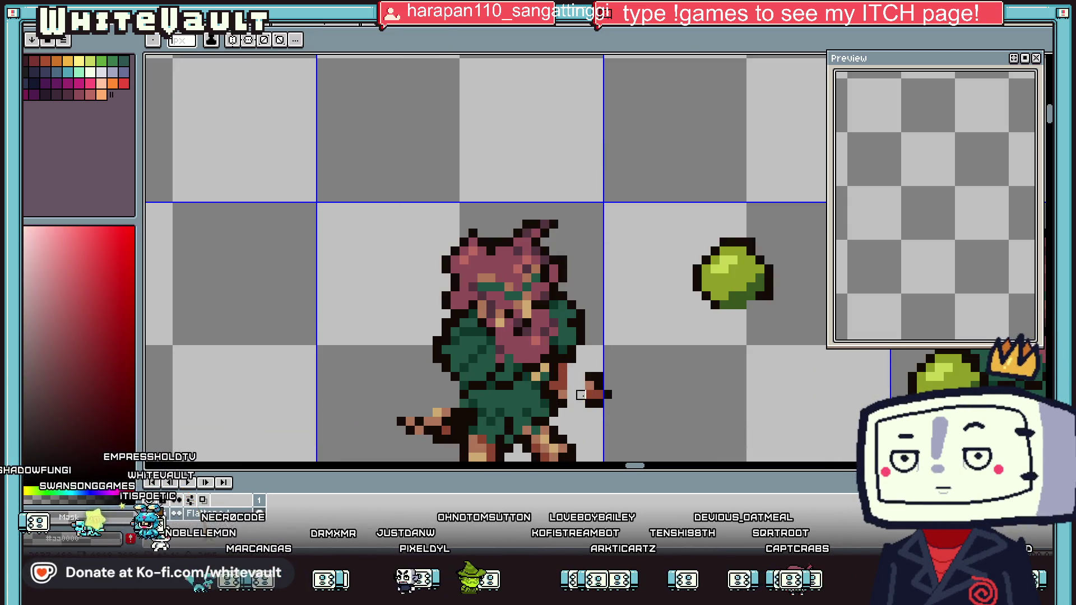
{"action": "left_click", "coordinate": [553, 386], "text": "alt"}
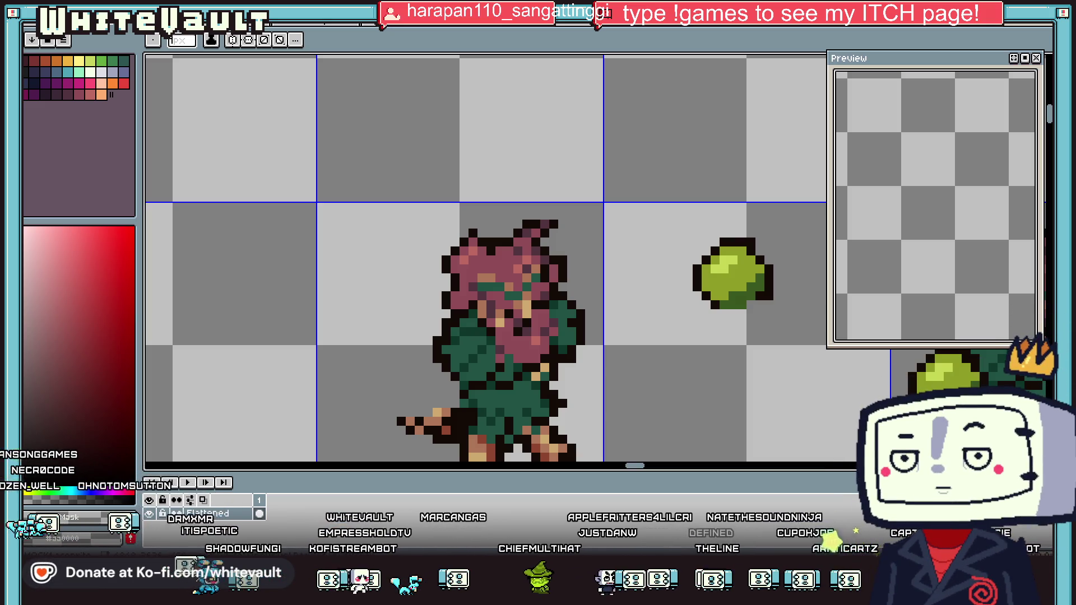
{"action": "scroll", "coordinate": [528, 337], "scroll_direction": "down", "scroll_amount": 4}
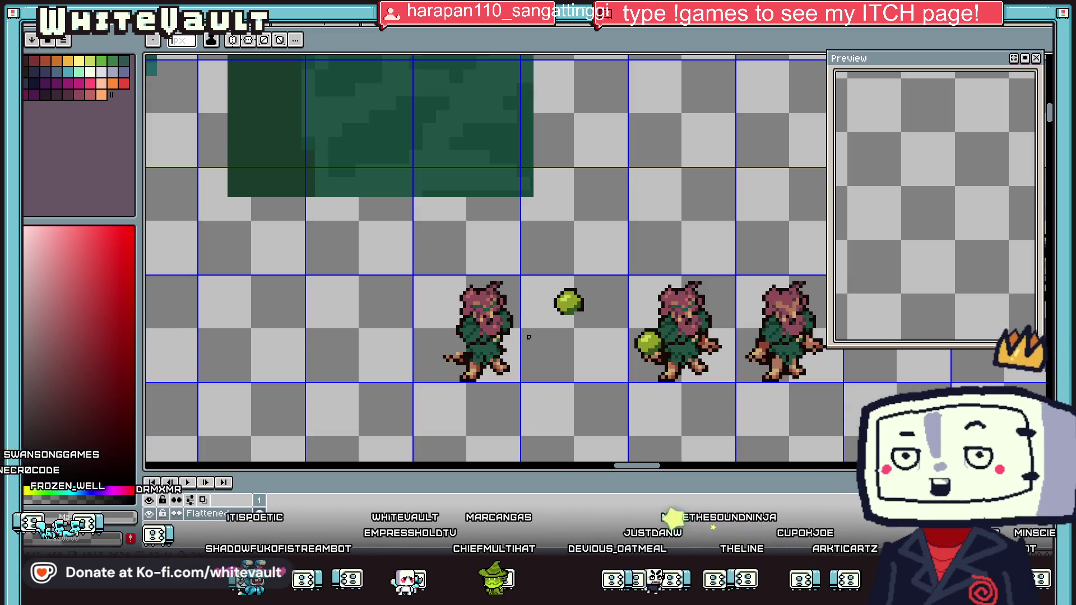
Select the creature's right foot, move it left and delete it
{"action": "scroll", "coordinate": [457, 371], "scroll_direction": "up", "scroll_amount": 2}
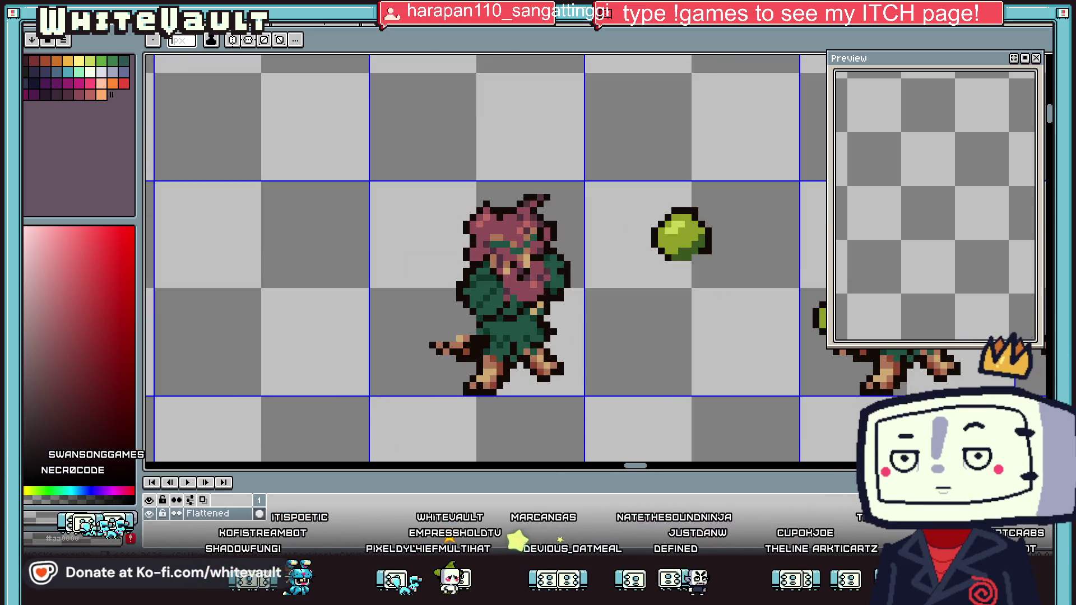
{"action": "key", "text": "m"}
{"action": "scroll", "coordinate": [533, 348], "scroll_direction": "up", "scroll_amount": 2}
{"action": "left_click_drag", "start_coordinate": [542, 320], "coordinate": [708, 417]}
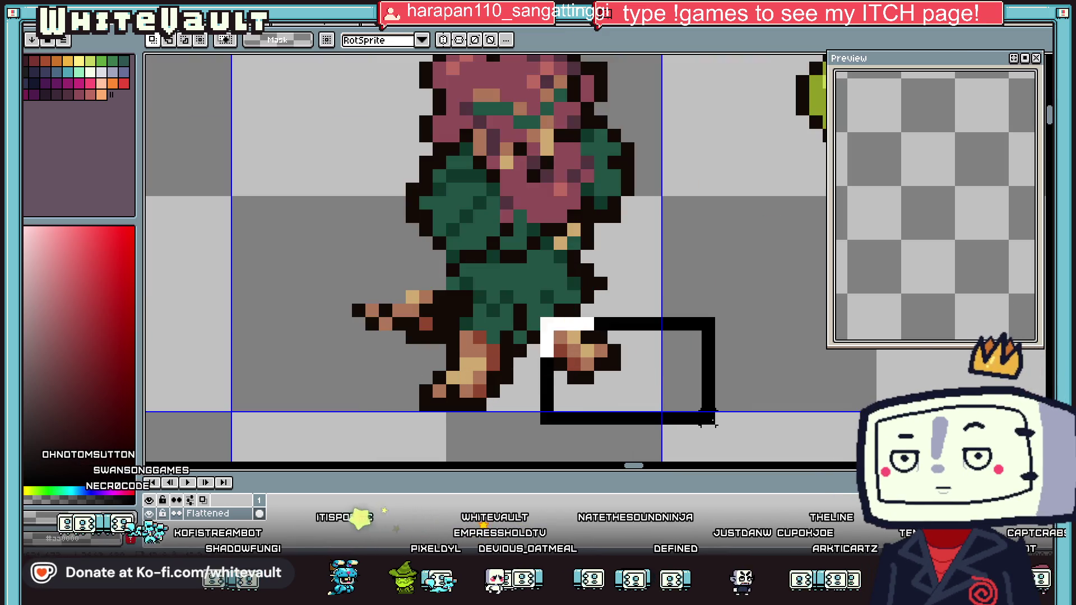
{"action": "left_click_drag", "start_coordinate": [611, 411], "coordinate": [418, 426]}
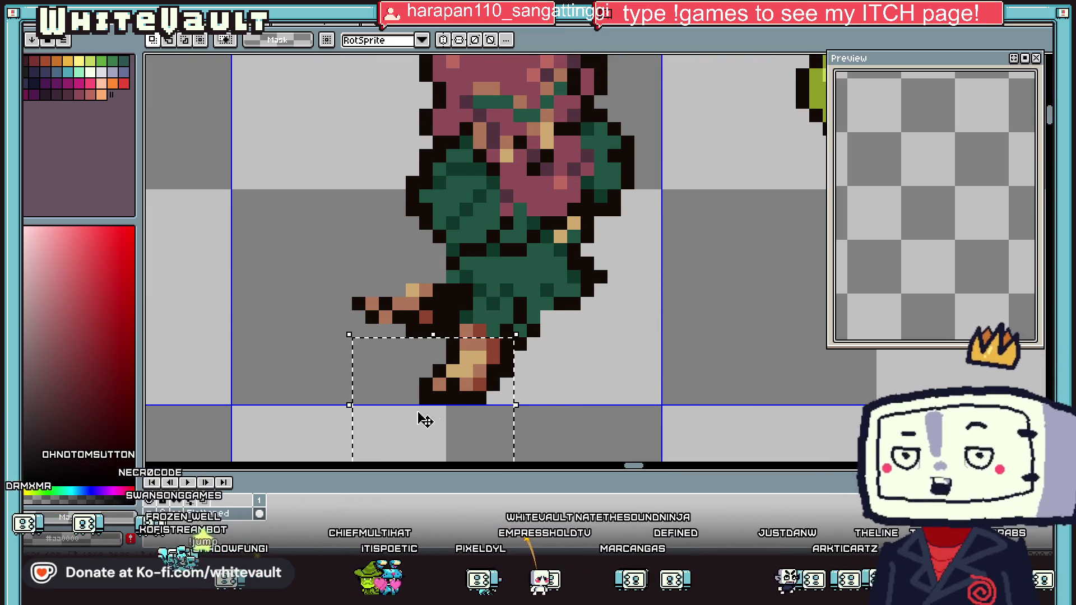
{"action": "key", "text": "Delete"}
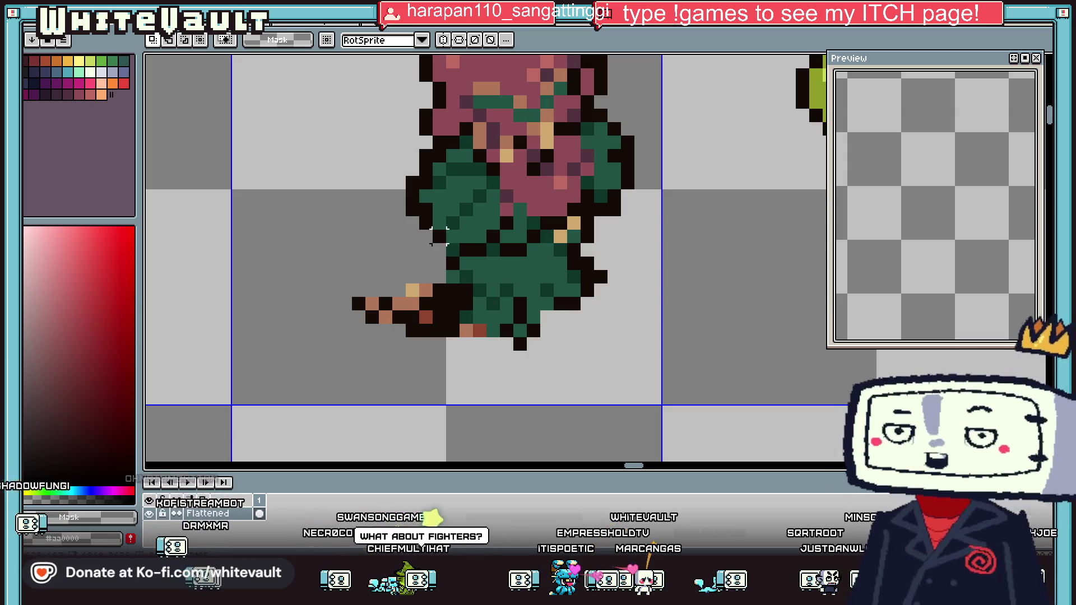
Select and erase the character's outstretched hand
{"action": "scroll", "coordinate": [439, 236], "scroll_direction": "down", "scroll_amount": 2}
{"action": "scroll", "coordinate": [440, 235], "scroll_direction": "up", "scroll_amount": 2}
{"action": "left_click_drag", "start_coordinate": [457, 241], "coordinate": [299, 359]}
{"action": "scroll", "coordinate": [464, 299], "scroll_direction": "down", "scroll_amount": 2}
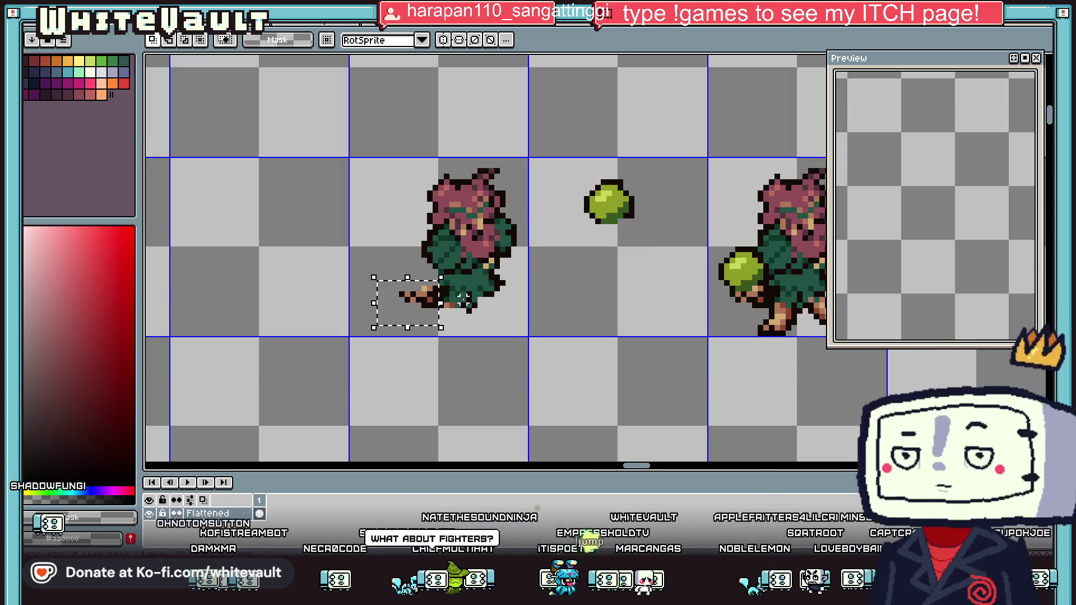
{"action": "key", "text": "Delete"}
{"action": "scroll", "coordinate": [491, 245], "scroll_direction": "up", "scroll_amount": 2}
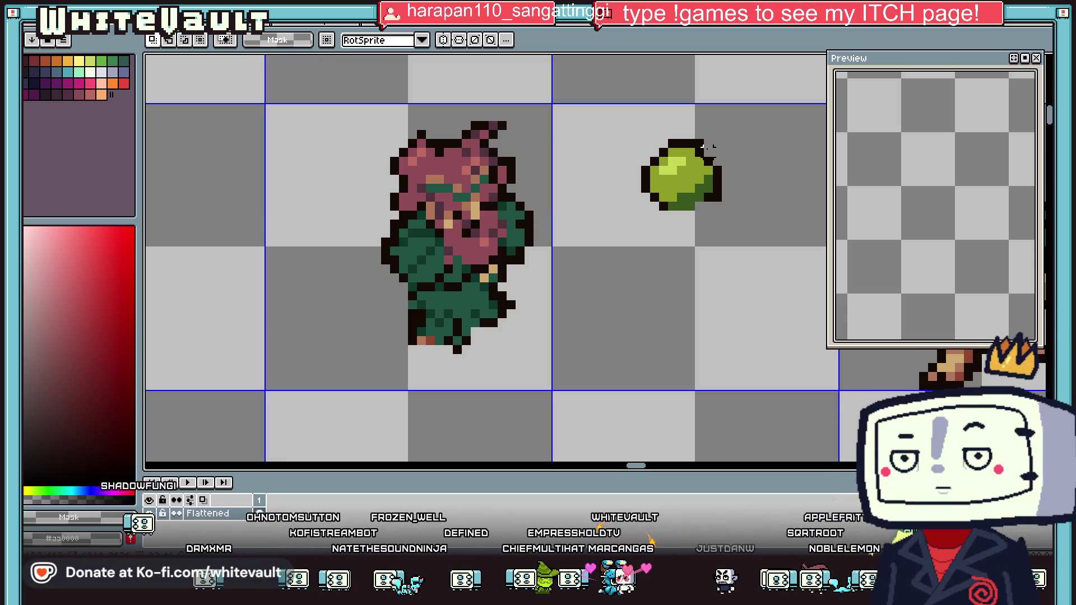
Draw a near-black outline row along the bottom of the green apple
{"action": "key", "text": "b"}
{"action": "left_click", "coordinate": [663, 206], "text": "alt"}
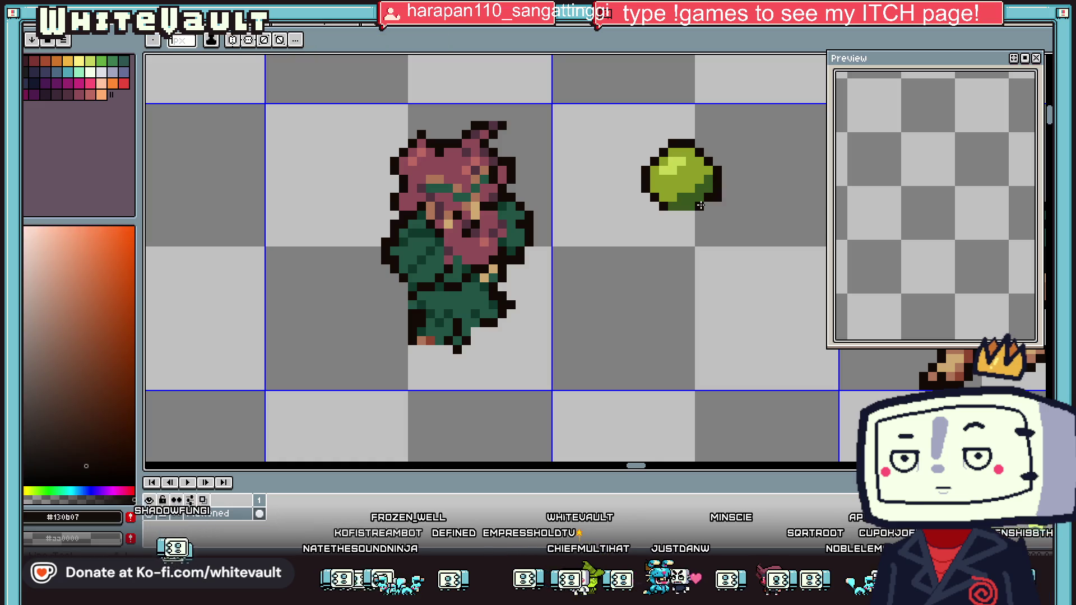
{"action": "left_click_drag", "start_coordinate": [691, 215], "coordinate": [673, 215]}
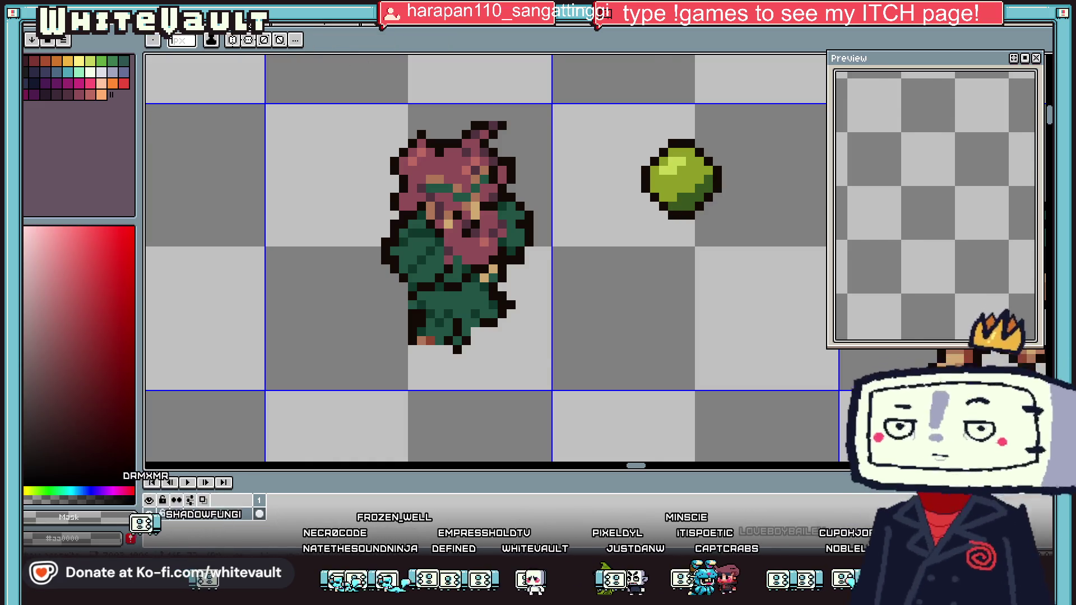
{"action": "scroll", "coordinate": [471, 88], "scroll_direction": "down", "scroll_amount": 3}
{"action": "scroll", "coordinate": [472, 89], "scroll_direction": "down", "scroll_amount": 2}
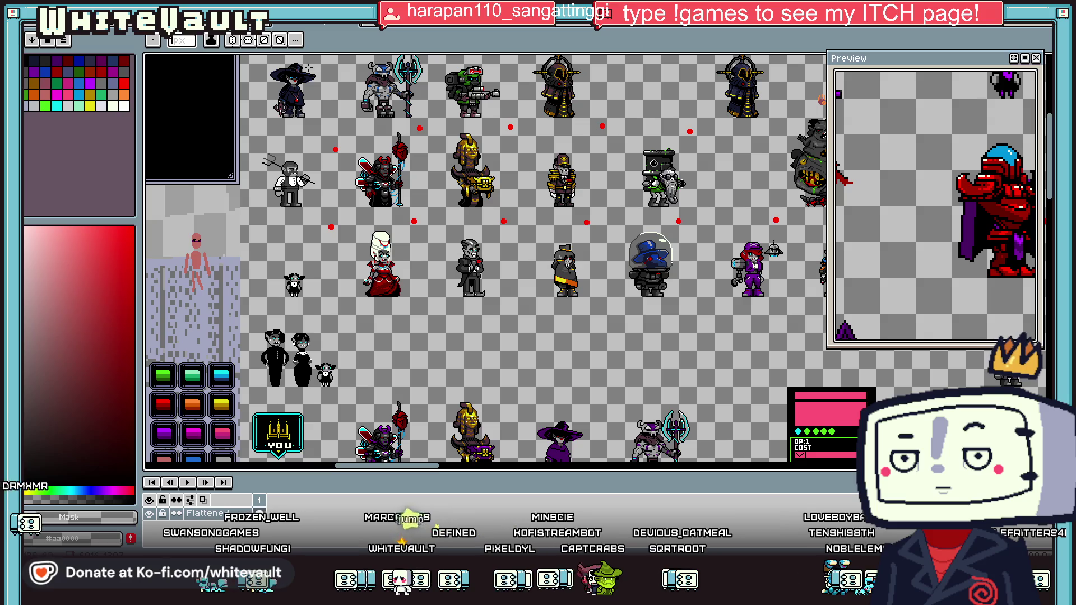
{"action": "left_click", "coordinate": [402, 33]}
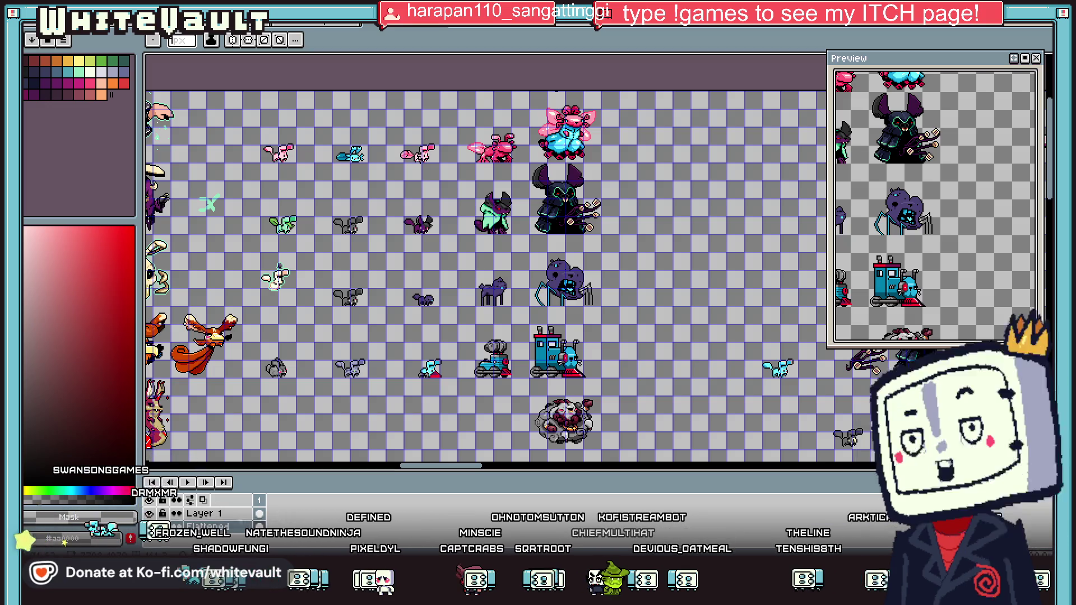
{"action": "left_click_drag", "start_coordinate": [466, 467], "coordinate": [429, 465]}
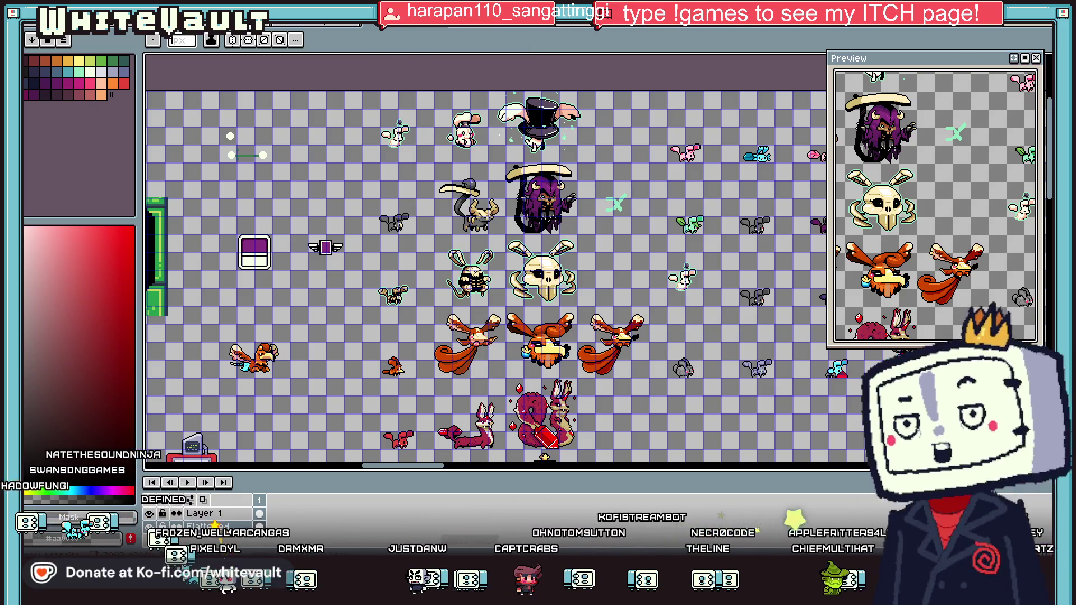
{"action": "key", "text": "ctrl+Tab"}
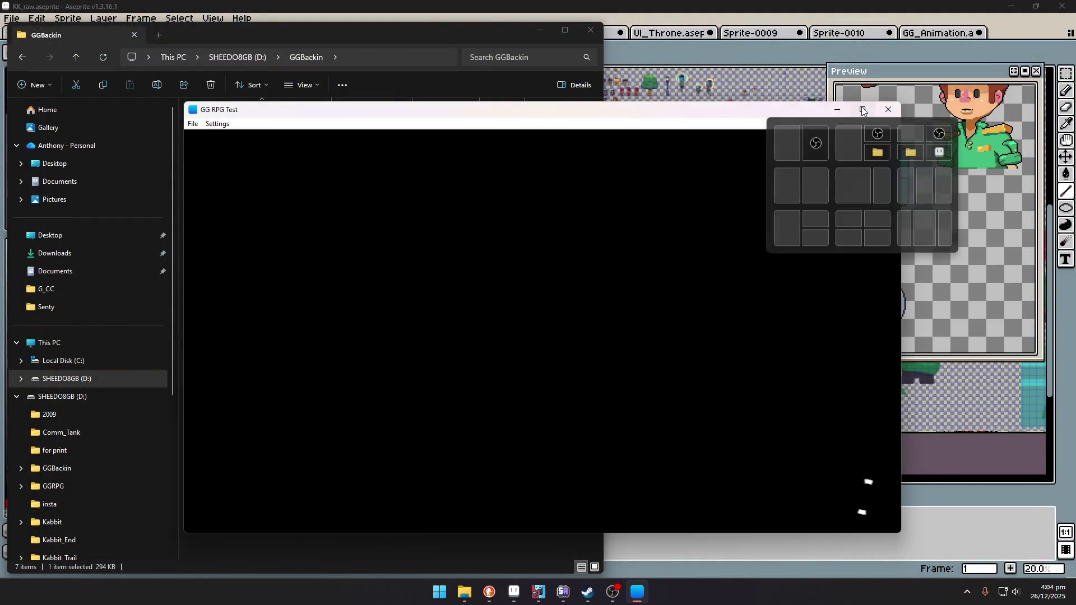
Maximize the game test, change into black at the hanger sofa, and exit the bedroom
{"action": "left_click", "coordinate": [862, 110]}
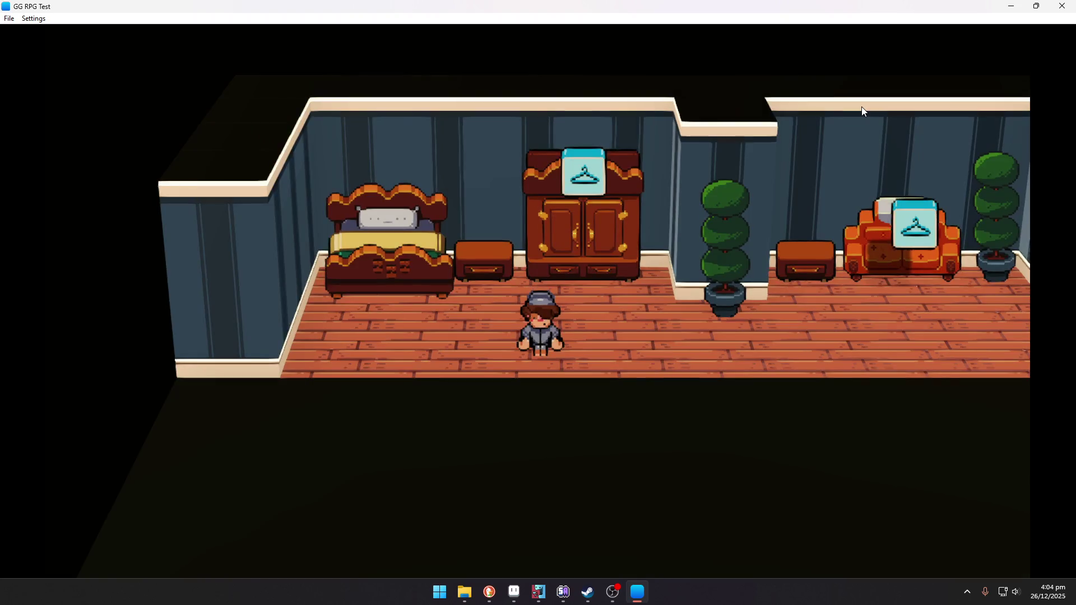
{"action": "key", "text": "Up"}
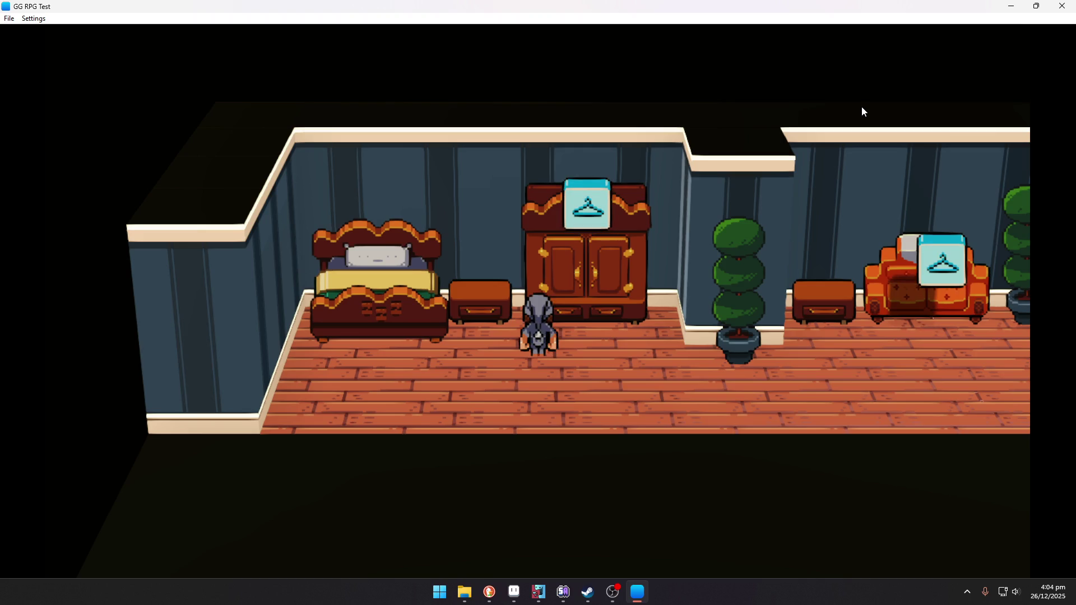
{"action": "key", "text": "Right"}
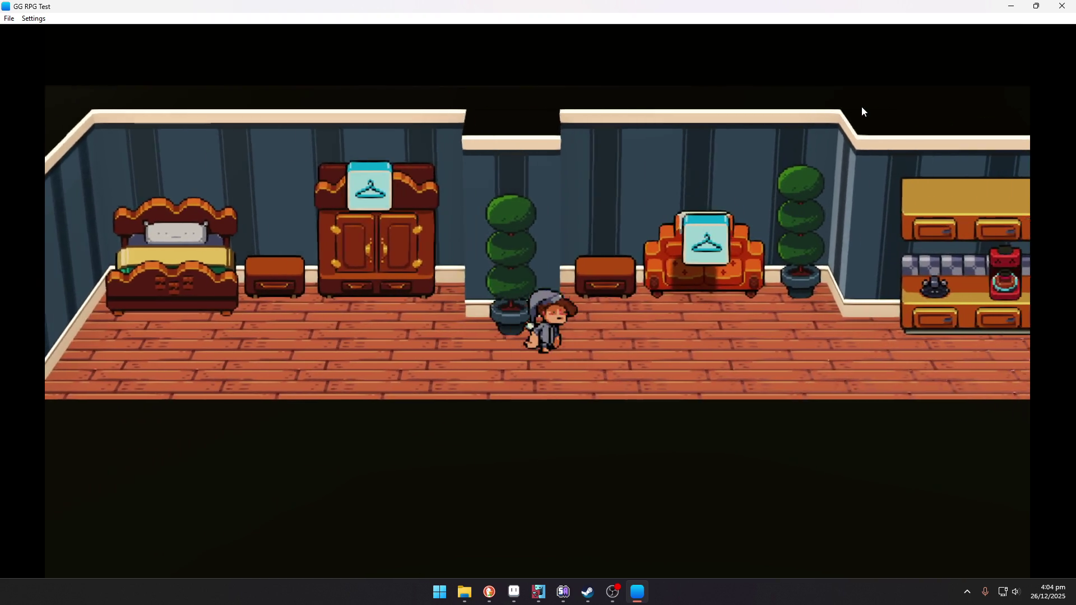
{"action": "key", "text": "Right"}
{"action": "key", "text": "Up"}
{"action": "key", "text": "Return"}
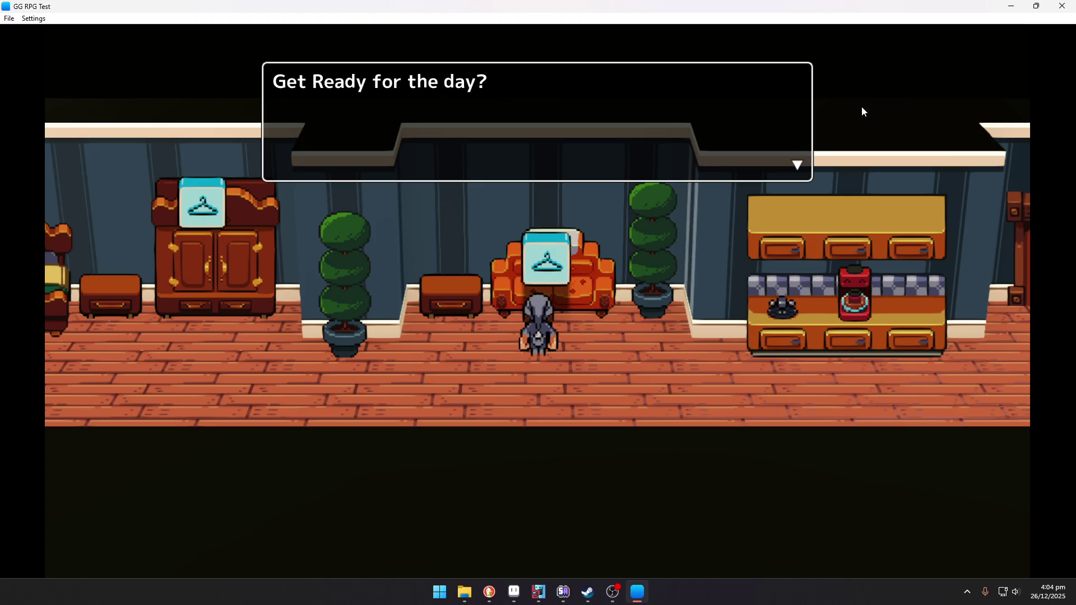
{"action": "key", "text": "Return"}
{"action": "key", "text": "Return"}
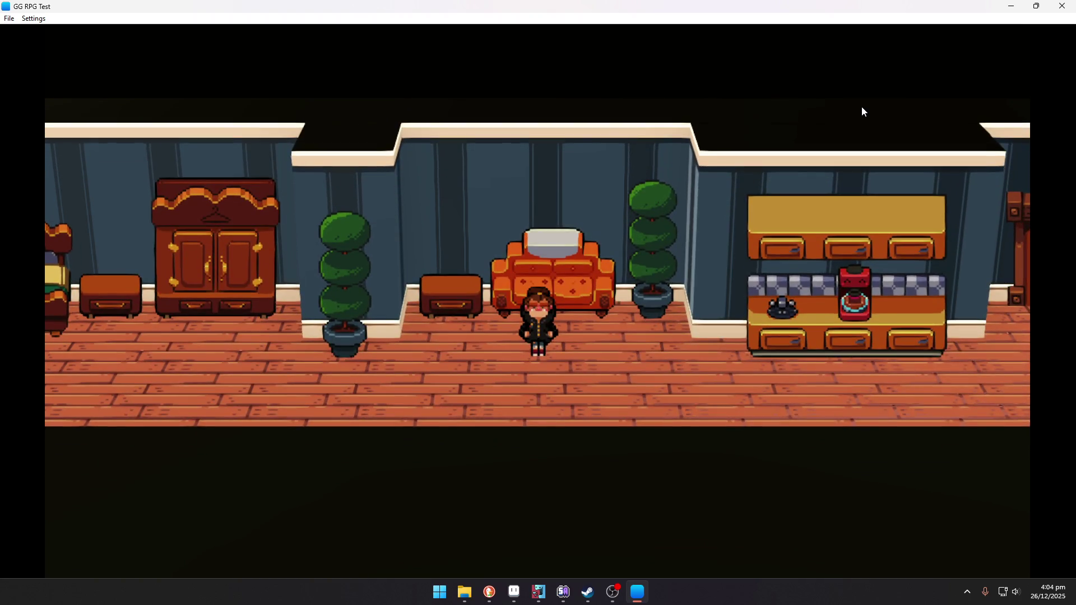
{"action": "key", "text": "Right"}
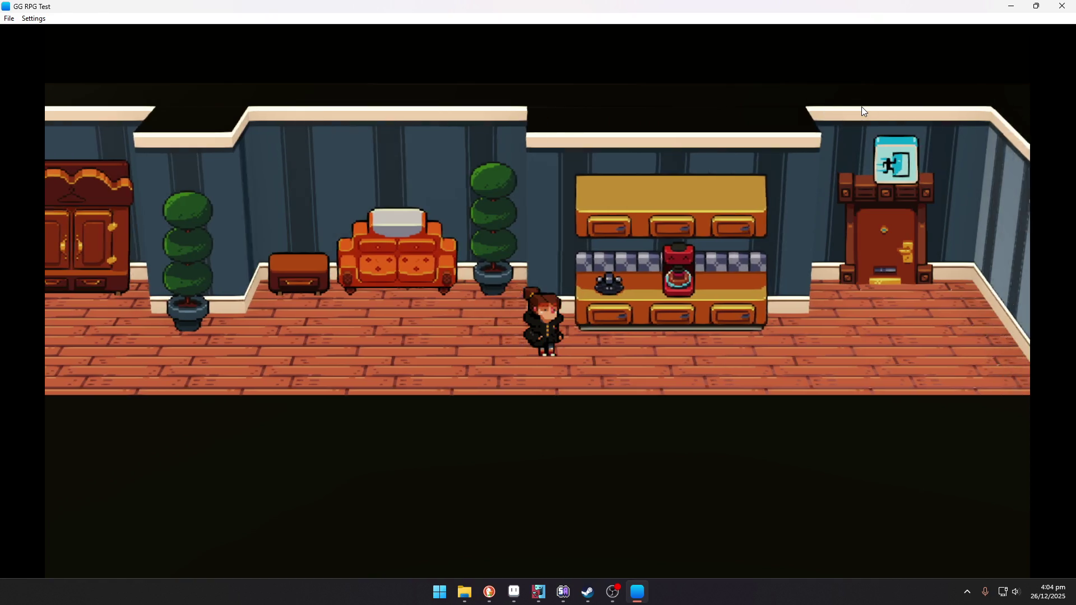
{"action": "key", "text": "Up"}
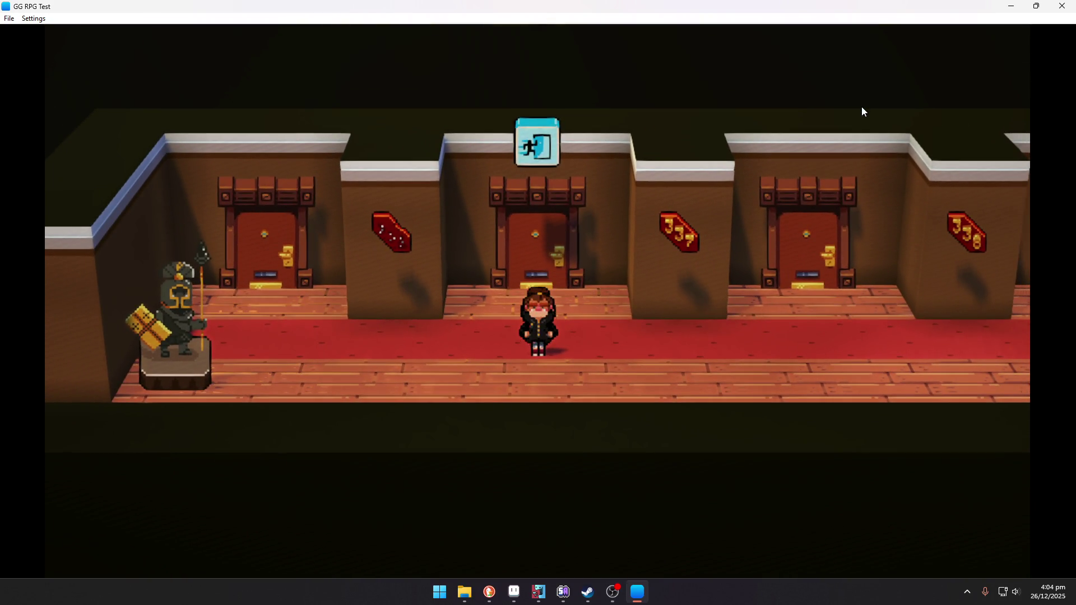
Ride the elevator from the hallway down to the Lobby floor
{"action": "key", "text": "Right"}
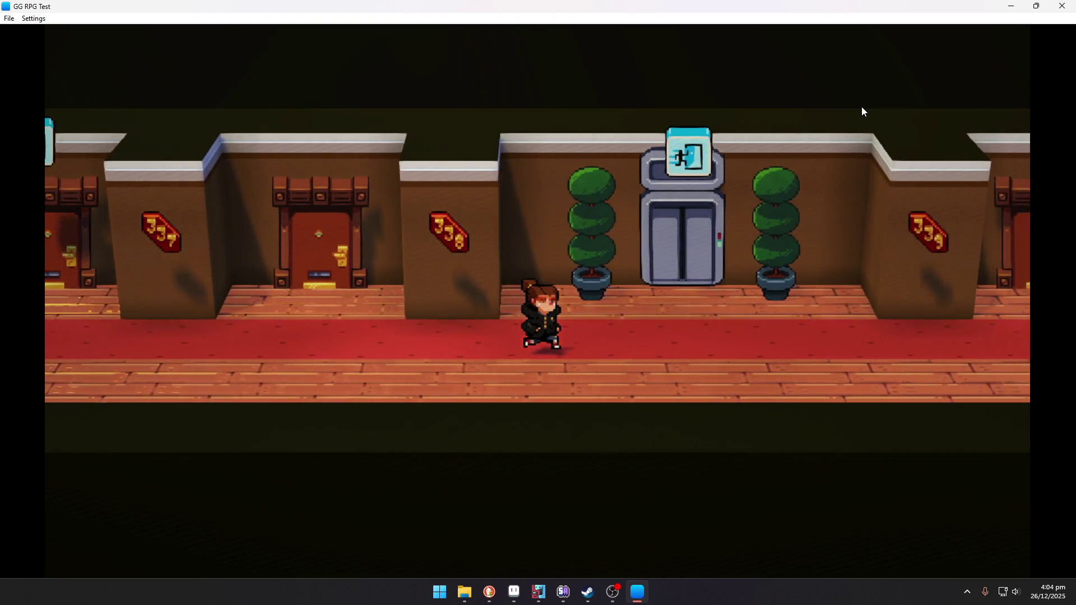
{"action": "key", "text": "Up"}
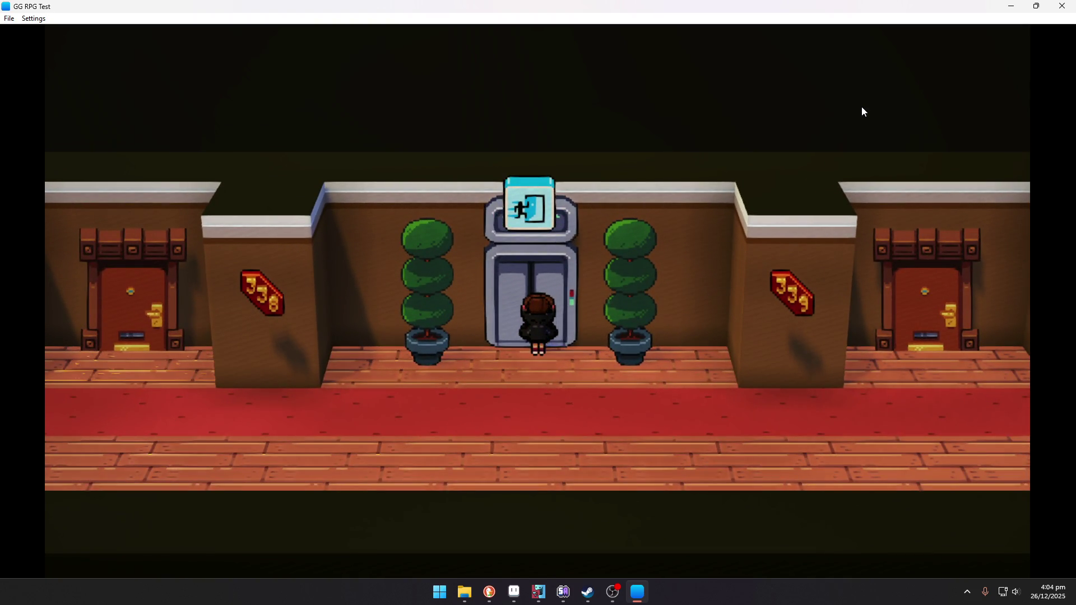
{"action": "key", "text": "Return"}
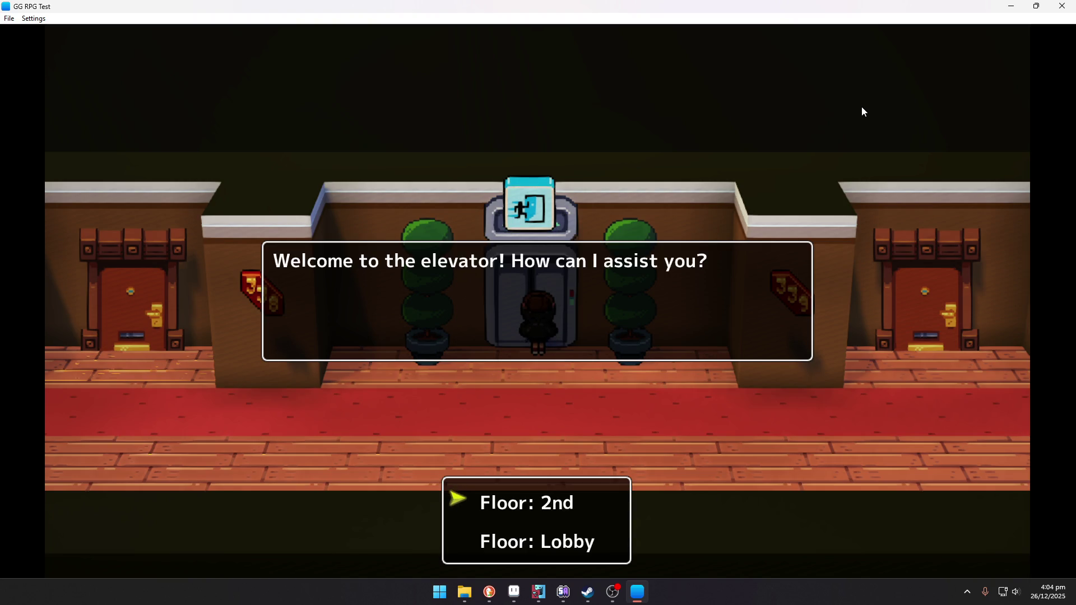
{"action": "key", "text": "Return"}
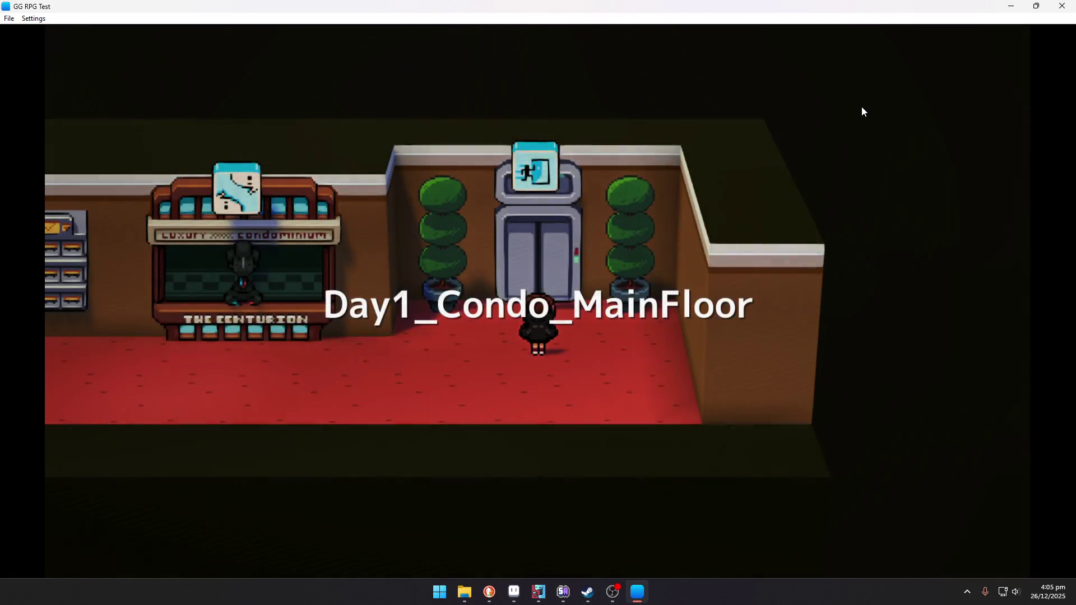
Talk to the lobby counter clerk, then leave through the front door
{"action": "key", "text": "Left"}
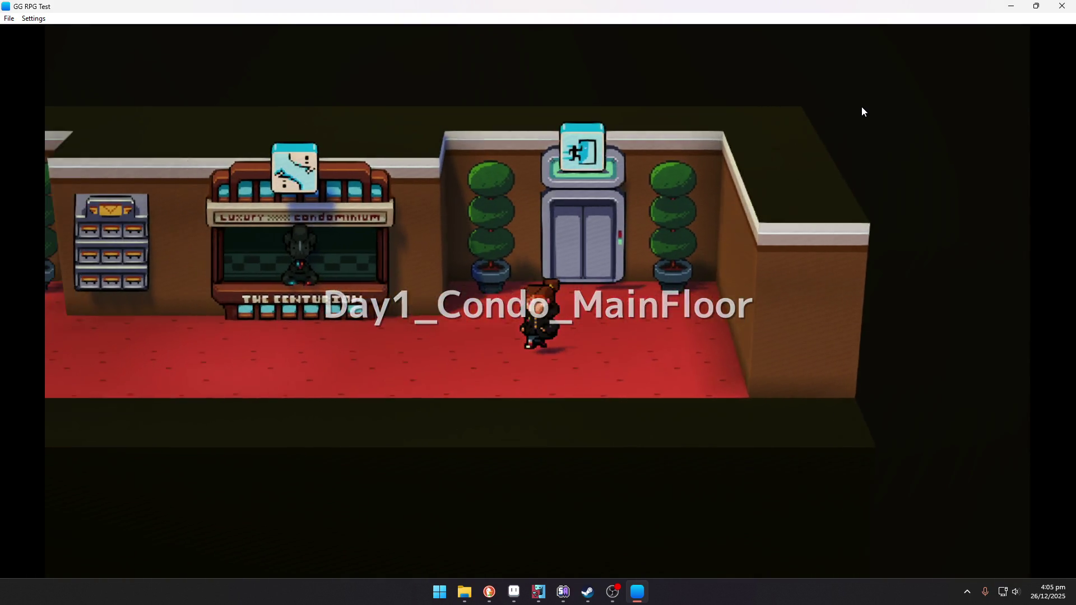
{"action": "key", "text": "Left"}
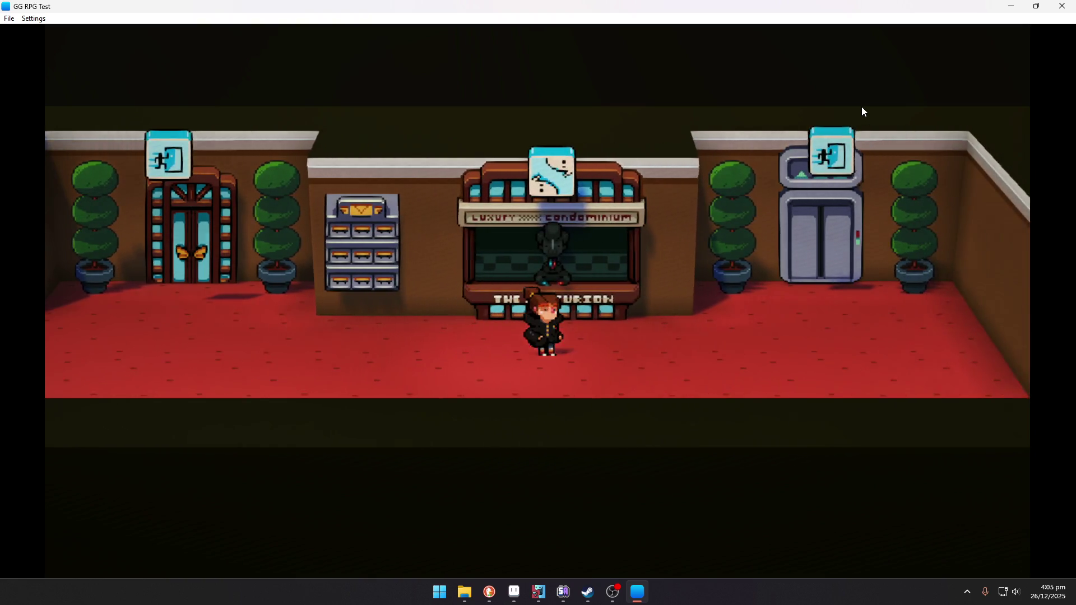
{"action": "key", "text": "Up"}
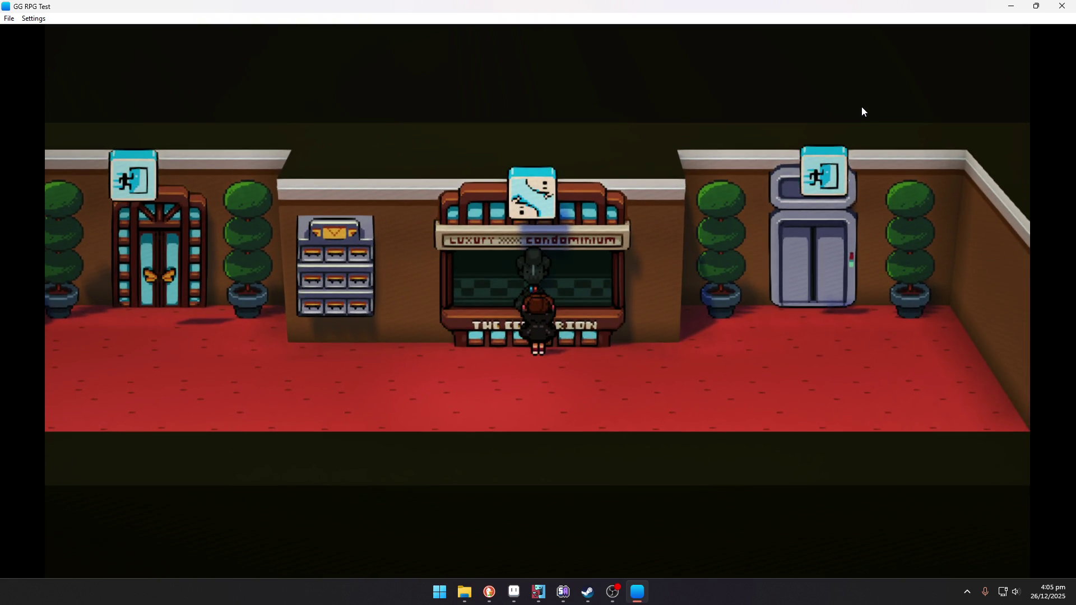
{"action": "key", "text": "Return"}
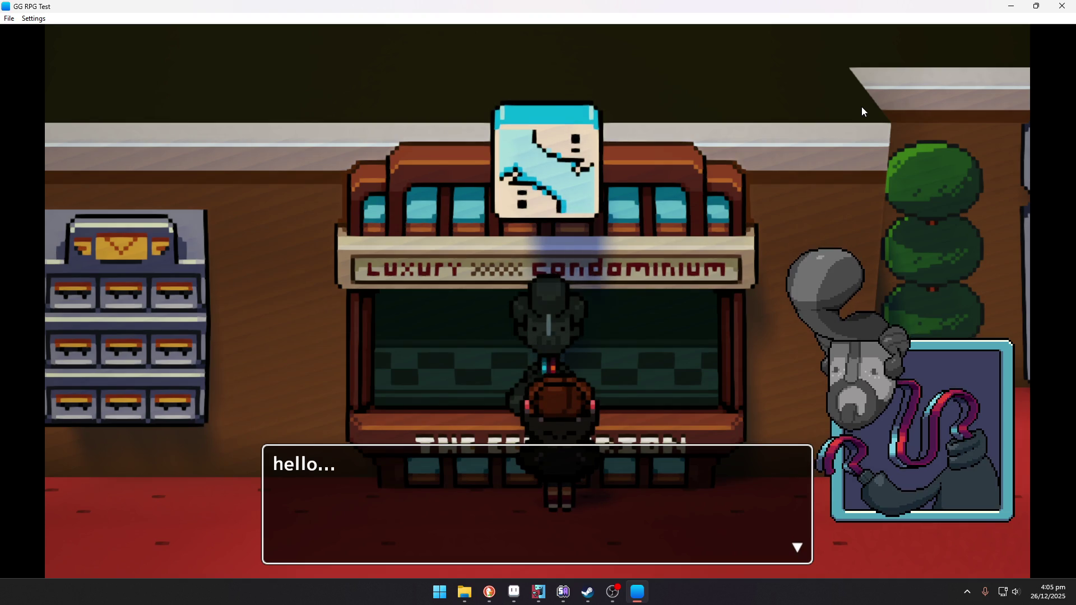
{"action": "key", "text": "Return"}
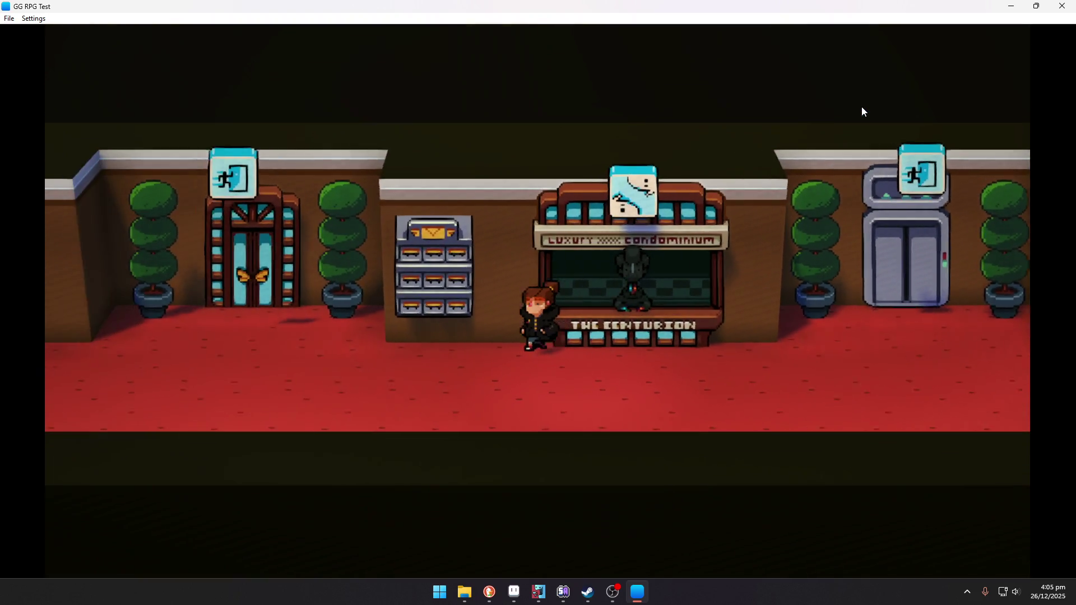
{"action": "key", "text": "Left"}
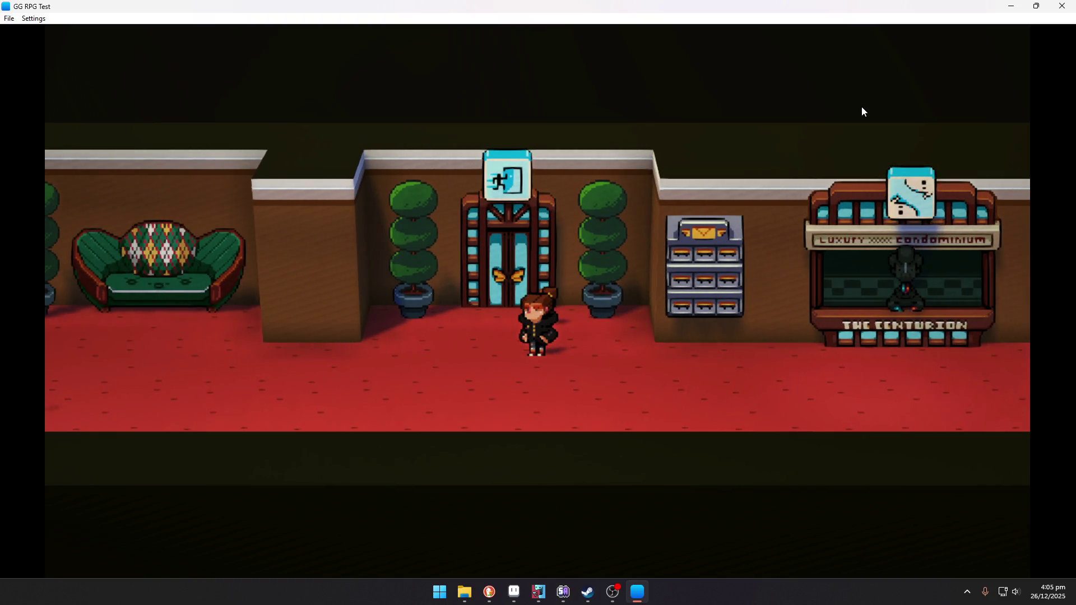
{"action": "key", "text": "Up"}
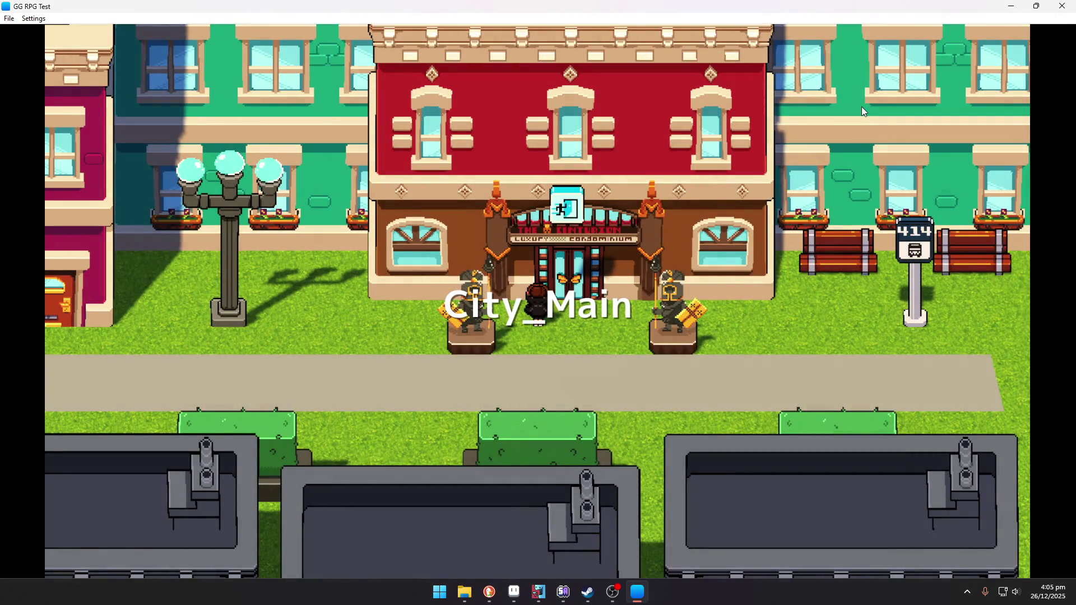
Walk left along the sidewalk to the hot dog stand and face it
{"action": "key", "text": "Down"}
{"action": "key", "text": "Left"}
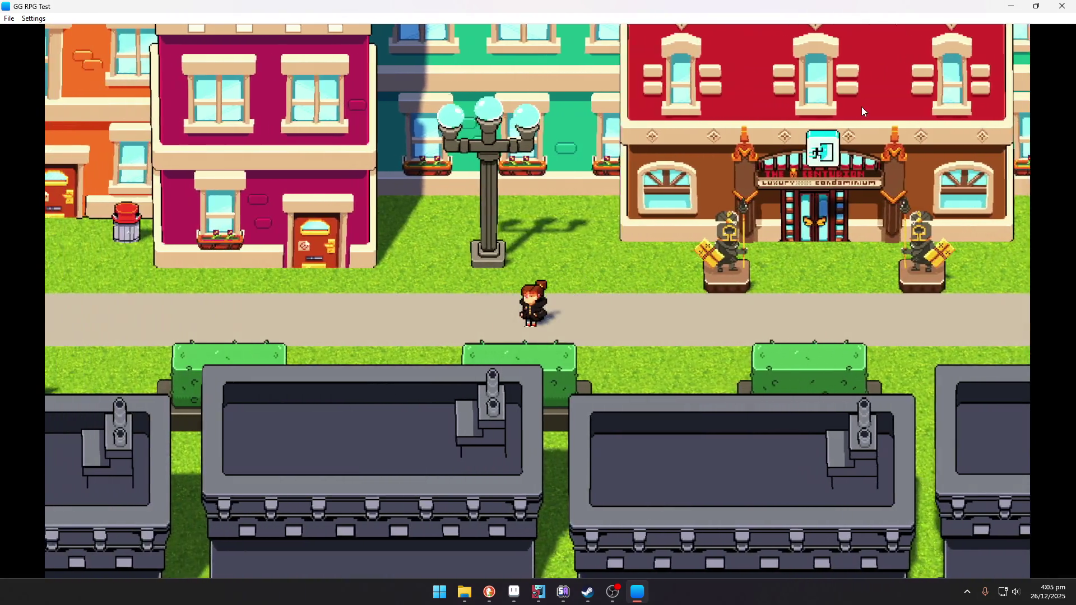
{"action": "key", "text": "Left"}
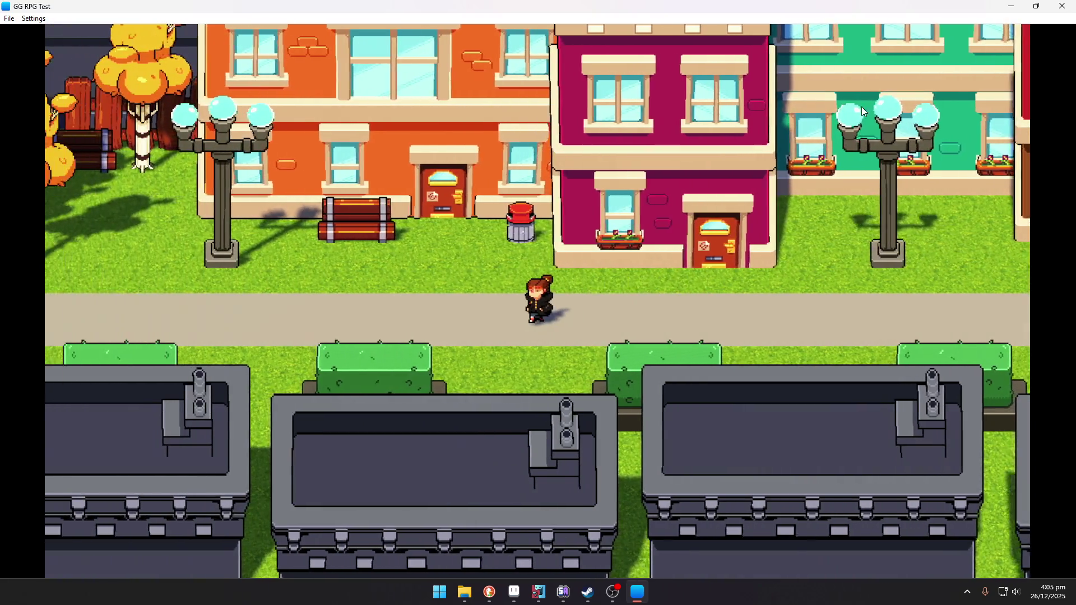
{"action": "key", "text": "Left"}
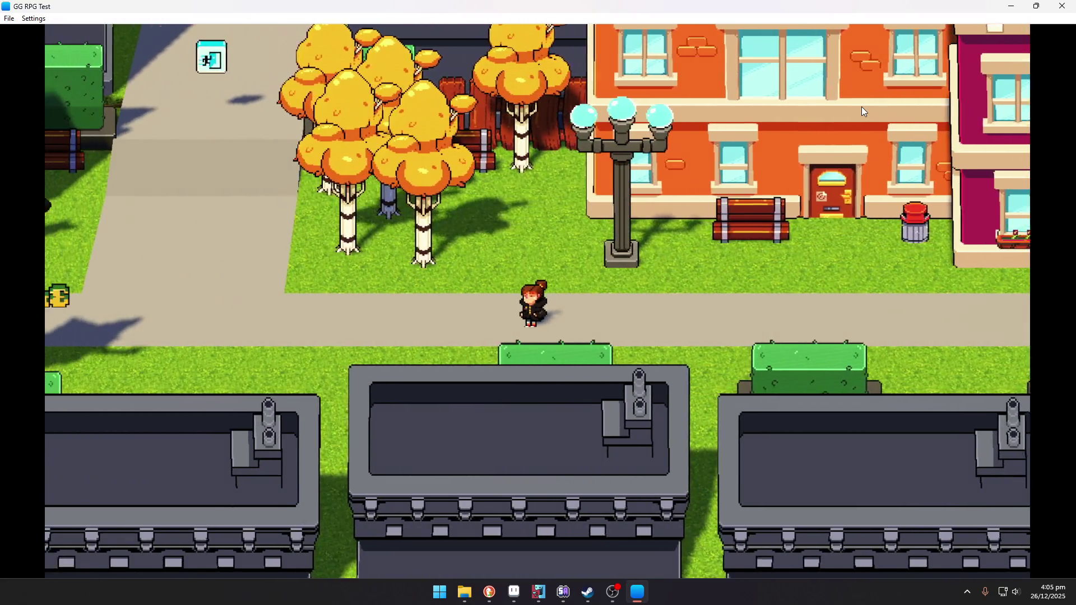
{"action": "key", "text": "Left"}
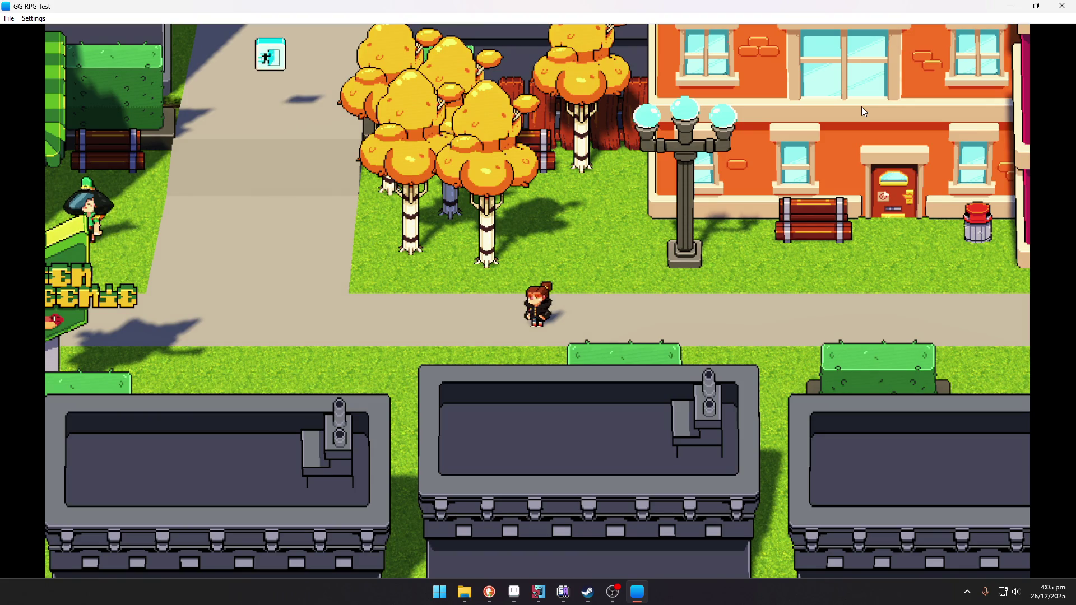
{"action": "key", "text": "Left"}
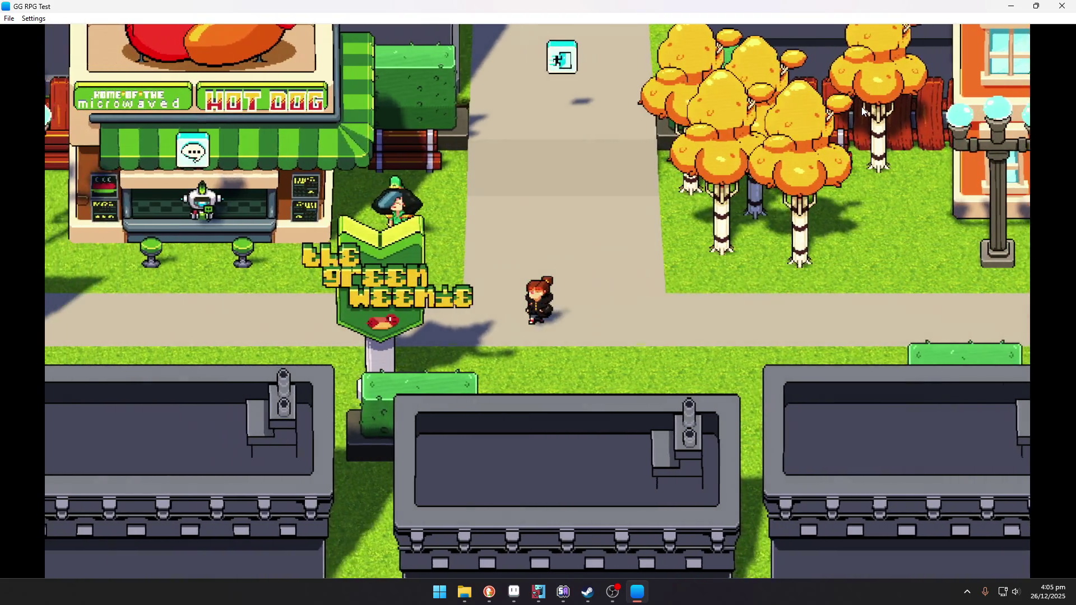
{"action": "key", "text": "Left"}
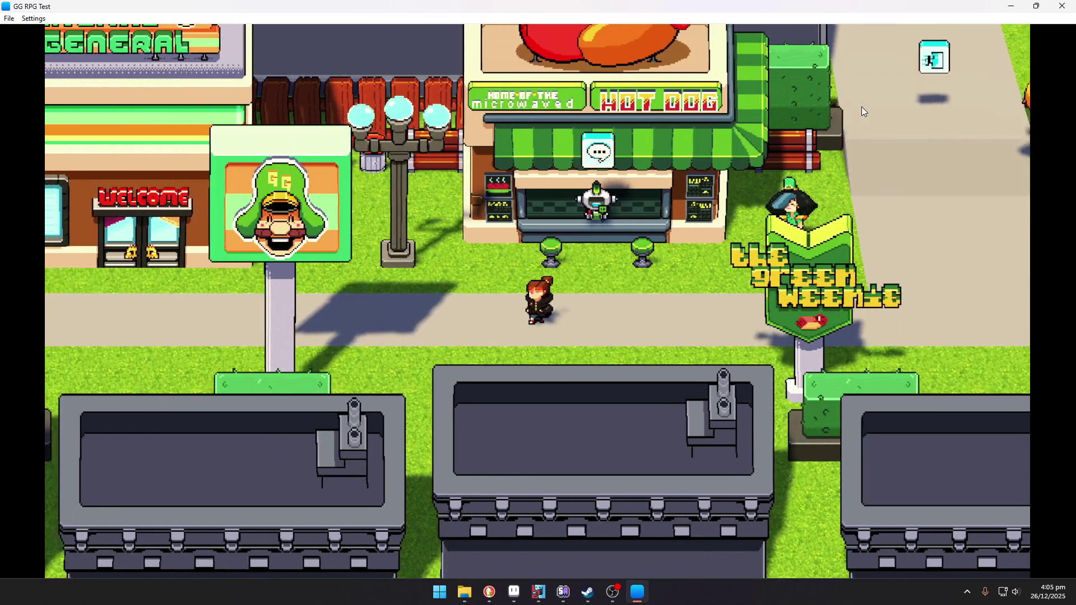
{"action": "key", "text": "Right"}
{"action": "key", "text": "Up"}
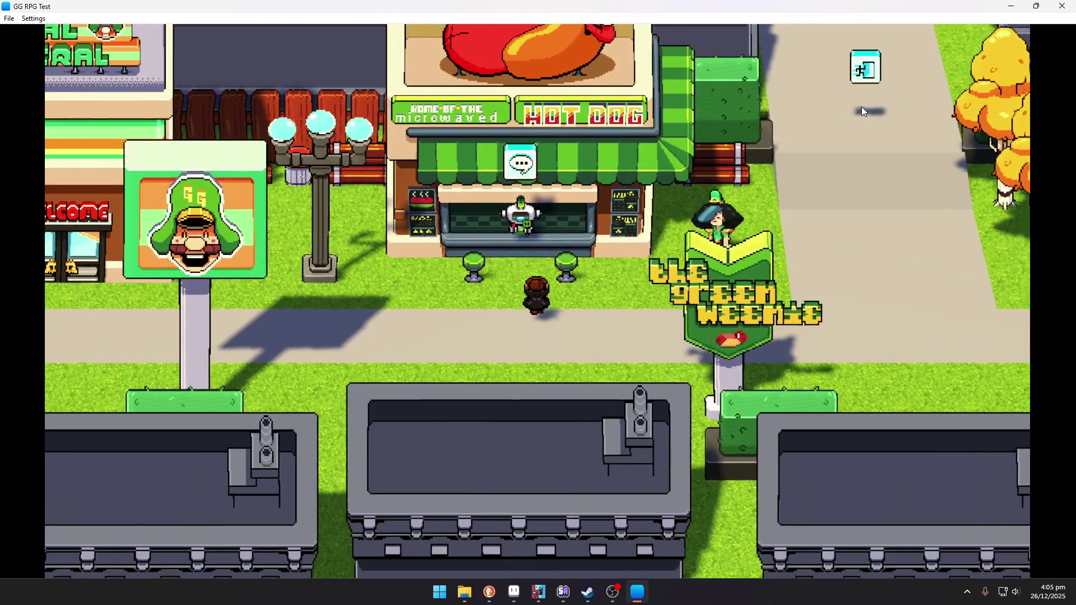
Talk to the vendor through his no-money refusal, then close the game window
{"action": "key", "text": "Return"}
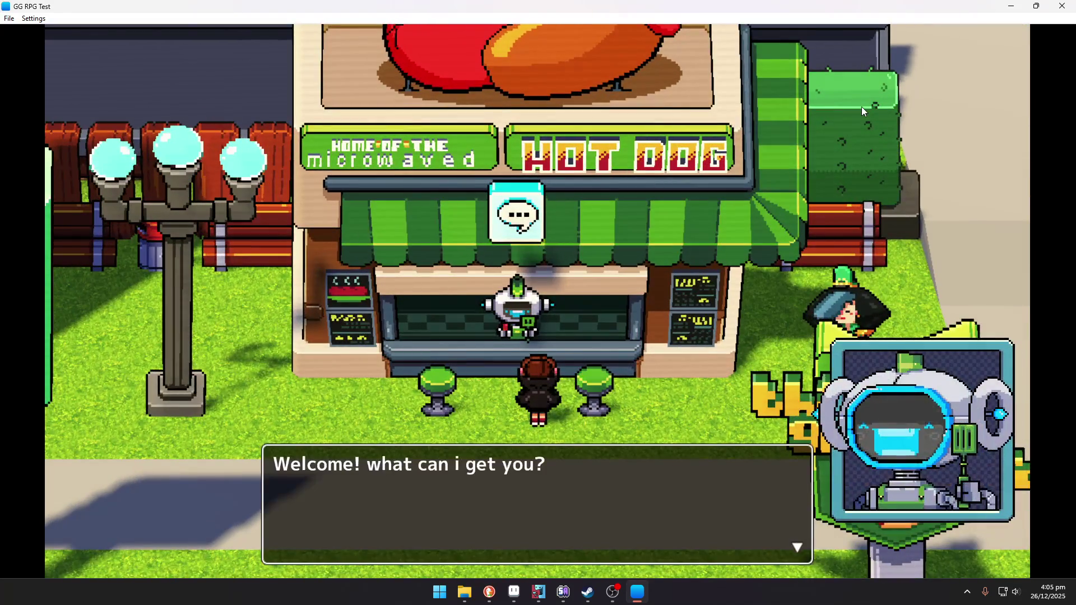
{"action": "key", "text": "Return"}
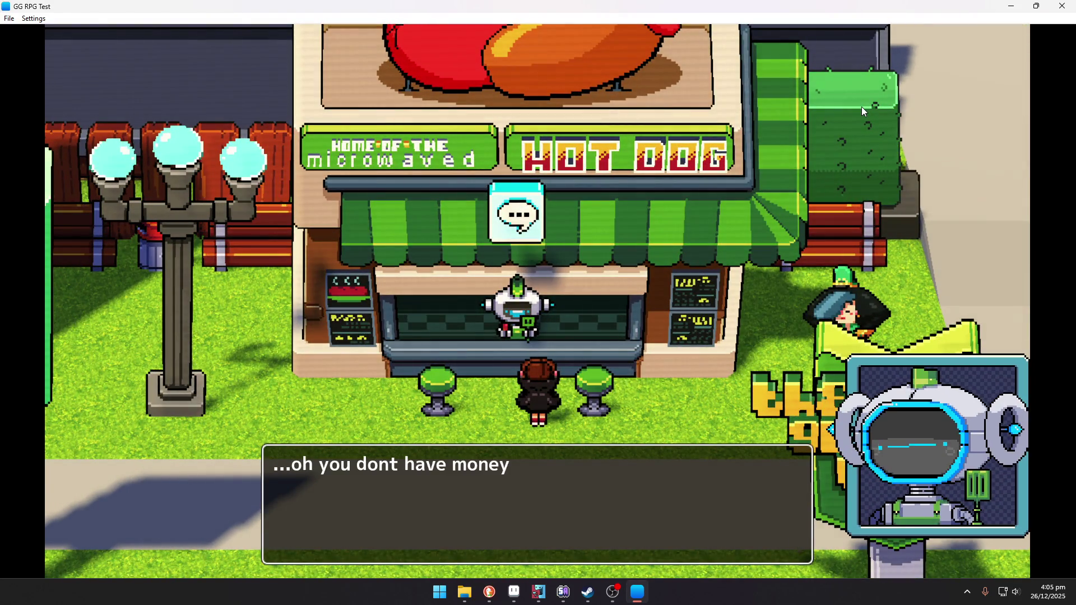
{"action": "key", "text": "Return"}
{"action": "key", "text": "Return"}
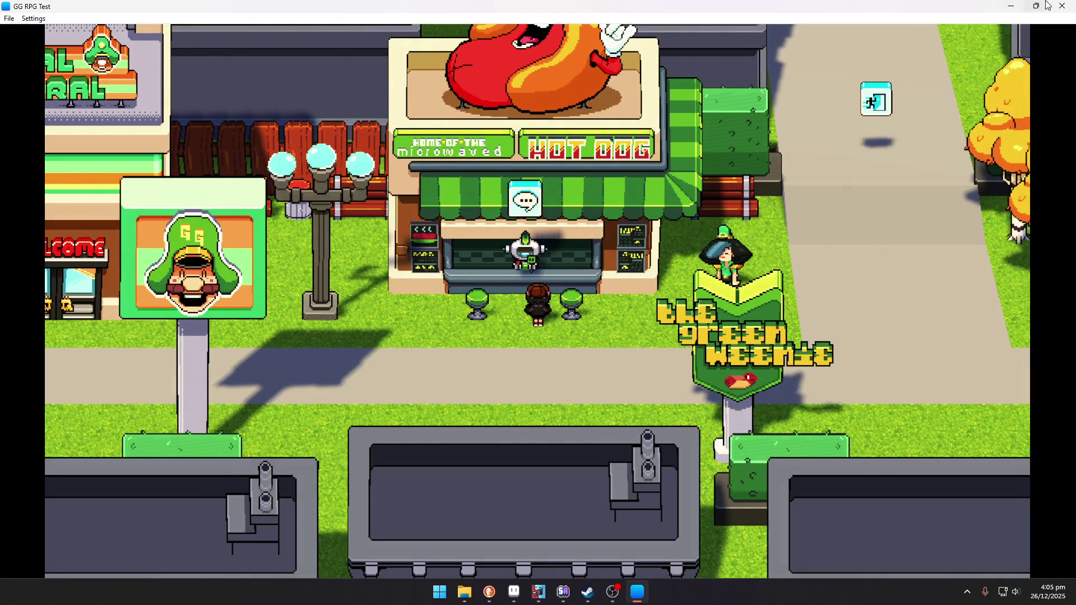
{"action": "left_click", "coordinate": [1061, 7]}
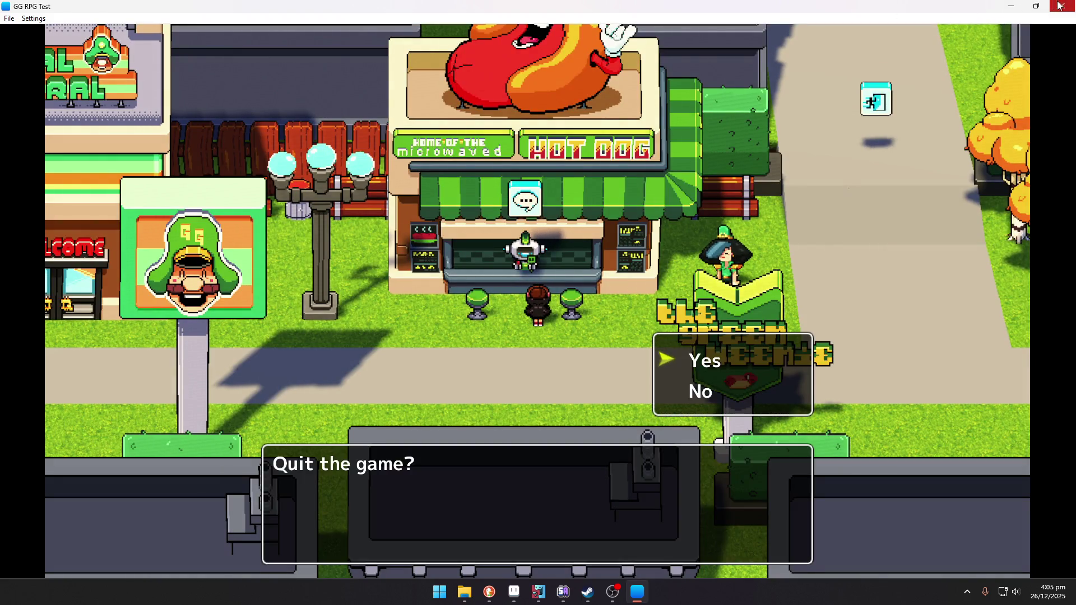
Quit the game playtest and return to Aseprite's open sprite files
{"action": "left_click", "coordinate": [741, 355]}
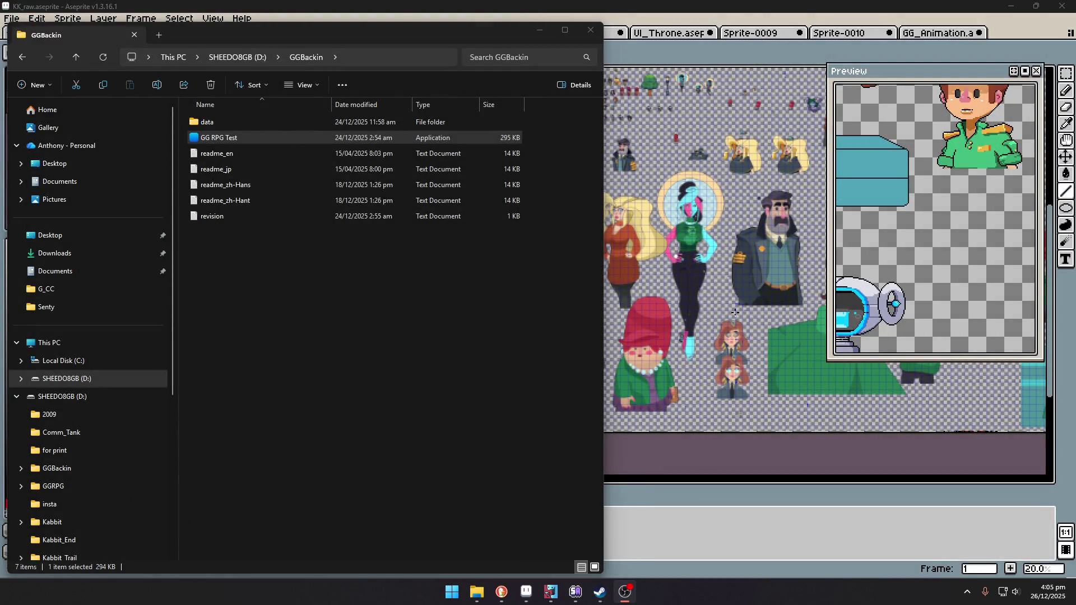
{"action": "left_click", "coordinate": [752, 5]}
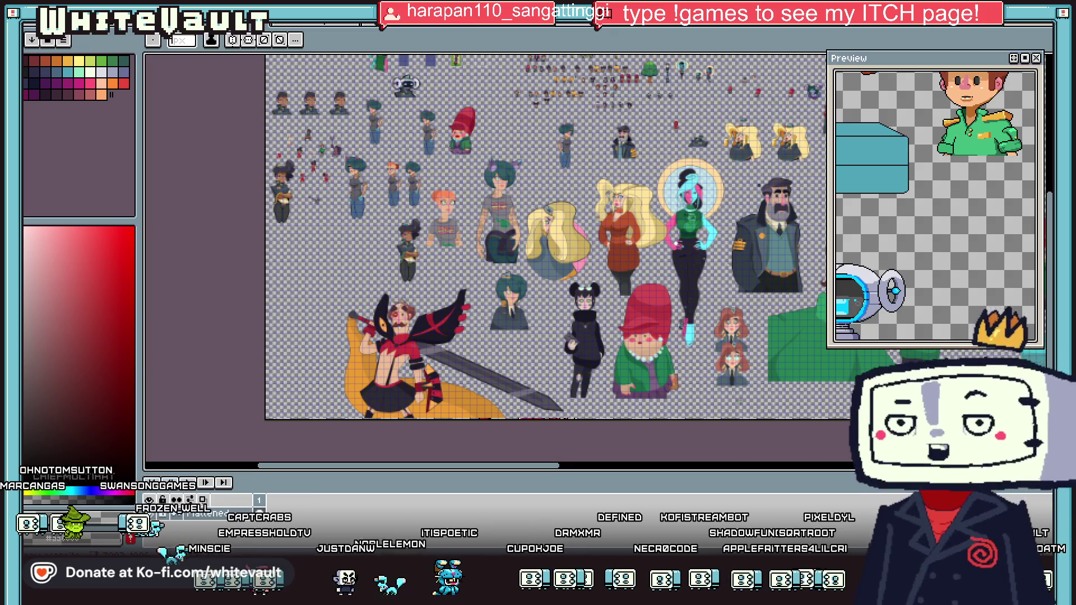
{"action": "key", "text": "ctrl+Tab"}
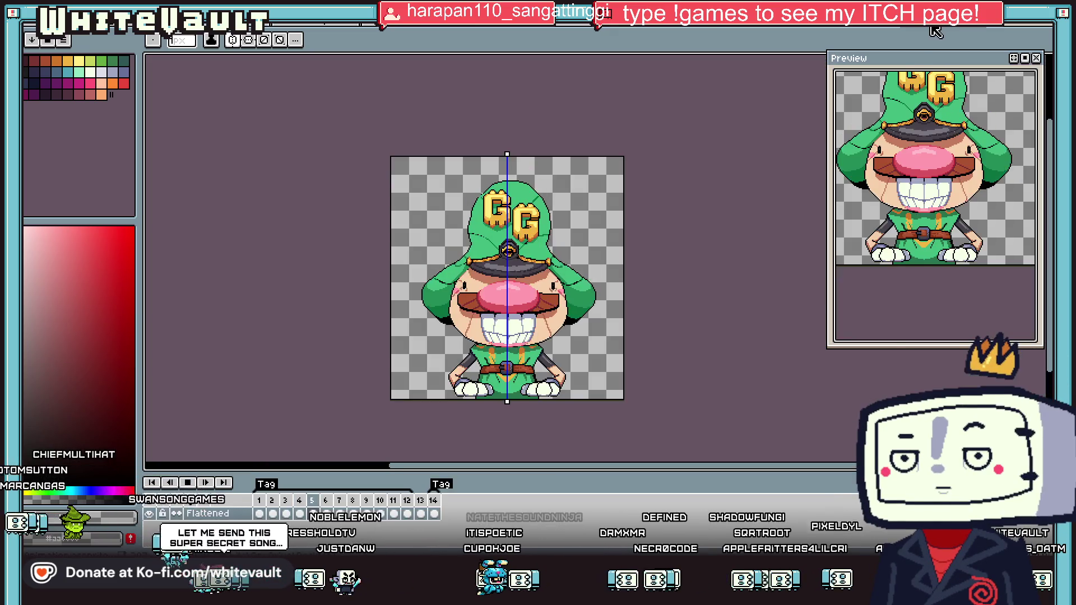
Switch to the goblin sprite sheet and zoom in on the creature's legs
{"action": "key", "text": "ctrl+Tab"}
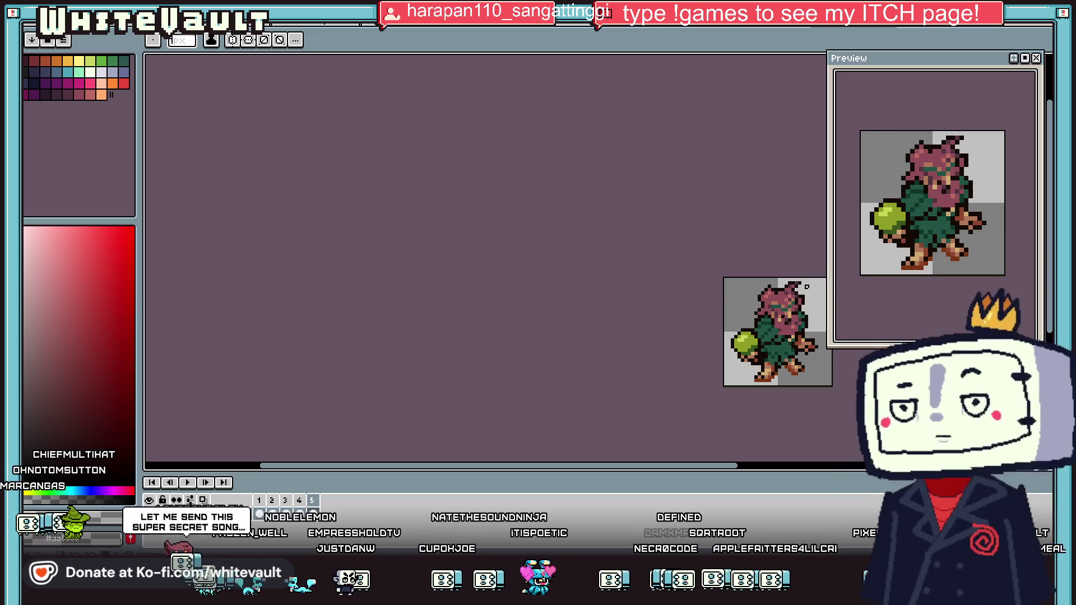
{"action": "key", "text": "ctrl+Tab"}
{"action": "key", "text": "ctrl+Tab"}
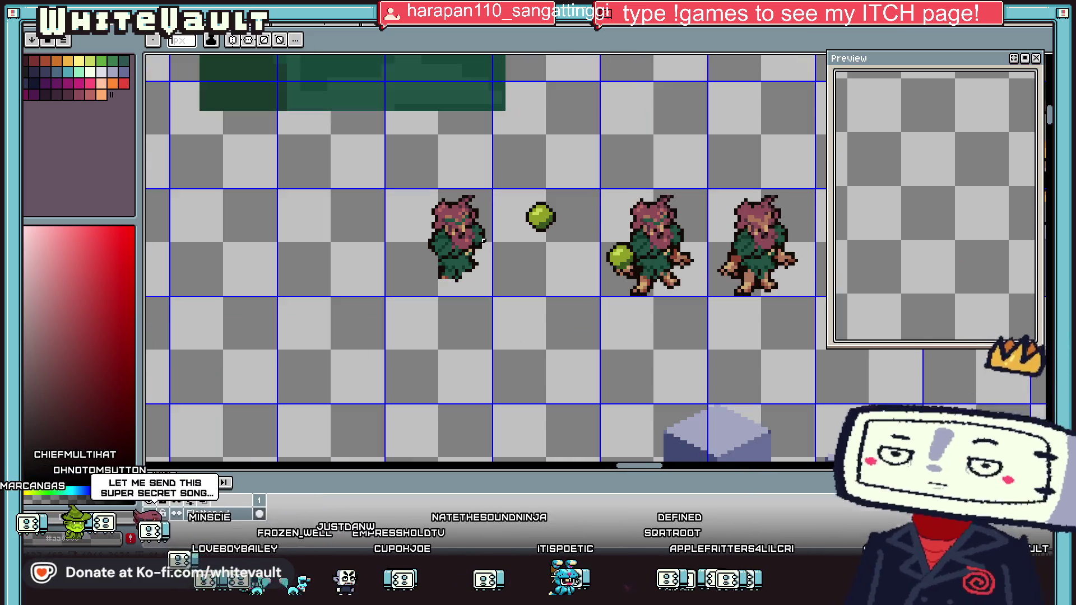
{"action": "scroll", "coordinate": [436, 294], "scroll_direction": "up", "scroll_amount": 1}
{"action": "key", "text": "i"}
{"action": "key", "text": "b"}
{"action": "scroll", "coordinate": [443, 295], "scroll_direction": "up", "scroll_amount": 1}
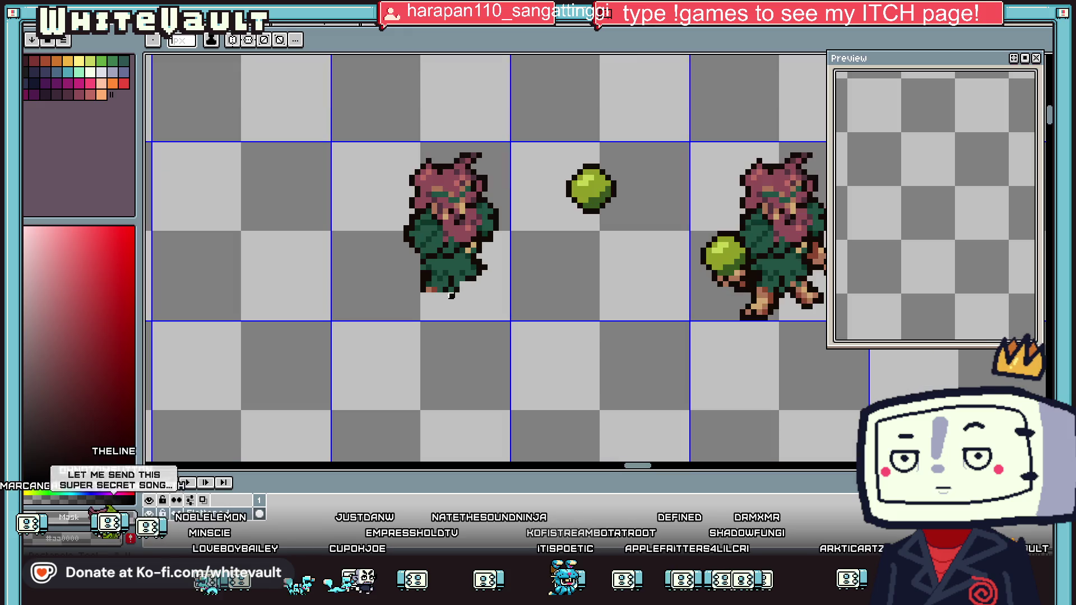
{"action": "scroll", "coordinate": [448, 295], "scroll_direction": "up", "scroll_amount": 1}
Draw a black outline up the left leg and shade the foot red-brown and light brown
{"action": "left_click", "coordinate": [423, 286], "text": "alt"}
{"action": "scroll", "coordinate": [415, 297], "scroll_direction": "up", "scroll_amount": 2}
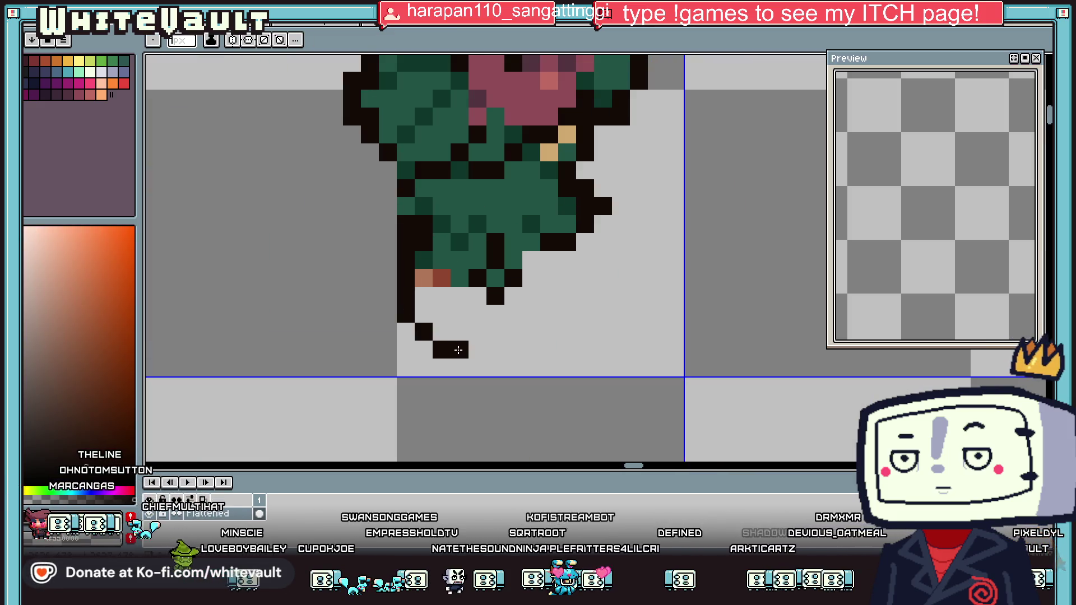
{"action": "mouse_move", "coordinate": [478, 350]}
{"action": "left_mouse_down"}
{"action": "mouse_move", "coordinate": [460, 295]}
{"action": "mouse_move", "coordinate": [443, 332]}
{"action": "left_mouse_up"}
{"action": "left_click", "coordinate": [441, 277], "text": "alt"}
{"action": "left_click", "coordinate": [420, 290]}
{"action": "key", "text": "ctrl+z"}
{"action": "left_click", "coordinate": [424, 278], "text": "alt"}
{"action": "left_click", "coordinate": [442, 277], "text": "alt"}
{"action": "left_click_drag", "start_coordinate": [424, 277], "coordinate": [442, 332]}
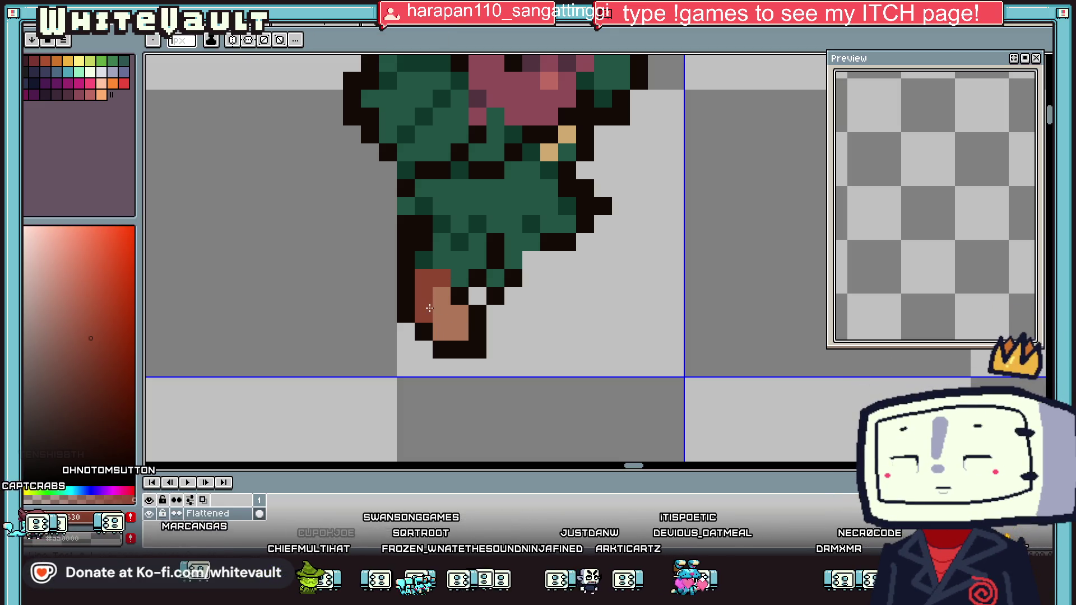
Add a light-brown foot pixel and repaint the reddish leg pixels black
{"action": "scroll", "coordinate": [460, 314], "scroll_direction": "down", "scroll_amount": 2}
{"action": "scroll", "coordinate": [493, 297], "scroll_direction": "up", "scroll_amount": 2}
{"action": "scroll", "coordinate": [519, 281], "scroll_direction": "up", "scroll_amount": 1}
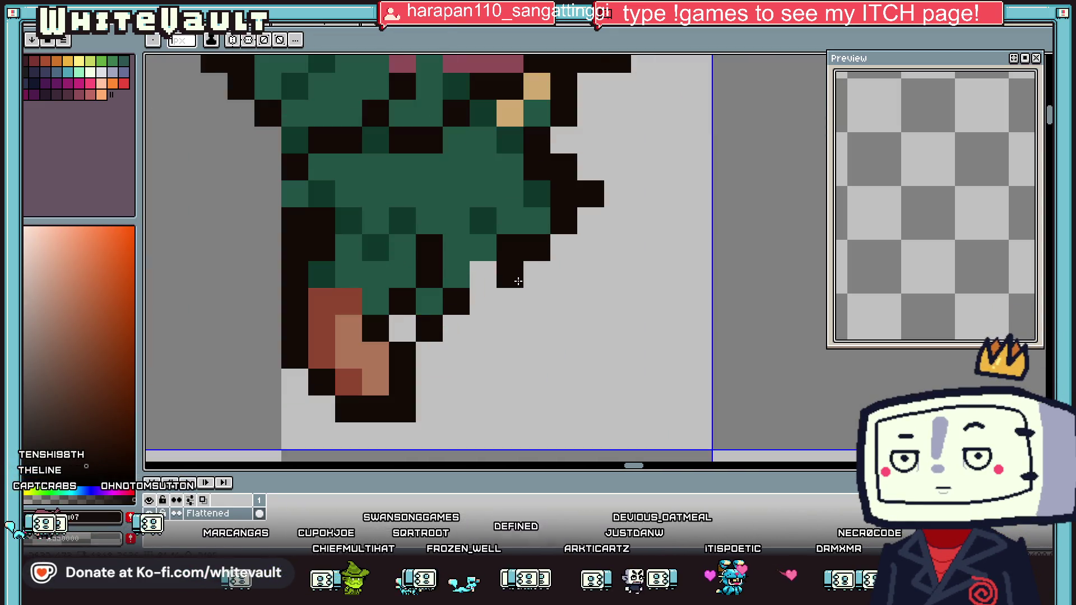
{"action": "left_click", "coordinate": [376, 353], "text": "alt"}
{"action": "left_click", "coordinate": [487, 279]}
{"action": "scroll", "coordinate": [510, 324], "scroll_direction": "down", "scroll_amount": 3}
{"action": "scroll", "coordinate": [510, 314], "scroll_direction": "down", "scroll_amount": 1}
{"action": "scroll", "coordinate": [512, 306], "scroll_direction": "up", "scroll_amount": 2}
{"action": "scroll", "coordinate": [513, 297], "scroll_direction": "up", "scroll_amount": 2}
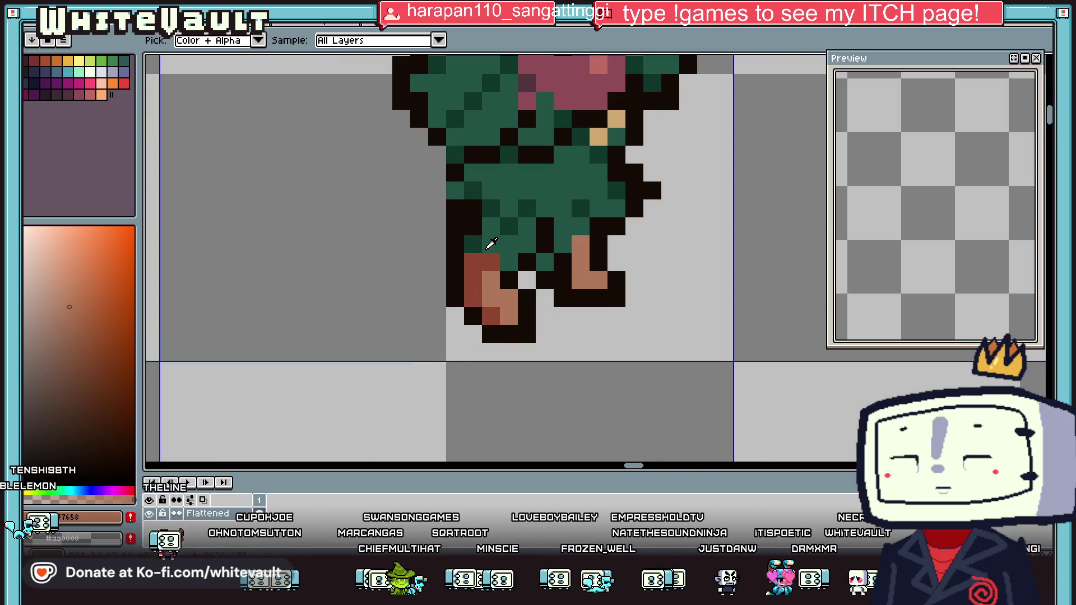
{"action": "left_click", "coordinate": [460, 257], "text": "alt"}
{"action": "left_click_drag", "start_coordinate": [472, 261], "coordinate": [467, 295]}
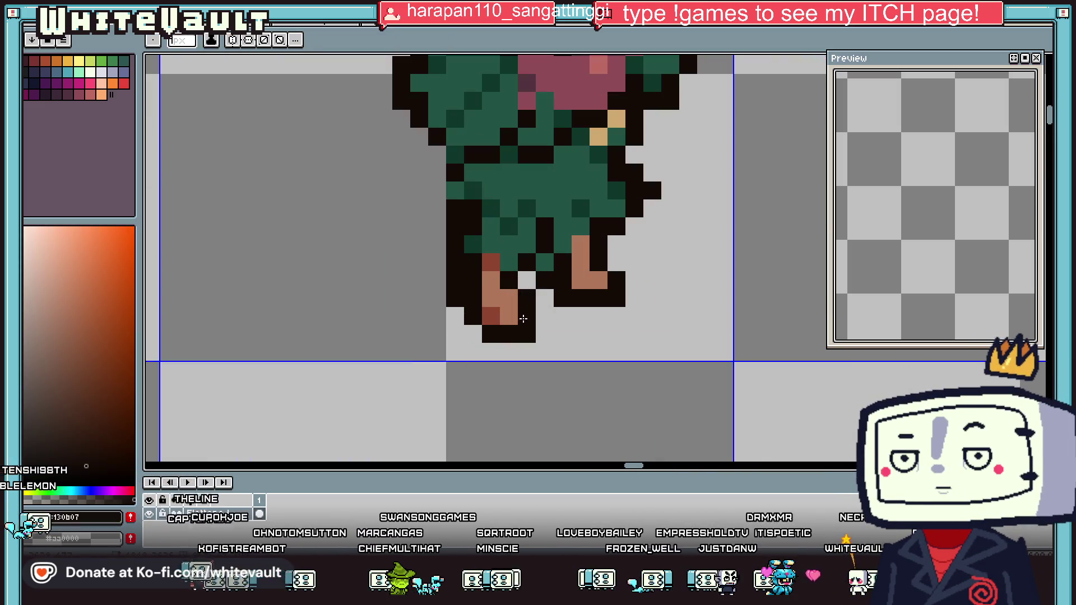
{"action": "scroll", "coordinate": [538, 291], "scroll_direction": "down", "scroll_amount": 3}
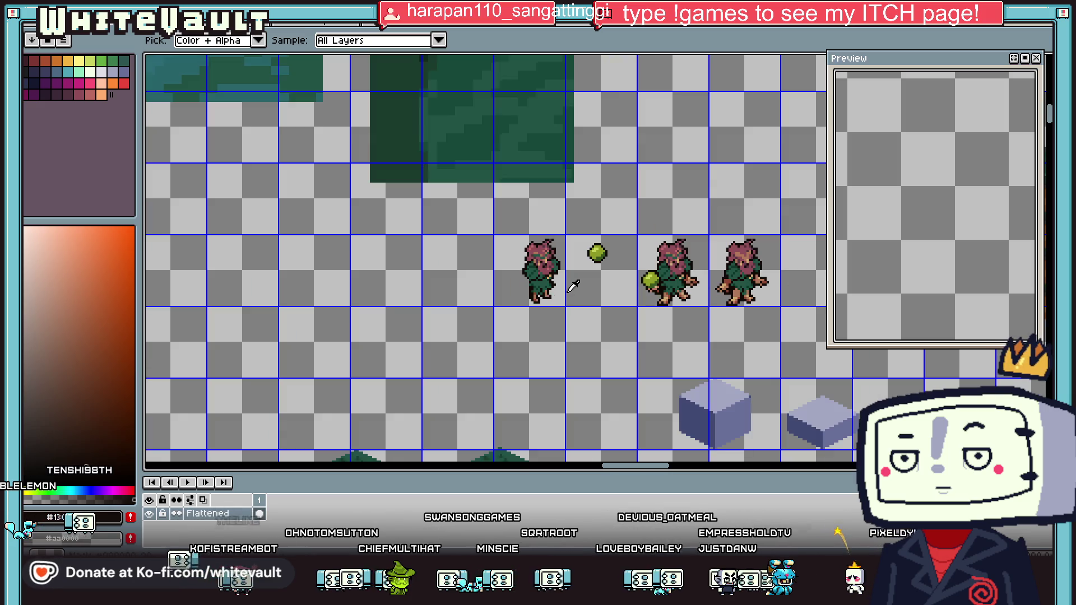
Tidy the right foot's edge with skin colour #af7658 and a restored black outline pixel
{"action": "scroll", "coordinate": [559, 287], "scroll_direction": "up", "scroll_amount": 2}
{"action": "scroll", "coordinate": [559, 287], "scroll_direction": "up", "scroll_amount": 1}
{"action": "left_click", "coordinate": [535, 309]}
{"action": "left_click", "coordinate": [607, 285]}
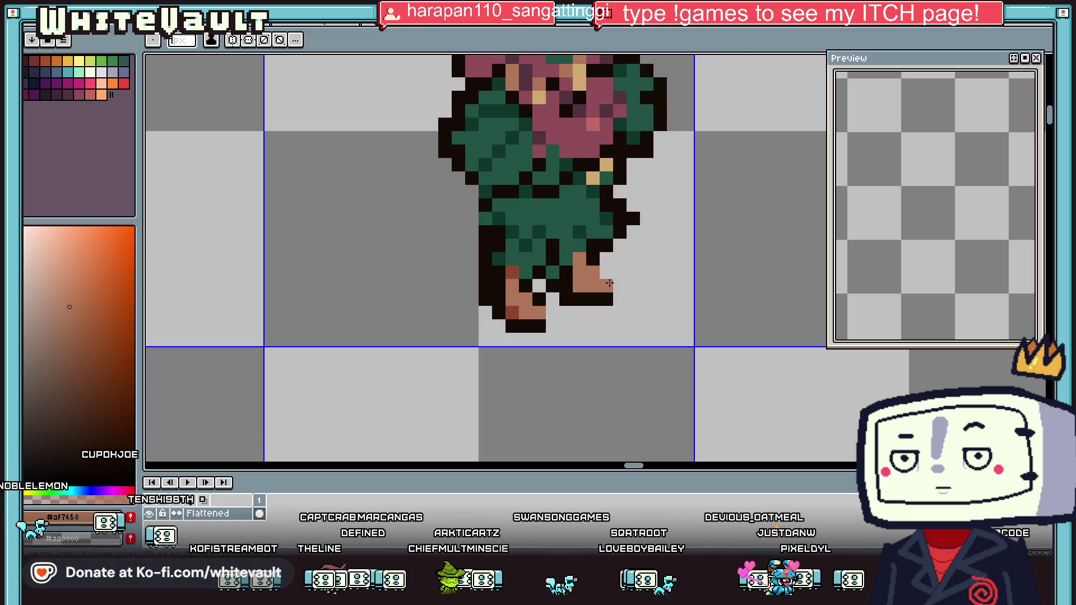
{"action": "left_click", "coordinate": [608, 272], "text": "alt"}
{"action": "left_click", "coordinate": [619, 286]}
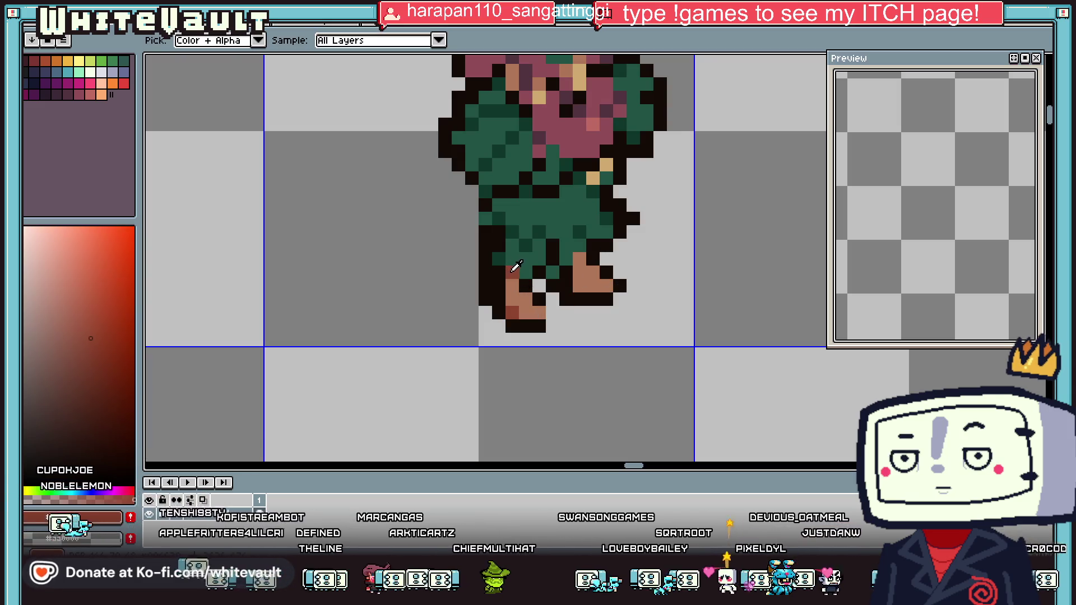
Shade both feet in dark red and lighten a left-foot pixel to brown
{"action": "left_click", "coordinate": [511, 272], "text": "alt"}
{"action": "left_click", "coordinate": [580, 258]}
{"action": "left_click_drag", "start_coordinate": [584, 272], "coordinate": [572, 283]}
{"action": "left_click", "coordinate": [520, 302]}
{"action": "left_click", "coordinate": [534, 312]}
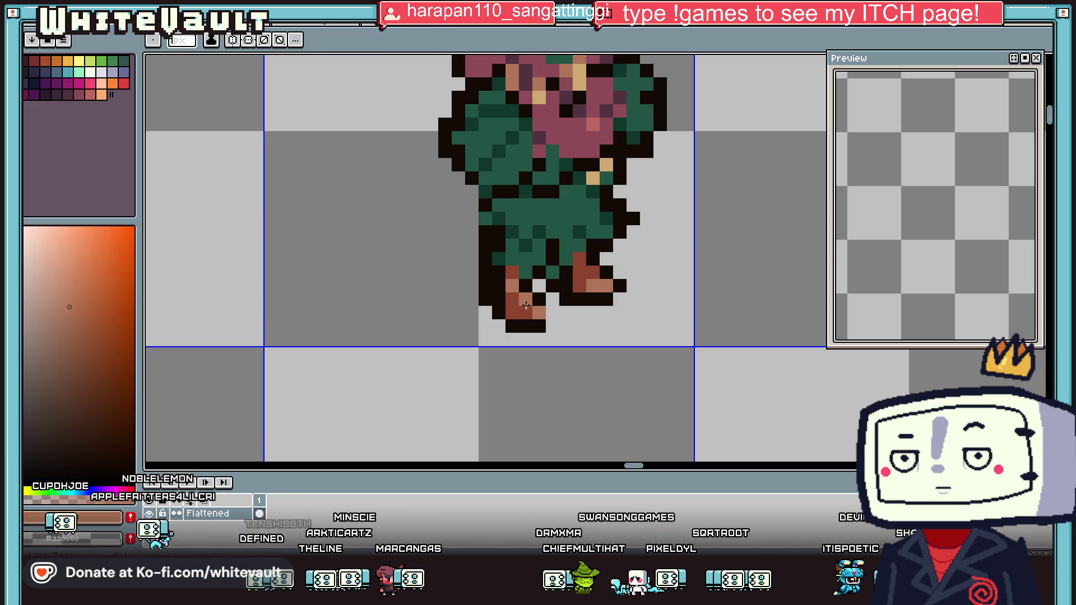
{"action": "key", "text": "alt"}
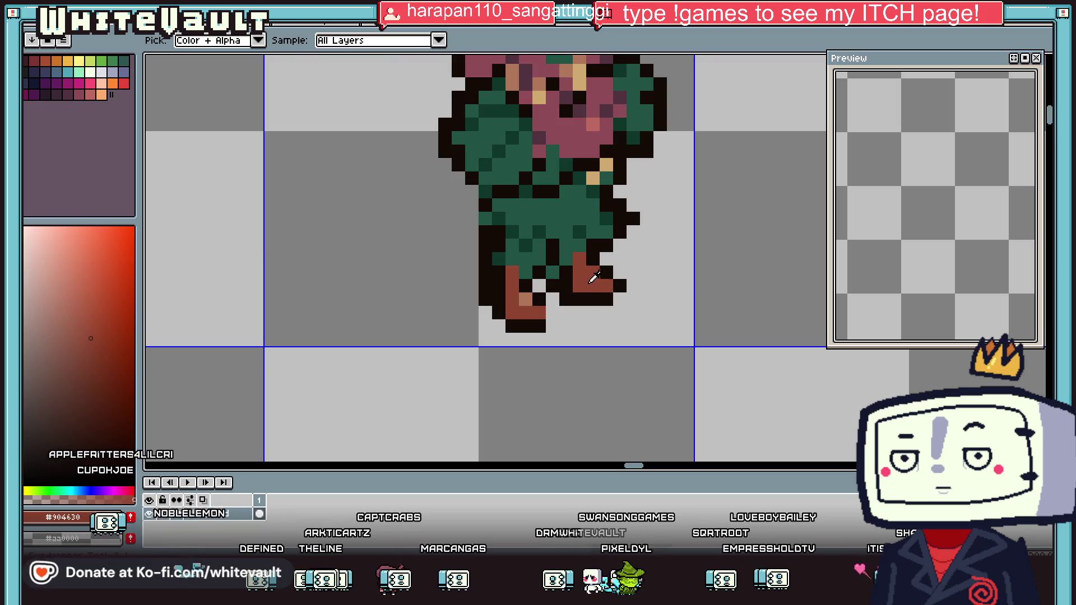
{"action": "left_click", "coordinate": [526, 300]}
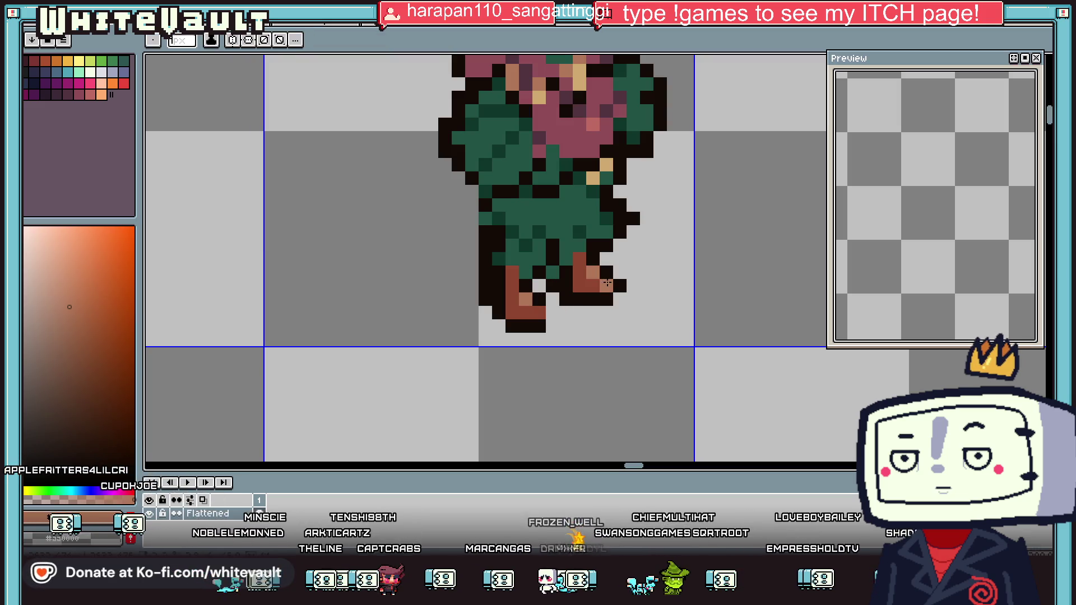
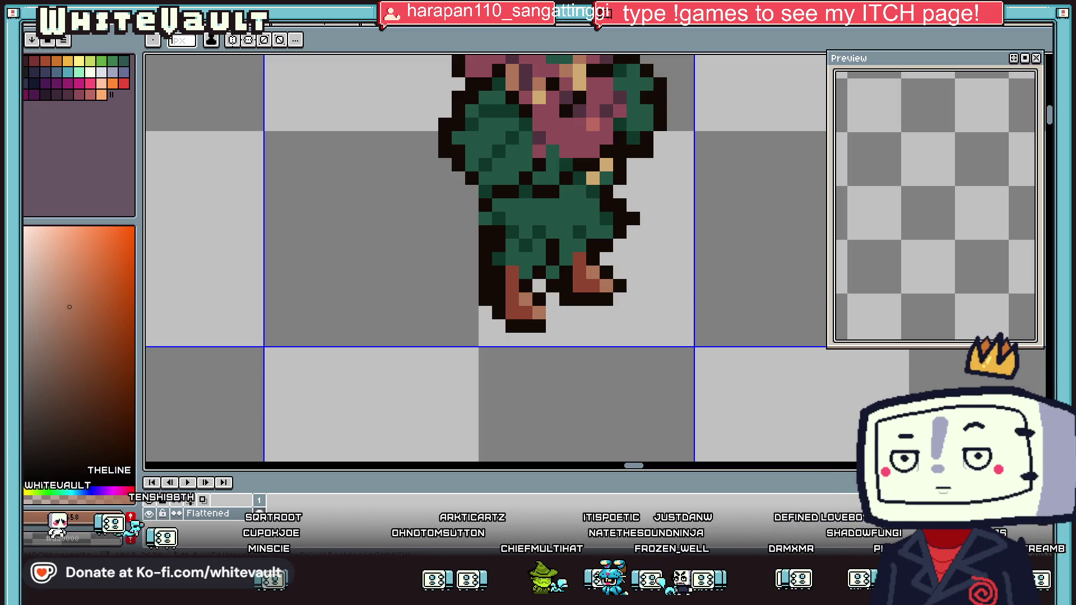
Add a dark outline pixel on the sprite's left edge and sample the cloak's greens
{"action": "scroll", "coordinate": [482, 257], "scroll_direction": "down", "scroll_amount": 5}
{"action": "scroll", "coordinate": [482, 258], "scroll_direction": "up", "scroll_amount": 3}
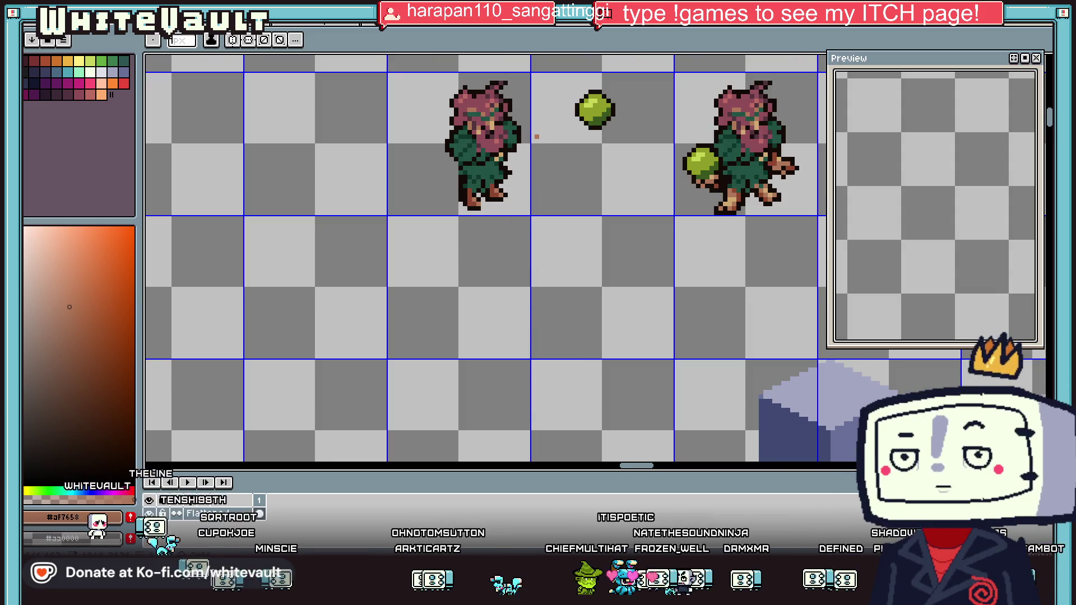
{"action": "scroll", "coordinate": [467, 176], "scroll_direction": "up", "scroll_amount": 1}
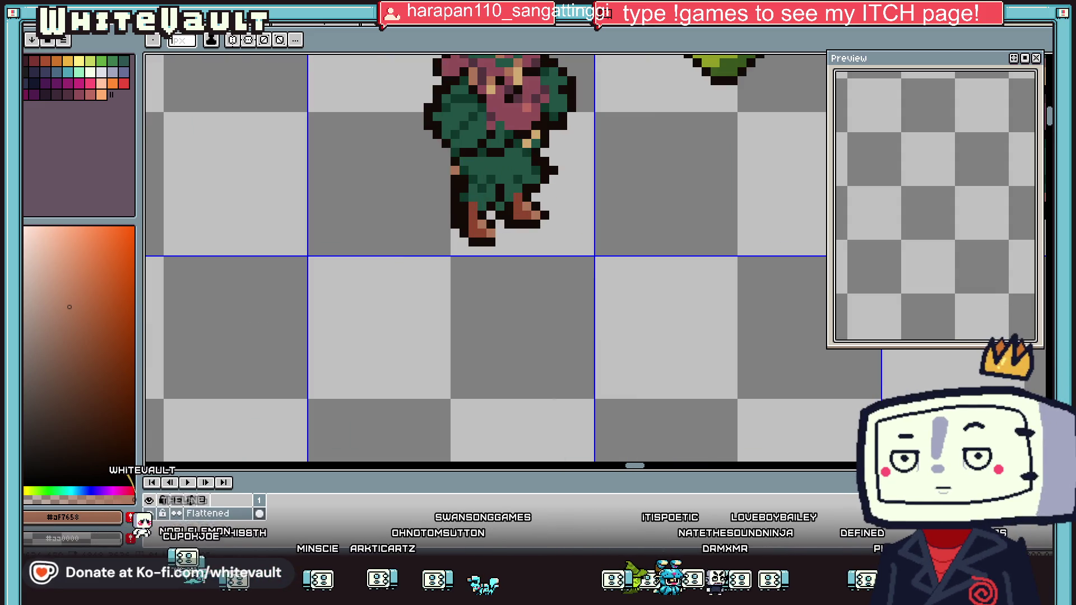
{"action": "left_click", "coordinate": [443, 152], "text": "alt"}
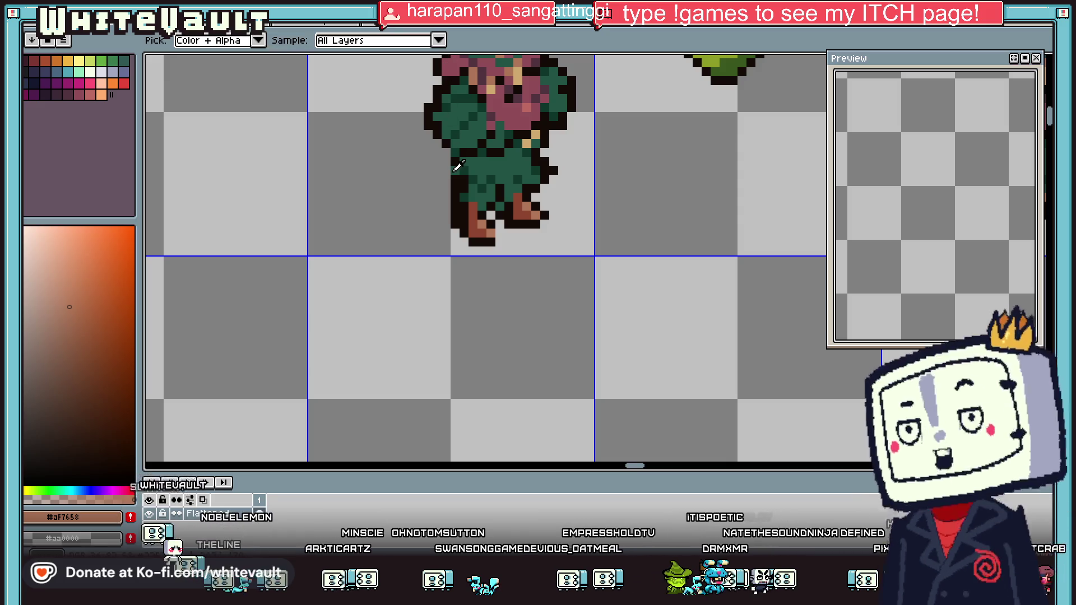
{"action": "left_click", "coordinate": [438, 173]}
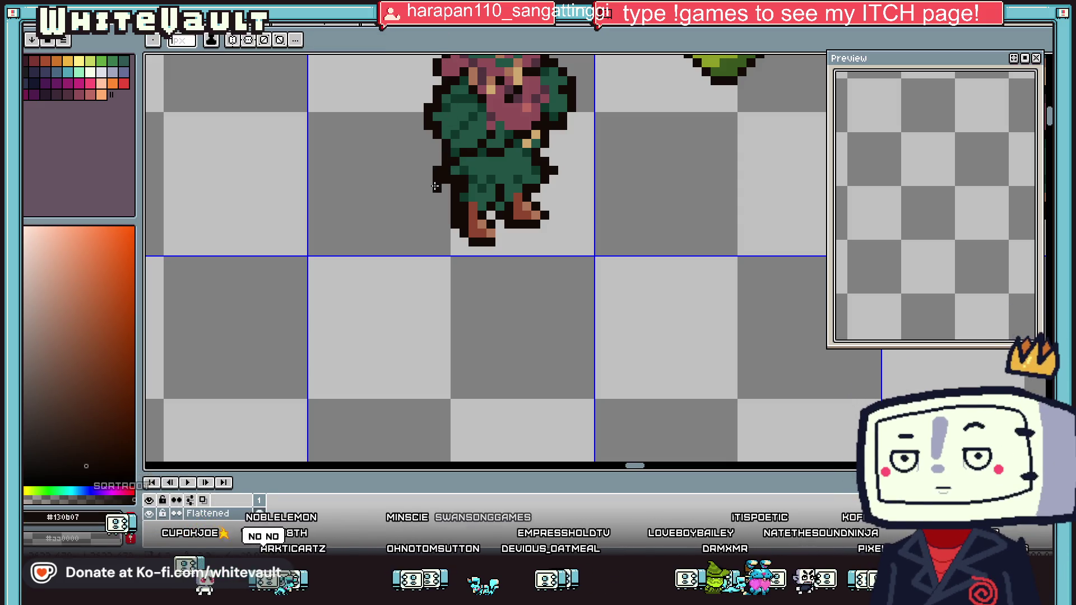
{"action": "left_click", "coordinate": [452, 170], "text": "alt"}
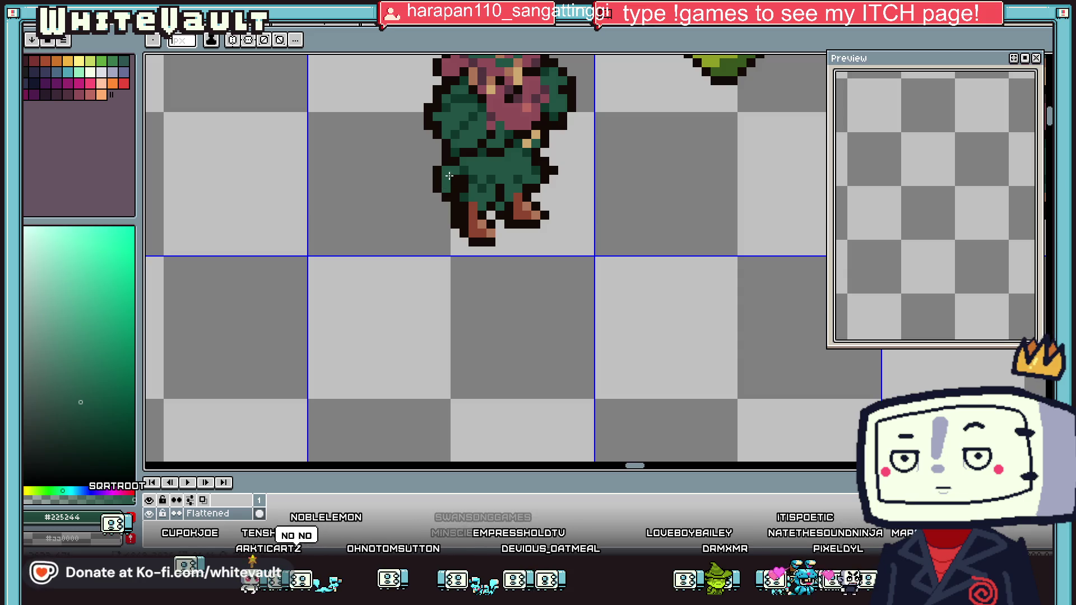
{"action": "left_click", "coordinate": [450, 176], "text": "alt"}
{"action": "scroll", "coordinate": [522, 165], "scroll_direction": "down", "scroll_amount": 4}
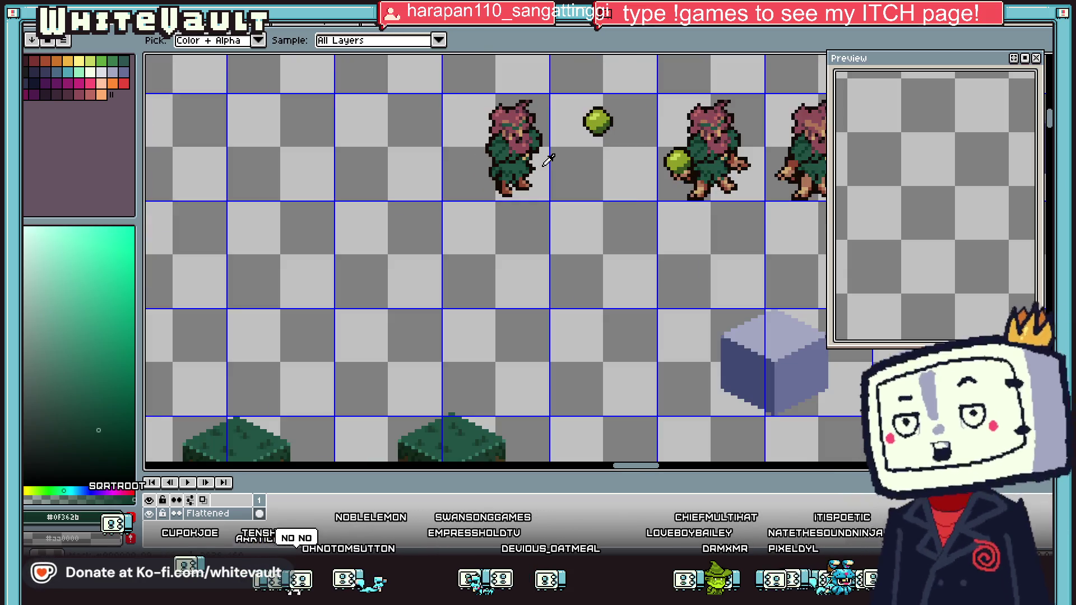
{"action": "scroll", "coordinate": [498, 163], "scroll_direction": "up", "scroll_amount": 4}
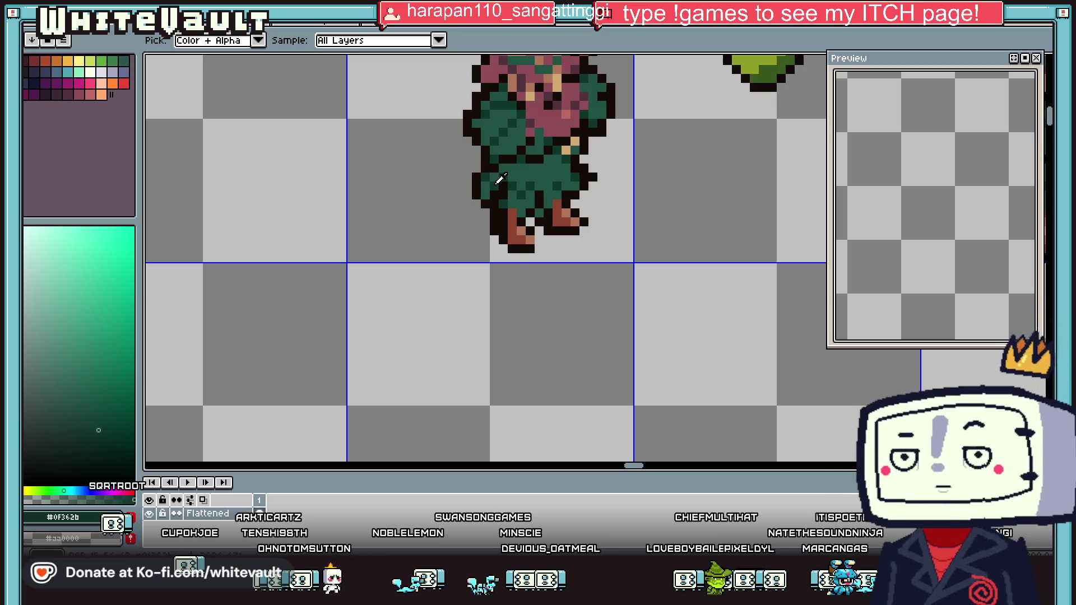
{"action": "scroll", "coordinate": [589, 153], "scroll_direction": "down", "scroll_amount": 4}
{"action": "scroll", "coordinate": [593, 143], "scroll_direction": "up", "scroll_amount": 3}
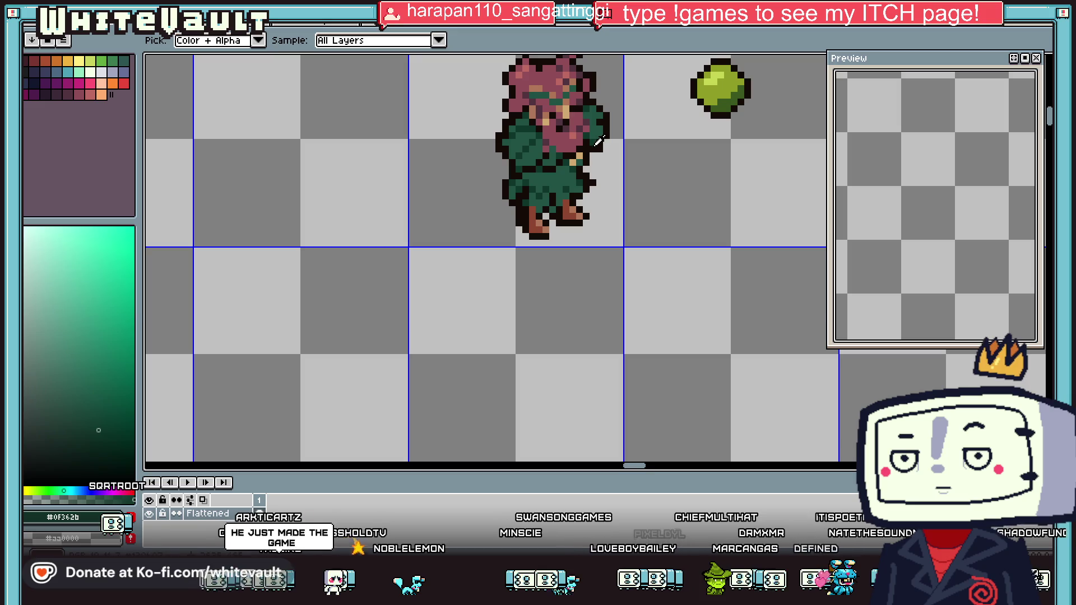
{"action": "scroll", "coordinate": [598, 141], "scroll_direction": "down", "scroll_amount": 1}
{"action": "scroll", "coordinate": [598, 141], "scroll_direction": "down", "scroll_amount": 1}
{"action": "scroll", "coordinate": [583, 140], "scroll_direction": "up", "scroll_amount": 2}
{"action": "scroll", "coordinate": [567, 136], "scroll_direction": "up", "scroll_amount": 3}
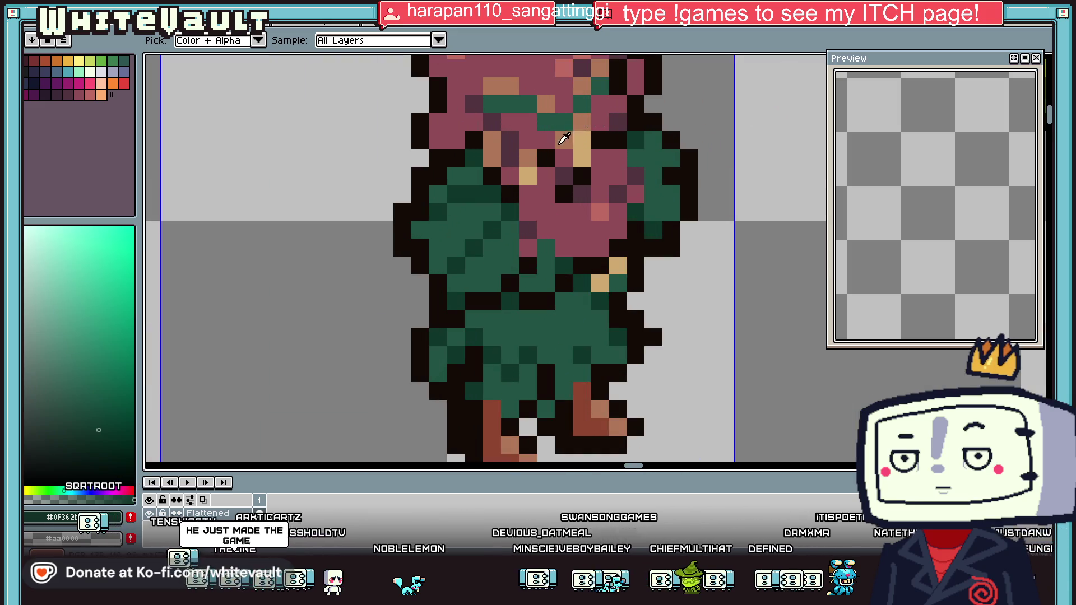
Recolour hair pixels mauve and an orange pixel green, then sample the orange-brown skin
{"action": "left_click", "coordinate": [585, 175]}
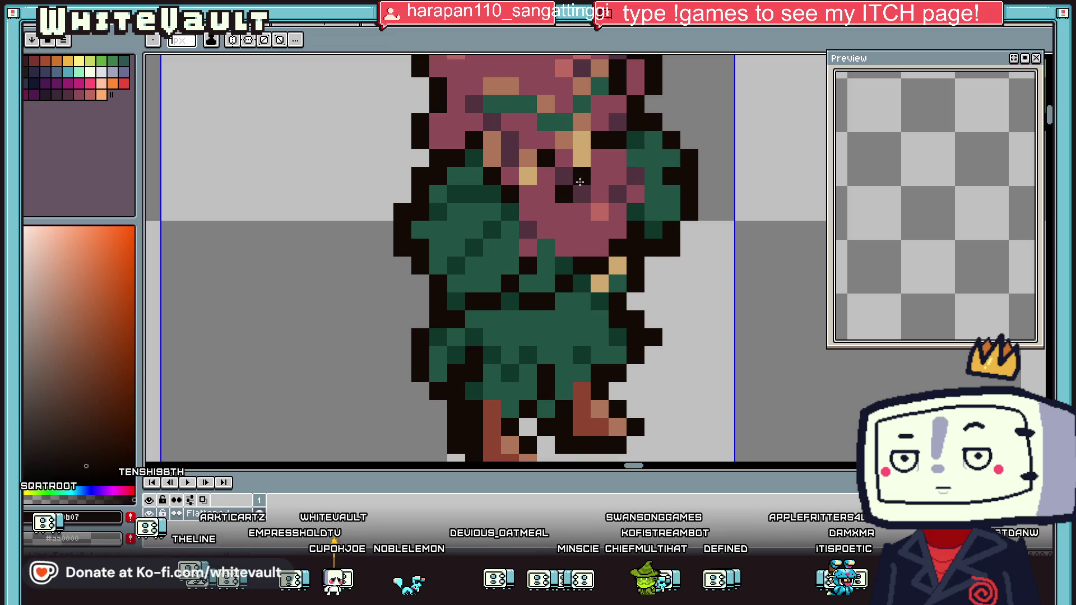
{"action": "scroll", "coordinate": [619, 170], "scroll_direction": "down", "scroll_amount": 1}
{"action": "scroll", "coordinate": [618, 170], "scroll_direction": "down", "scroll_amount": 3}
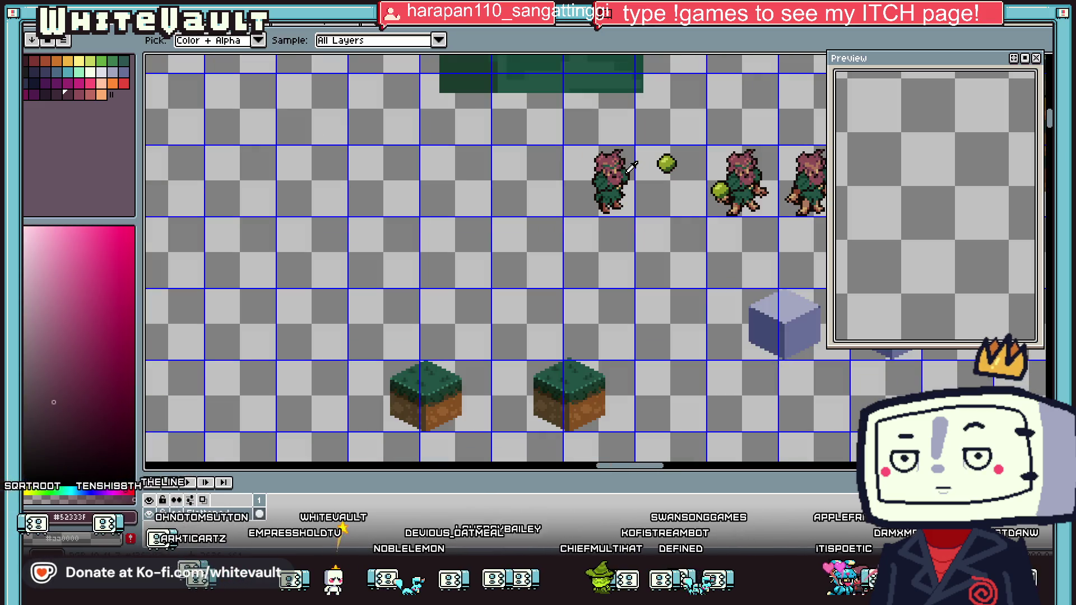
{"action": "scroll", "coordinate": [621, 171], "scroll_direction": "down", "scroll_amount": 1}
{"action": "scroll", "coordinate": [623, 174], "scroll_direction": "up", "scroll_amount": 3}
{"action": "scroll", "coordinate": [624, 174], "scroll_direction": "up", "scroll_amount": 2}
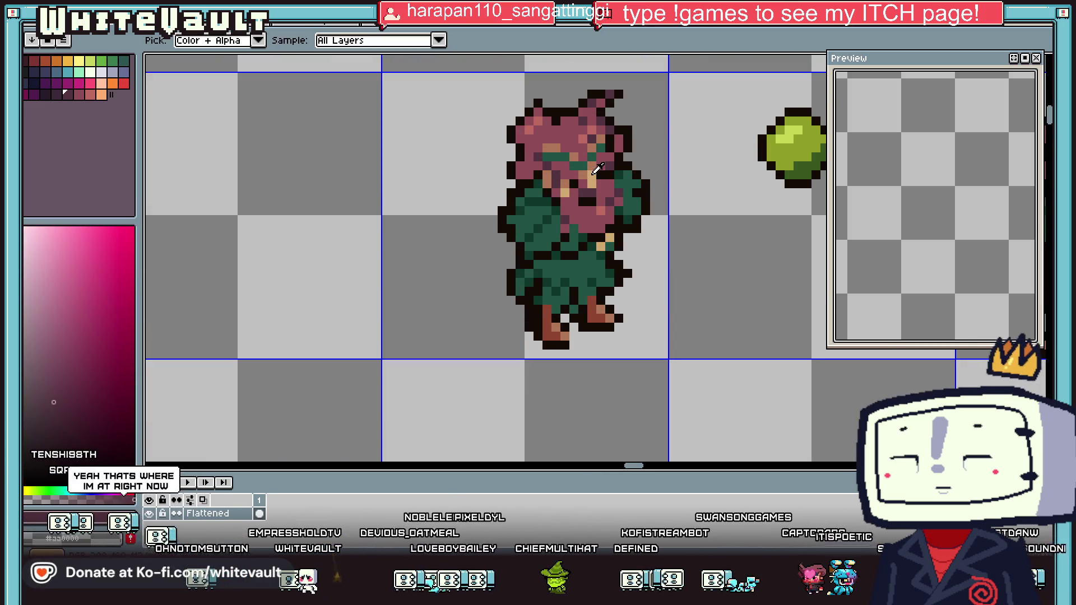
{"action": "left_click", "coordinate": [570, 173], "text": "alt"}
{"action": "left_click", "coordinate": [576, 162]}
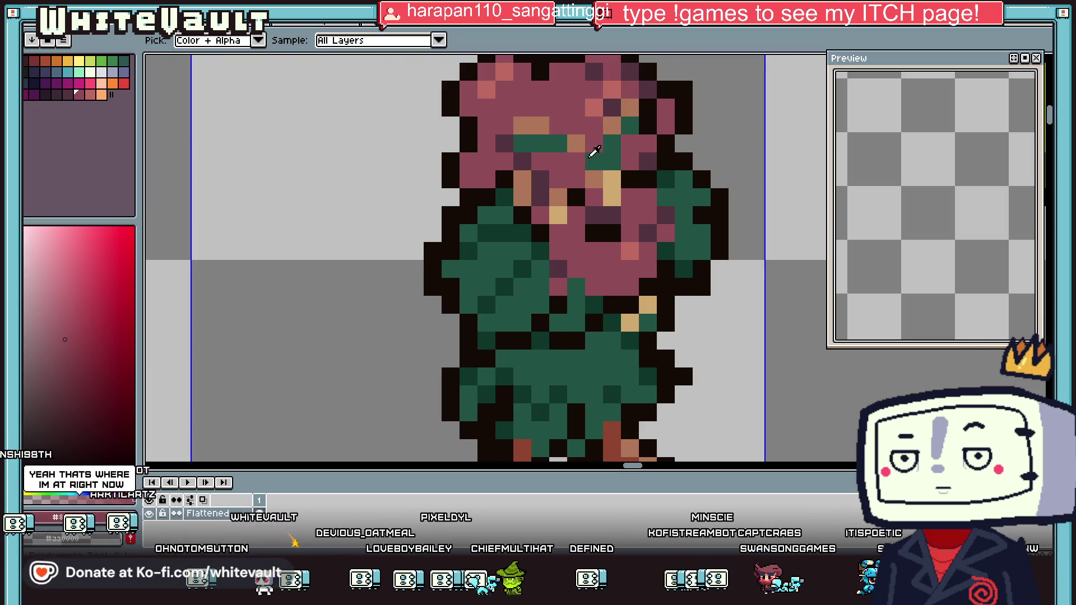
{"action": "left_click", "coordinate": [602, 162], "text": "alt"}
{"action": "left_click", "coordinate": [576, 143]}
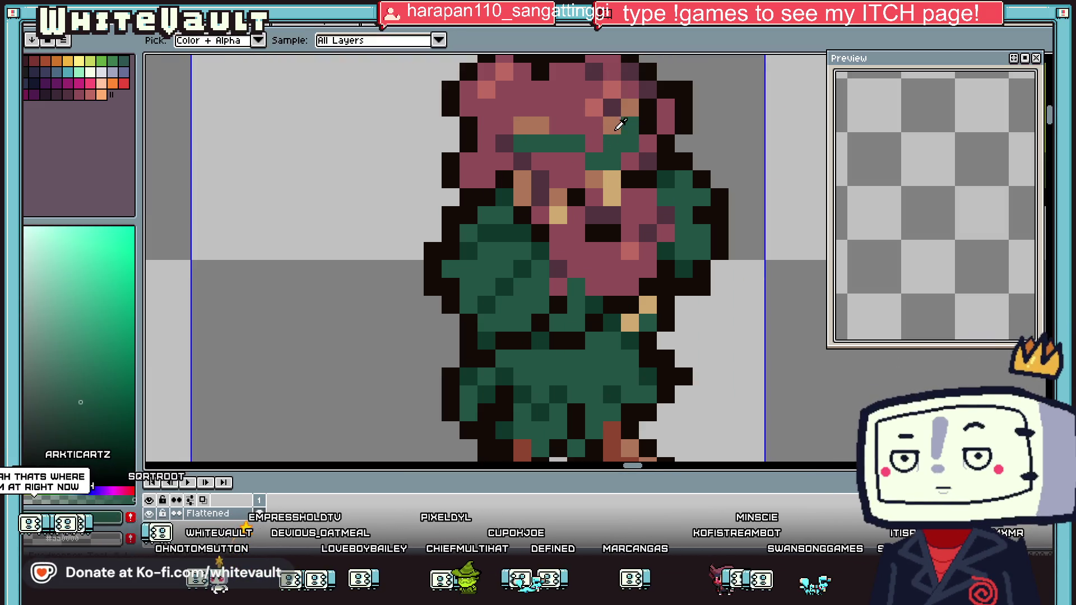
{"action": "left_click", "coordinate": [621, 130], "text": "alt"}
{"action": "scroll", "coordinate": [622, 132], "scroll_direction": "down", "scroll_amount": 2}
{"action": "scroll", "coordinate": [642, 136], "scroll_direction": "down", "scroll_amount": 1}
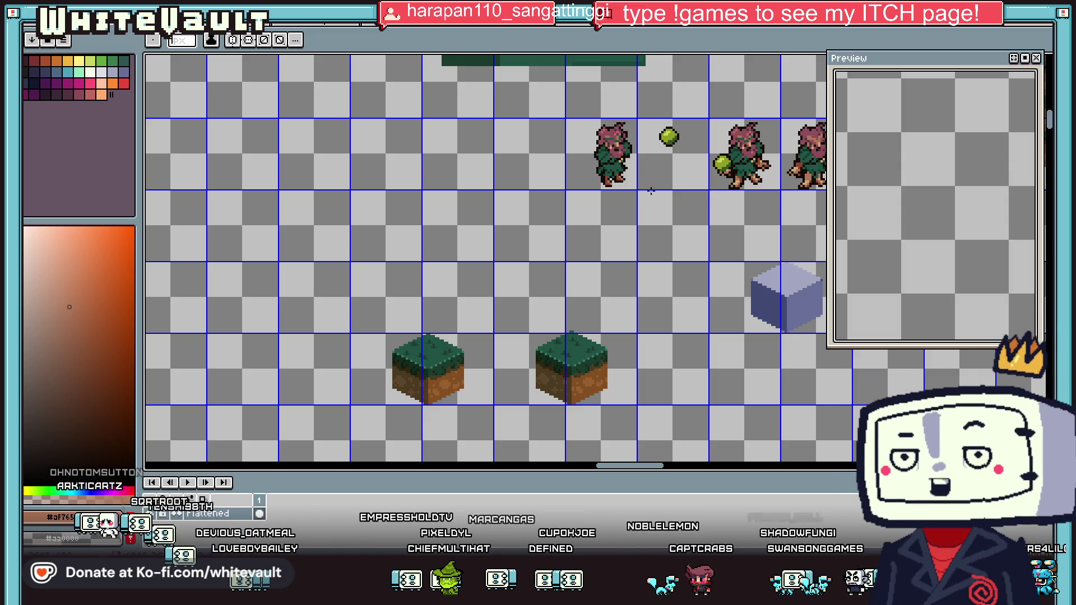
{"action": "key", "text": "i"}
{"action": "scroll", "coordinate": [636, 146], "scroll_direction": "up", "scroll_amount": 1}
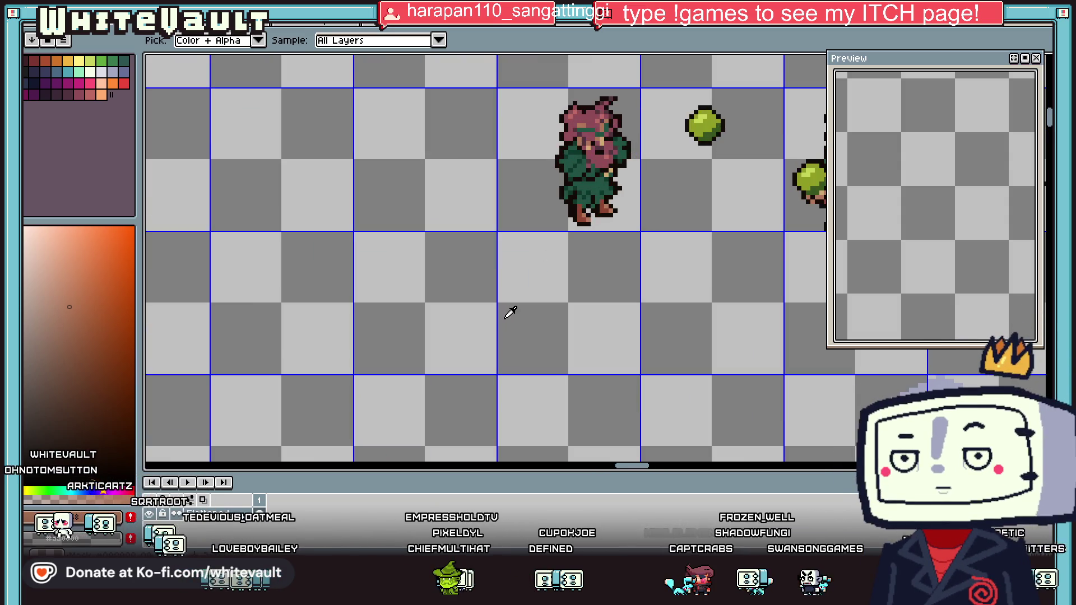
Copy the whole character to the left of the original and sample its pinkish hair colour
{"action": "key", "text": "m"}
{"action": "mouse_move", "coordinate": [481, 75]}
{"action": "left_mouse_down"}
{"action": "mouse_move", "coordinate": [648, 247]}
{"action": "mouse_move", "coordinate": [459, 216]}
{"action": "left_mouse_up"}
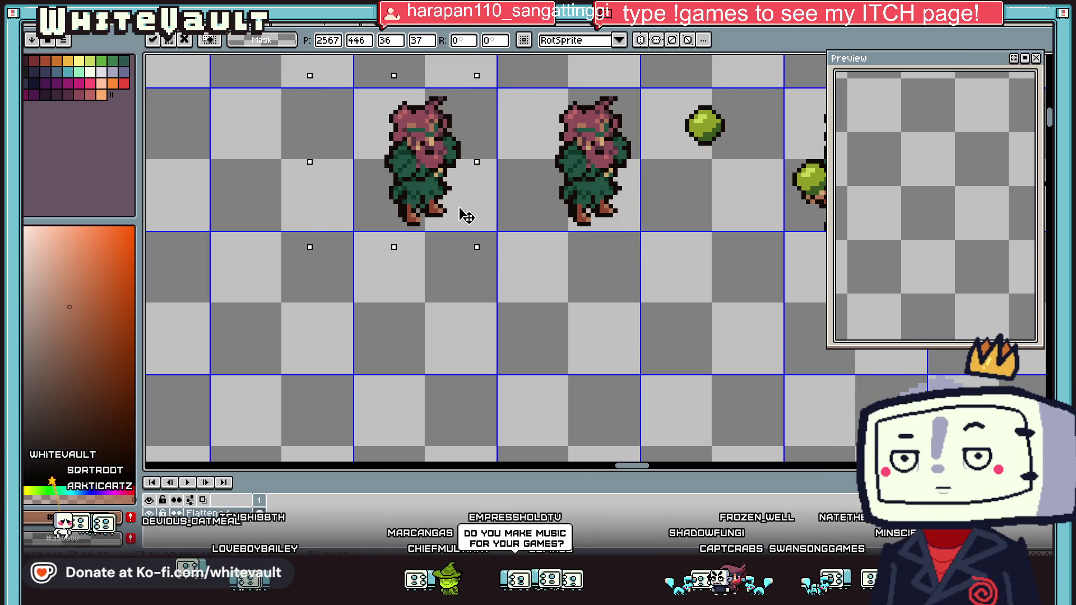
{"action": "mouse_move", "coordinate": [677, 93]}
{"action": "left_mouse_down"}
{"action": "mouse_move", "coordinate": [750, 175]}
{"action": "mouse_move", "coordinate": [483, 210]}
{"action": "mouse_move", "coordinate": [477, 263]}
{"action": "left_mouse_up"}
{"action": "key", "text": "i"}
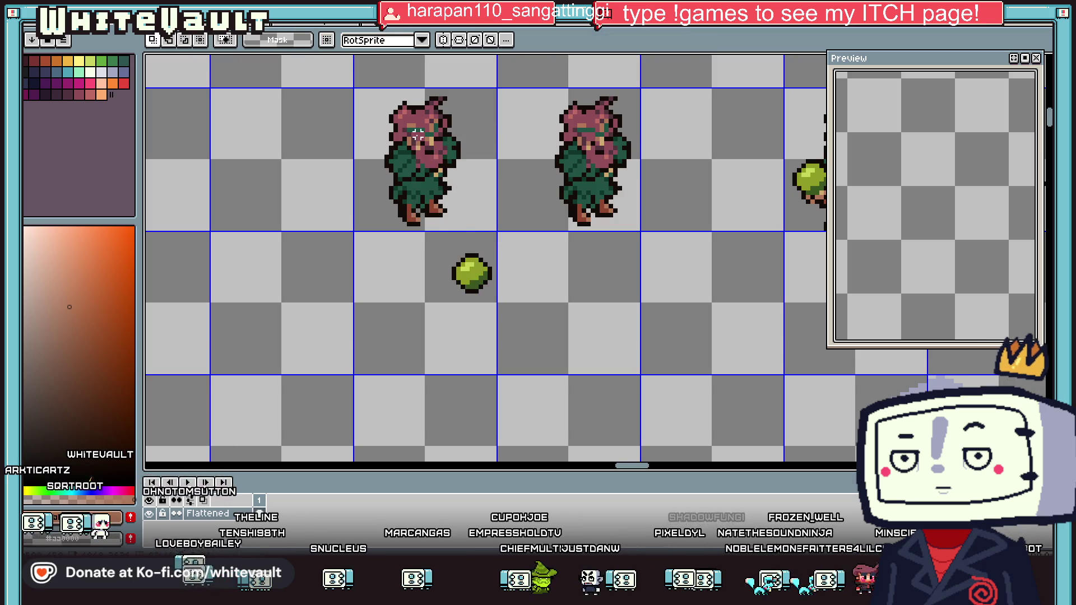
{"action": "scroll", "coordinate": [458, 175], "scroll_direction": "up", "scroll_amount": 1}
{"action": "left_click", "coordinate": [425, 154]}
{"action": "key", "text": "b"}
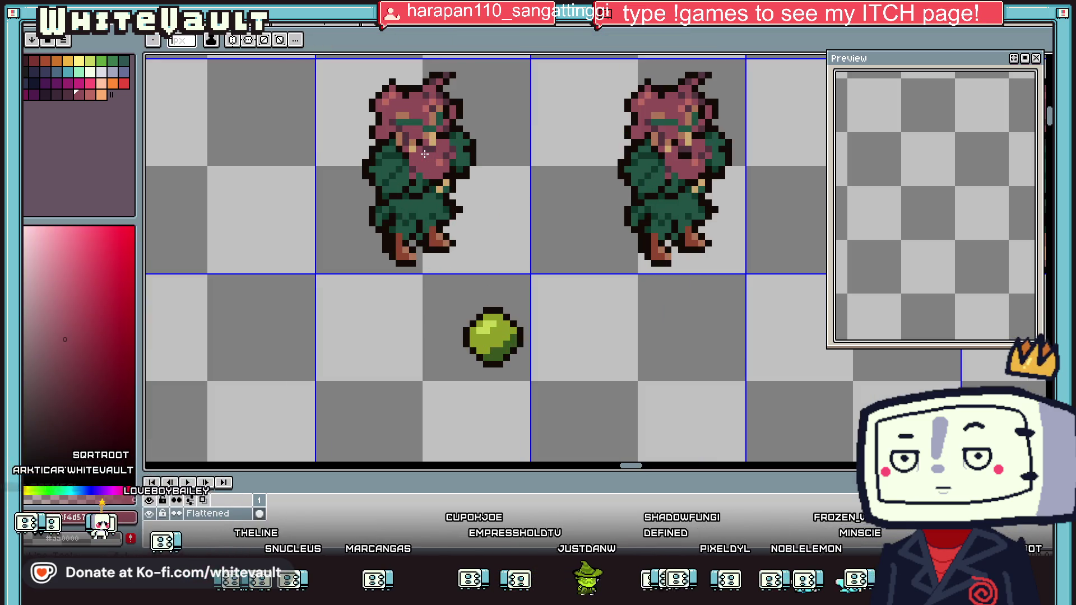
Move the green ball into the copy's hands and sample the character's skin tone
{"action": "key", "text": "i"}
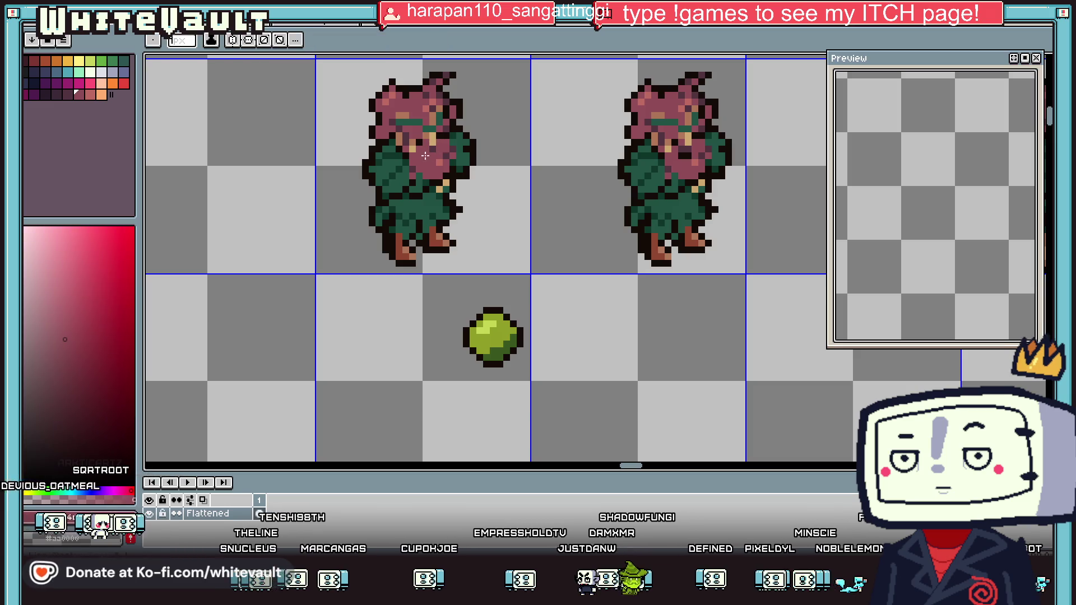
{"action": "key", "text": "m"}
{"action": "mouse_move", "coordinate": [415, 300]}
{"action": "left_mouse_down"}
{"action": "mouse_move", "coordinate": [577, 395]}
{"action": "mouse_move", "coordinate": [553, 355]}
{"action": "mouse_move", "coordinate": [538, 259]}
{"action": "mouse_move", "coordinate": [527, 258]}
{"action": "left_mouse_up"}
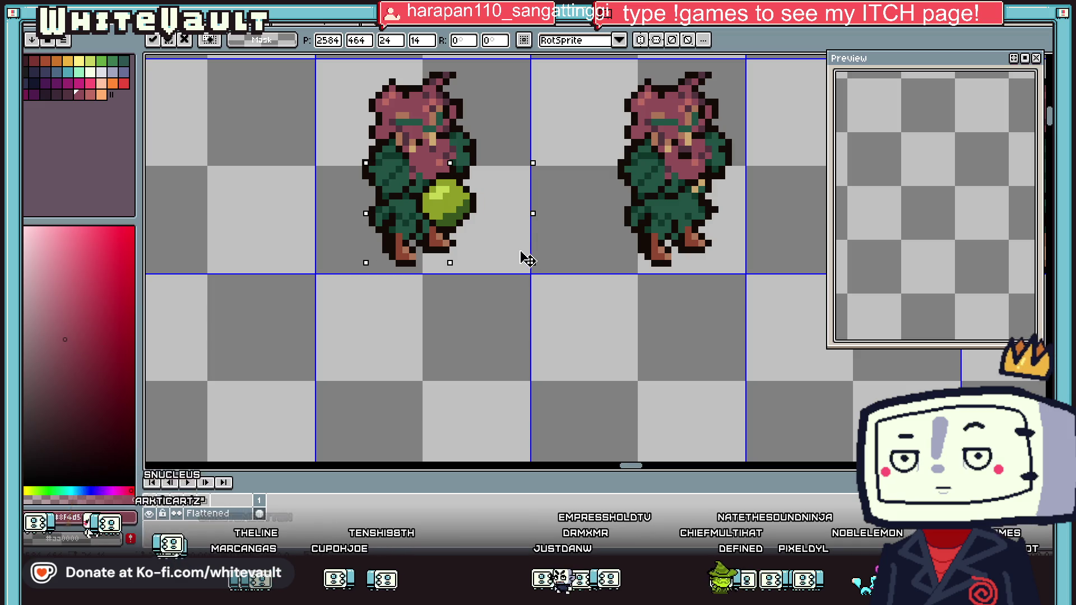
{"action": "left_click", "coordinate": [567, 310]}
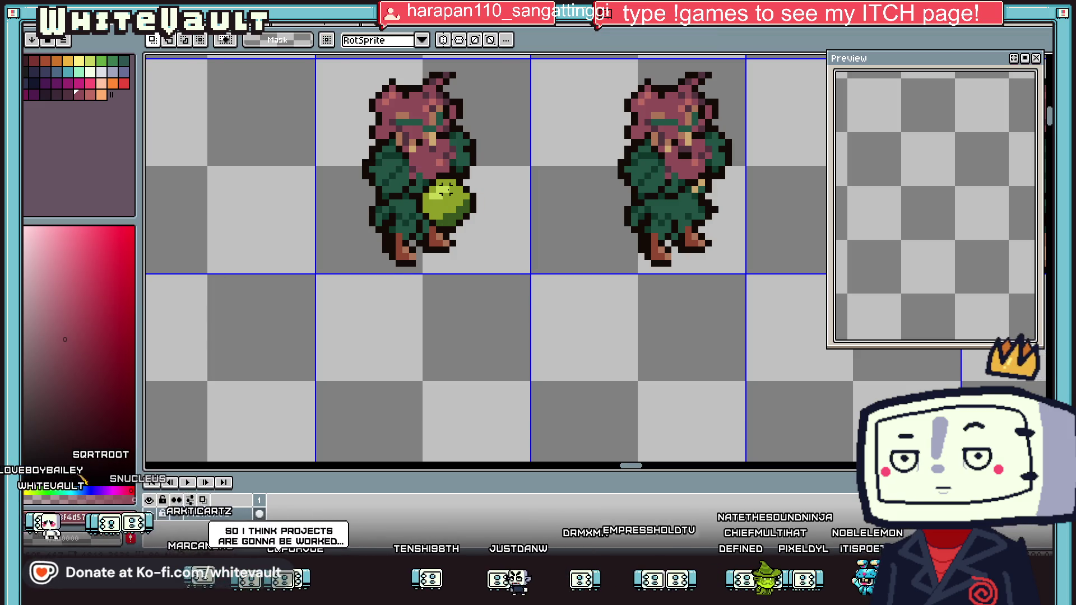
{"action": "key", "text": "i"}
{"action": "scroll", "coordinate": [809, 180], "scroll_direction": "down", "scroll_amount": 2}
{"action": "scroll", "coordinate": [809, 180], "scroll_direction": "down", "scroll_amount": 2}
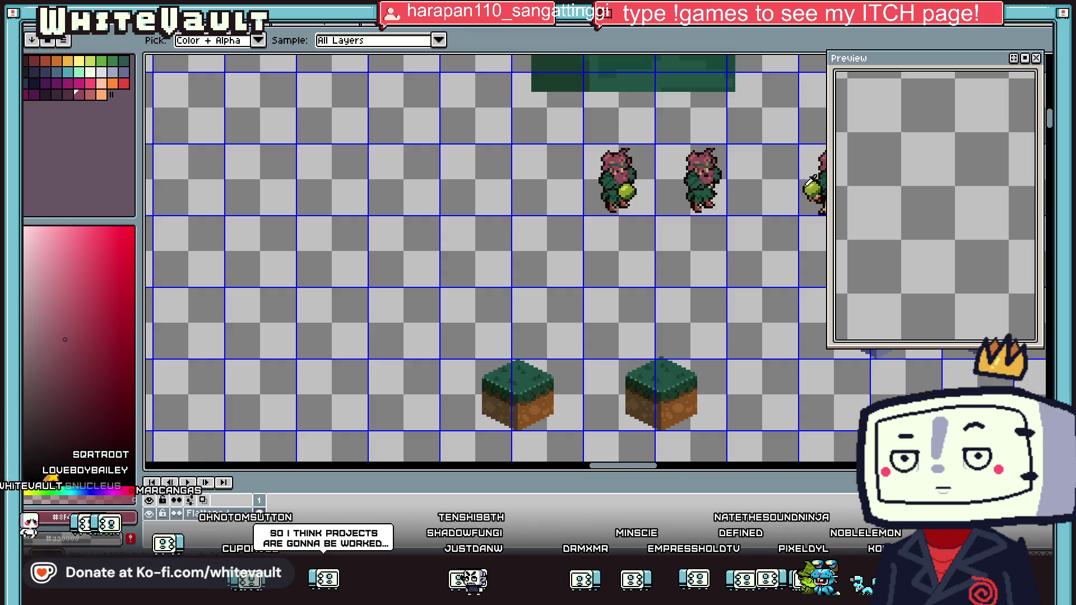
{"action": "left_click", "coordinate": [818, 195]}
Pencil a skin-toned arm across the front of the green ball
{"action": "key", "text": "b"}
{"action": "scroll", "coordinate": [619, 201], "scroll_direction": "up", "scroll_amount": 2}
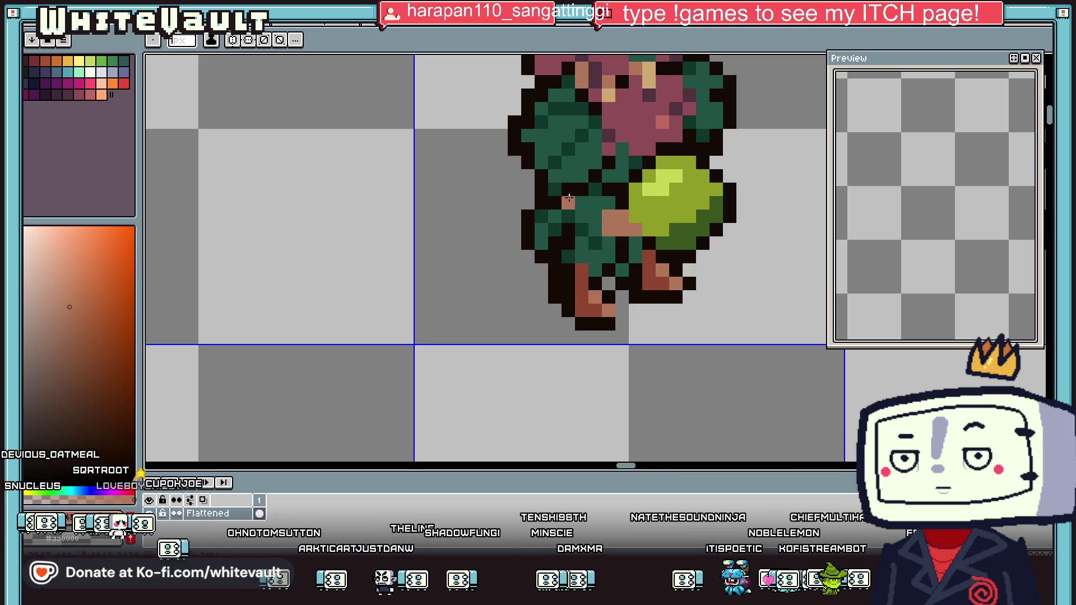
{"action": "left_click_drag", "start_coordinate": [596, 203], "coordinate": [581, 209]}
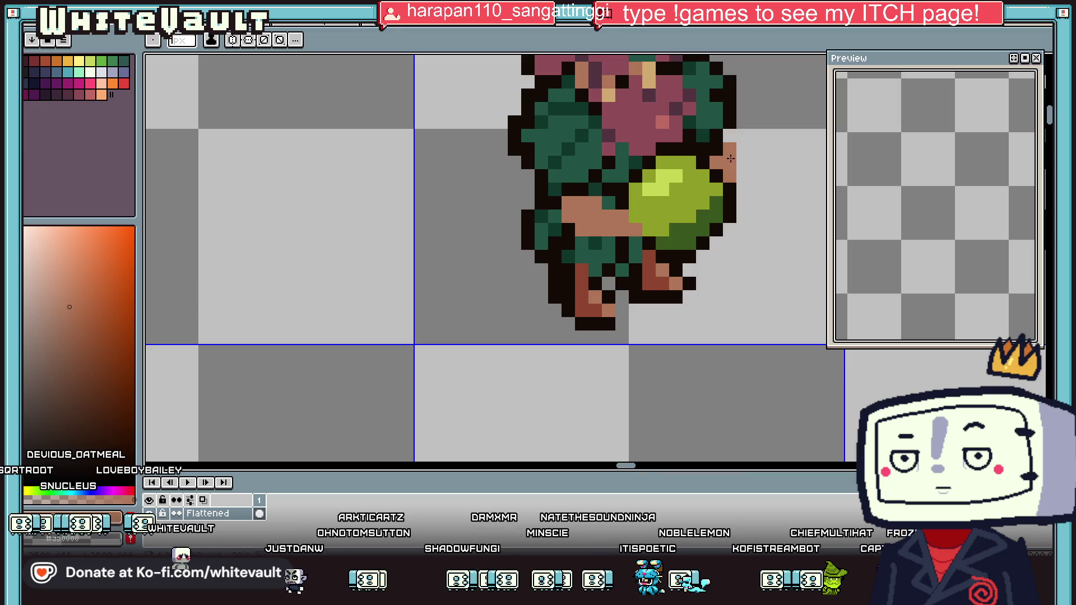
{"action": "scroll", "coordinate": [740, 168], "scroll_direction": "down", "scroll_amount": 3}
{"action": "scroll", "coordinate": [769, 151], "scroll_direction": "down", "scroll_amount": 2}
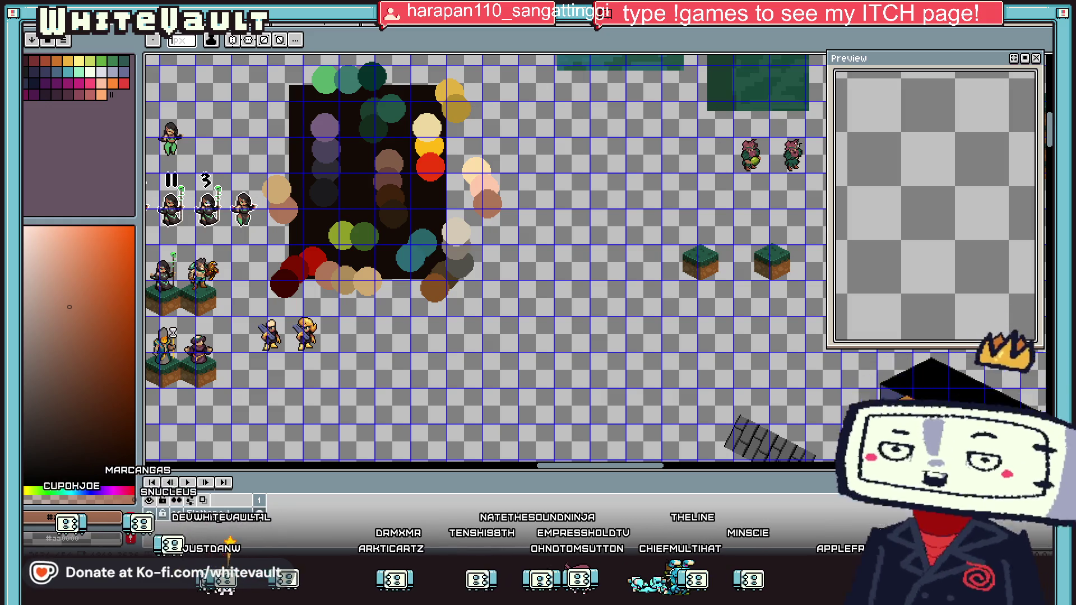
{"action": "scroll", "coordinate": [729, 163], "scroll_direction": "up", "scroll_amount": 3}
{"action": "scroll", "coordinate": [669, 180], "scroll_direction": "up", "scroll_amount": 1}
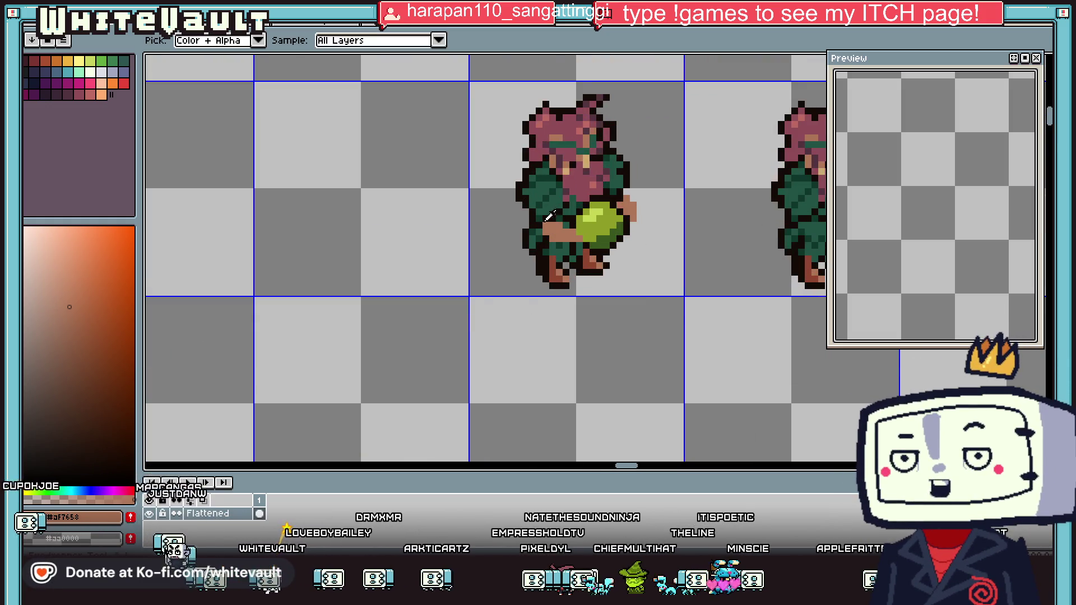
{"action": "scroll", "coordinate": [567, 222], "scroll_direction": "up", "scroll_amount": 1}
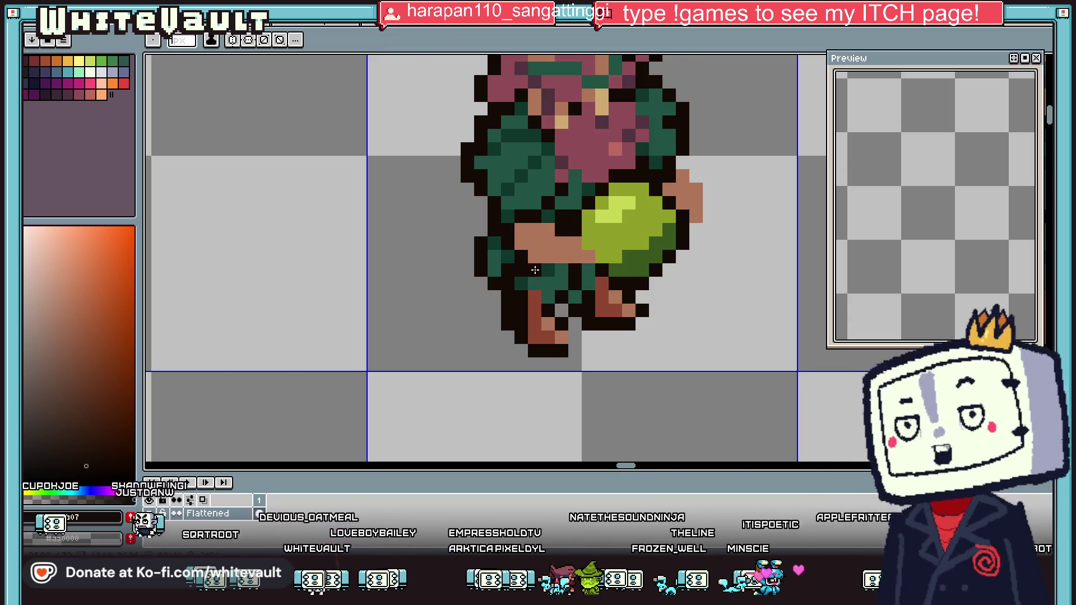
{"action": "key", "text": "i"}
{"action": "scroll", "coordinate": [615, 225], "scroll_direction": "down", "scroll_amount": 1}
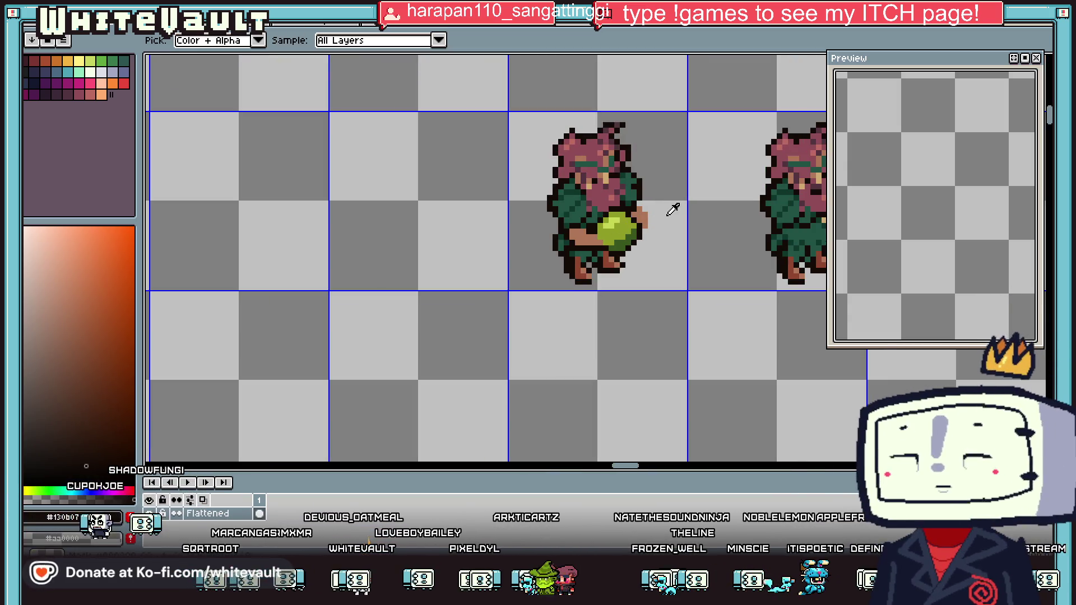
{"action": "scroll", "coordinate": [616, 224], "scroll_direction": "up", "scroll_amount": 1}
{"action": "scroll", "coordinate": [617, 225], "scroll_direction": "up", "scroll_amount": 1}
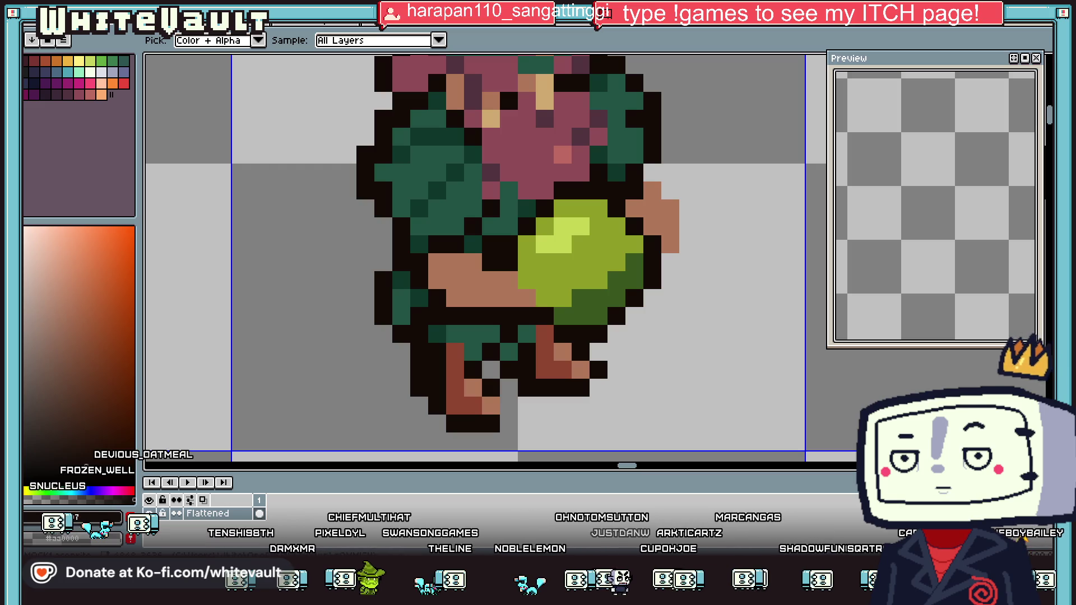
{"action": "scroll", "coordinate": [521, 289], "scroll_direction": "down", "scroll_amount": 3}
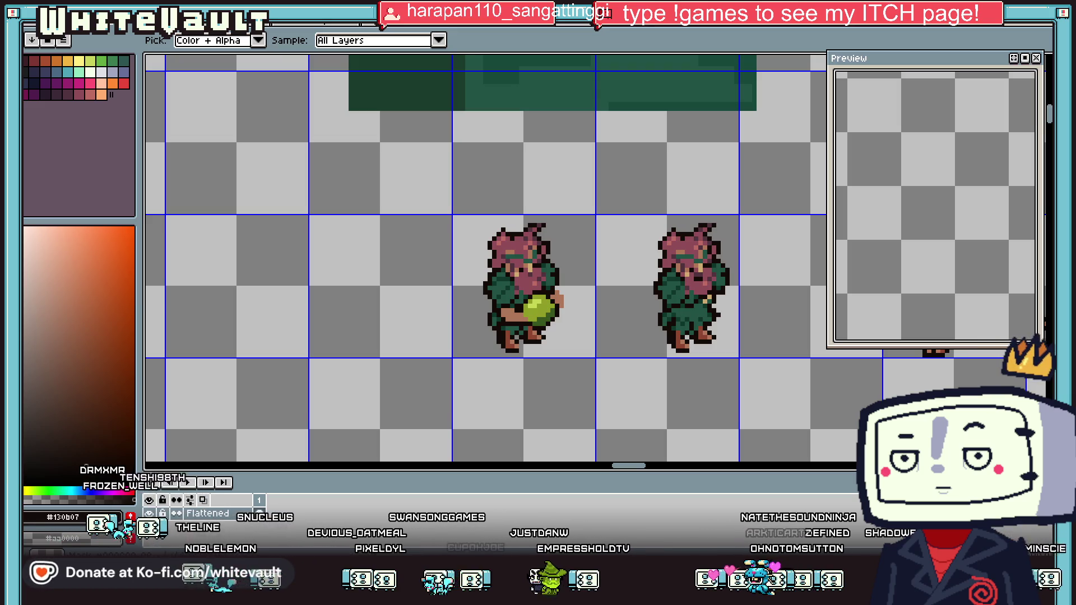
{"action": "scroll", "coordinate": [538, 292], "scroll_direction": "down", "scroll_amount": 3}
Paint dark outline pixels around the hand and pick the reddish-brown sprite colour
{"action": "scroll", "coordinate": [538, 292], "scroll_direction": "up", "scroll_amount": 2}
{"action": "scroll", "coordinate": [538, 291], "scroll_direction": "up", "scroll_amount": 1}
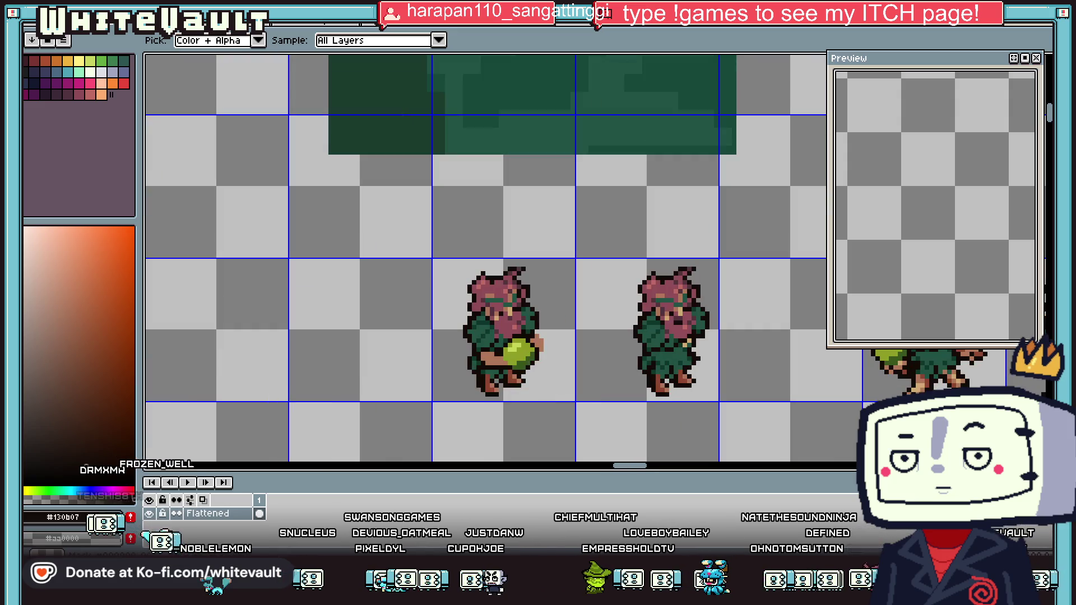
{"action": "scroll", "coordinate": [557, 343], "scroll_direction": "up", "scroll_amount": 1}
{"action": "scroll", "coordinate": [557, 344], "scroll_direction": "up", "scroll_amount": 1}
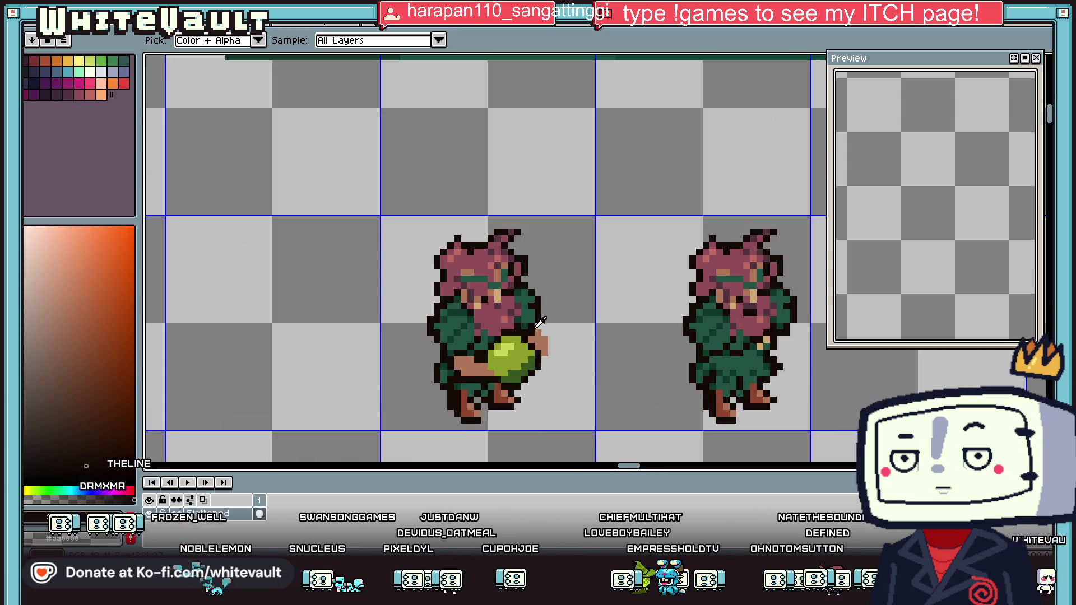
{"action": "key", "text": "b"}
{"action": "scroll", "coordinate": [557, 344], "scroll_direction": "up", "scroll_amount": 2}
{"action": "left_click_drag", "start_coordinate": [571, 361], "coordinate": [559, 405]}
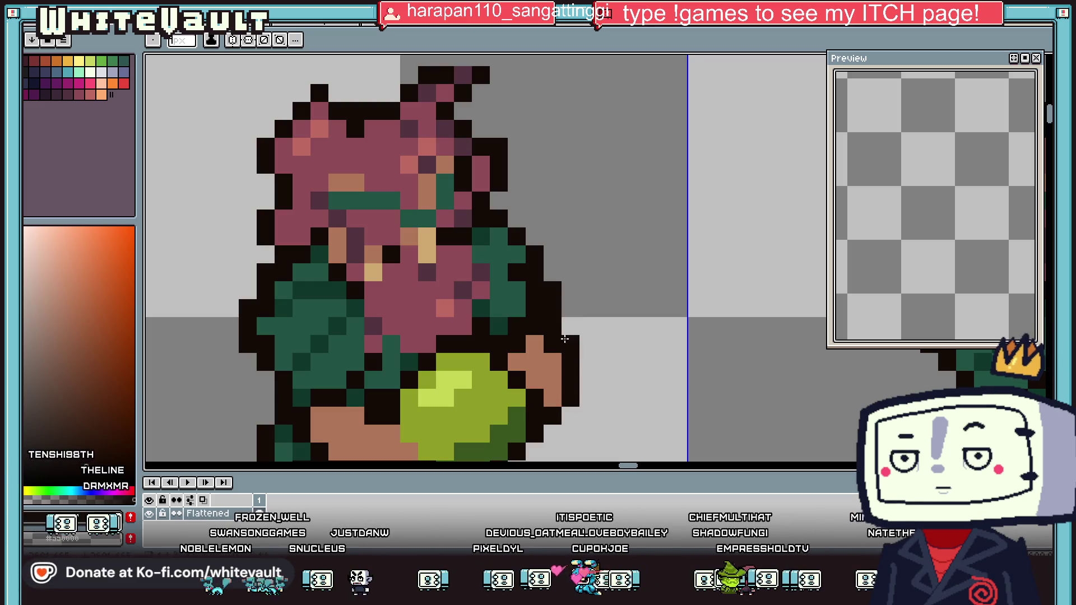
{"action": "scroll", "coordinate": [564, 339], "scroll_direction": "down", "scroll_amount": 2}
{"action": "scroll", "coordinate": [583, 349], "scroll_direction": "down", "scroll_amount": 1}
{"action": "scroll", "coordinate": [548, 359], "scroll_direction": "up", "scroll_amount": 3}
{"action": "key", "text": "i"}
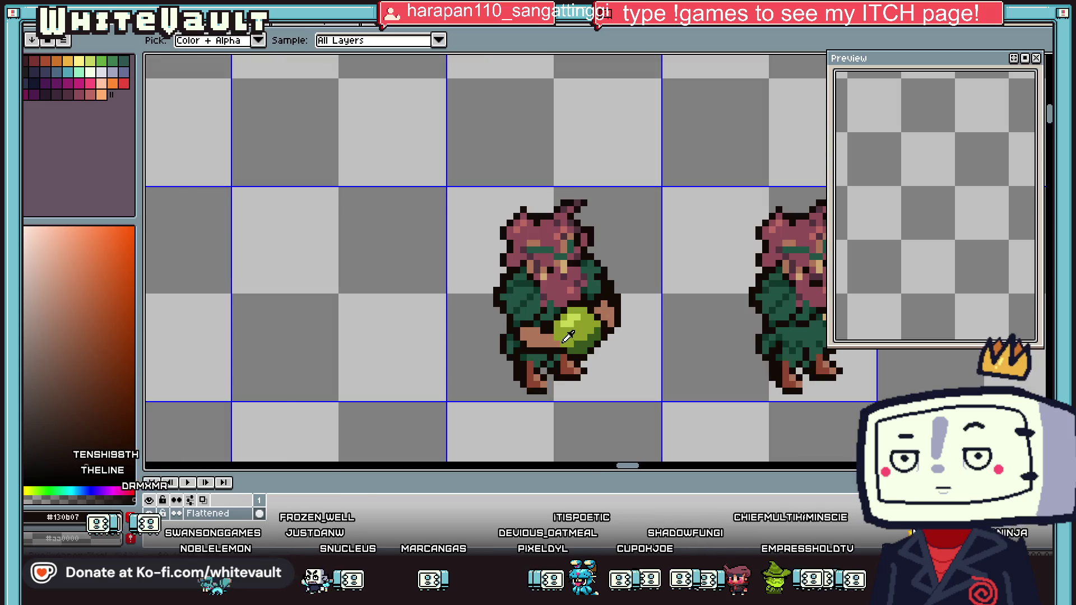
{"action": "scroll", "coordinate": [648, 318], "scroll_direction": "down", "scroll_amount": 4}
{"action": "scroll", "coordinate": [760, 335], "scroll_direction": "up", "scroll_amount": 2}
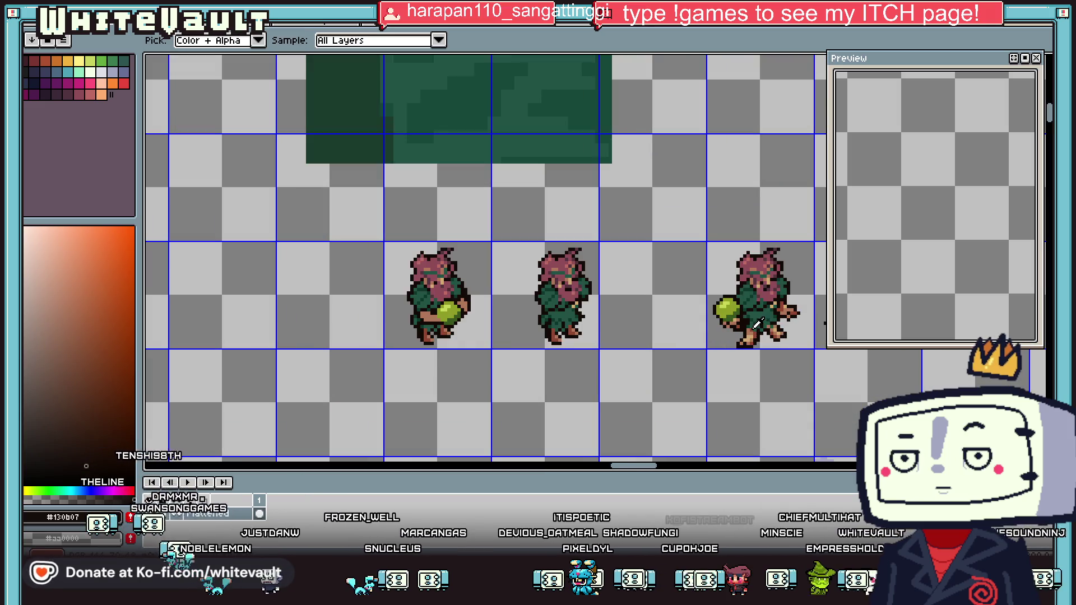
{"action": "left_click", "coordinate": [756, 324]}
{"action": "key", "text": "b"}
{"action": "scroll", "coordinate": [428, 310], "scroll_direction": "up", "scroll_amount": 3}
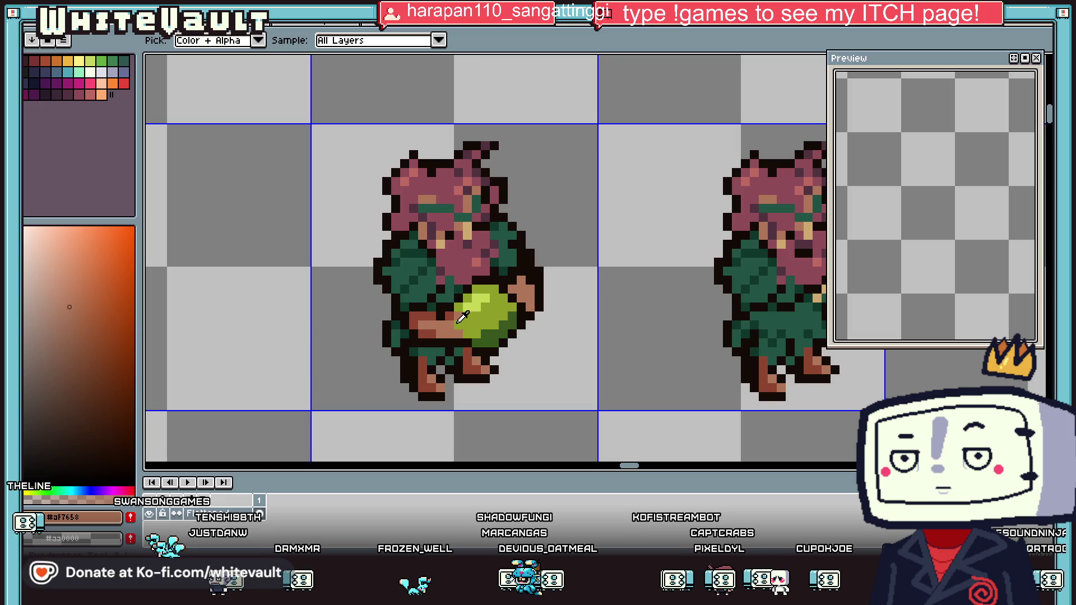
Repaint the character's left edge with dark outline, sampling the cloak green #225244
{"action": "left_click", "coordinate": [483, 336], "text": "alt"}
{"action": "left_click", "coordinate": [466, 334], "text": "alt"}
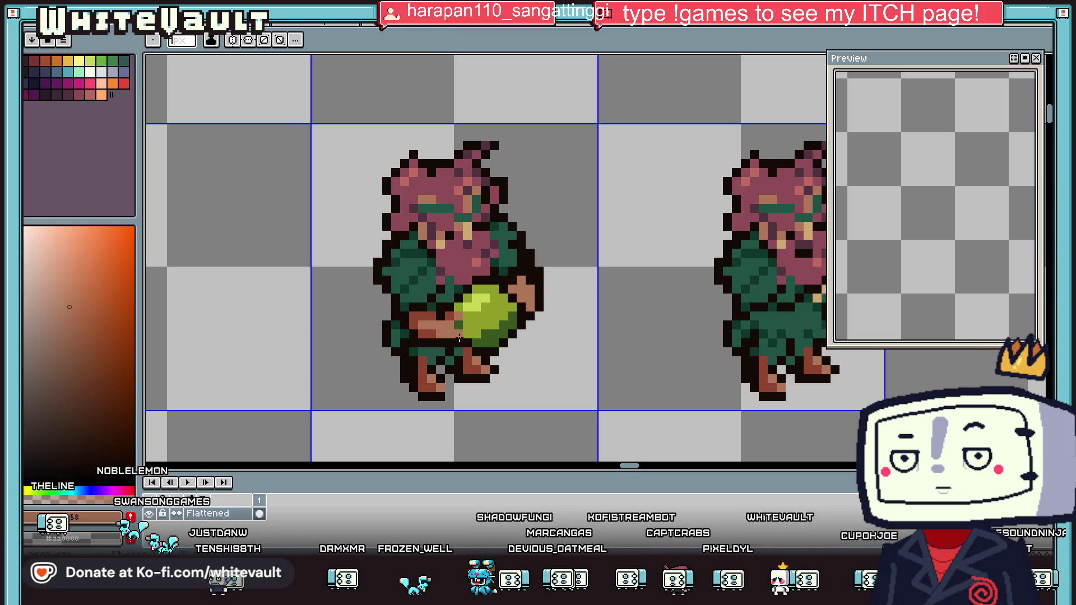
{"action": "left_click", "coordinate": [460, 343], "text": "alt"}
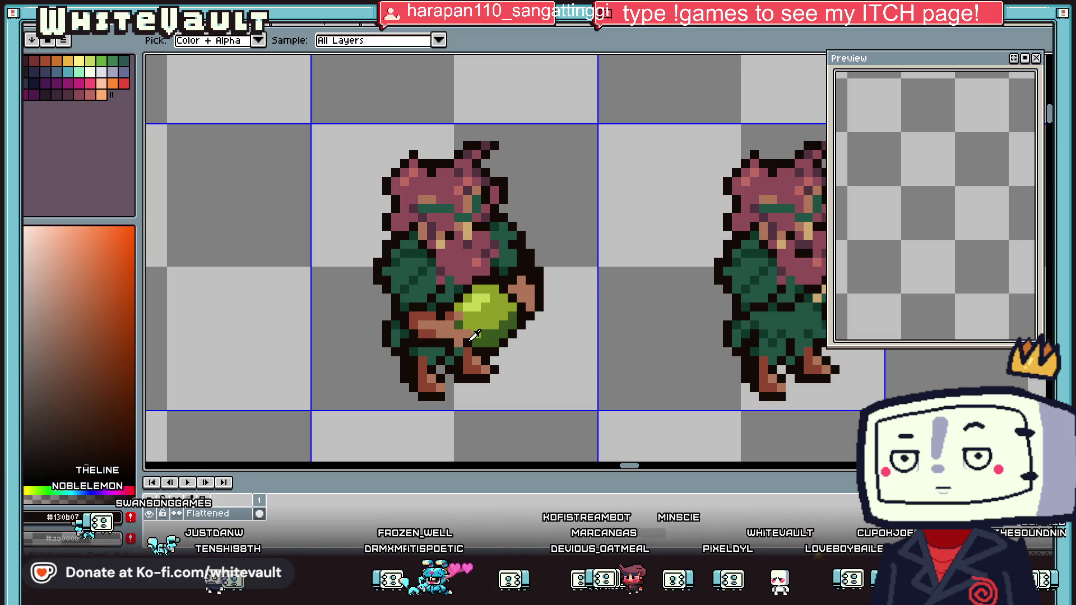
{"action": "scroll", "coordinate": [477, 330], "scroll_direction": "down", "scroll_amount": 3}
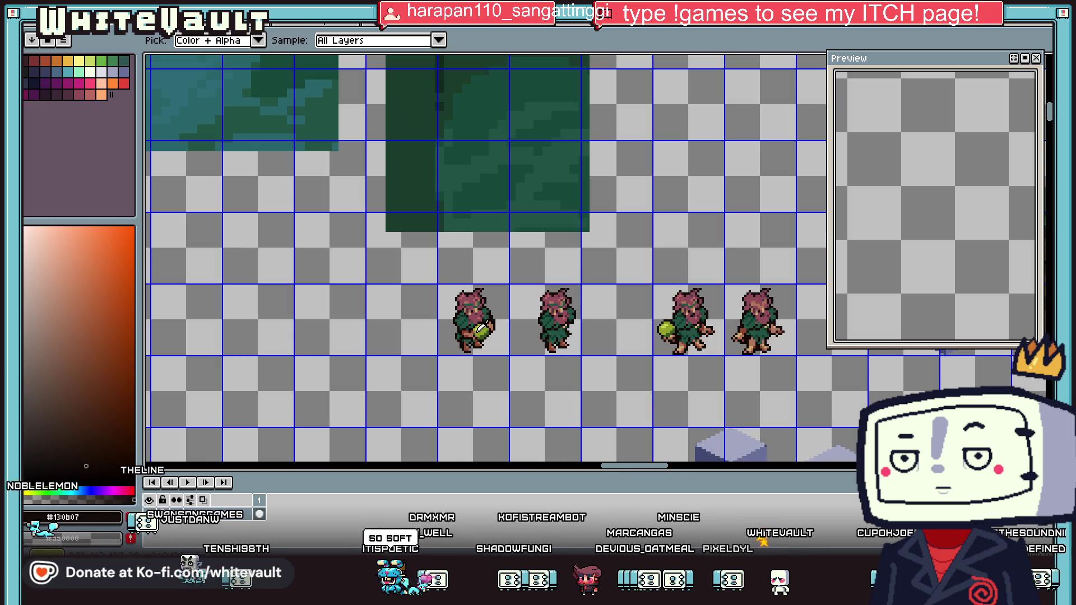
{"action": "scroll", "coordinate": [488, 324], "scroll_direction": "up", "scroll_amount": 3}
{"action": "scroll", "coordinate": [476, 325], "scroll_direction": "up", "scroll_amount": 2}
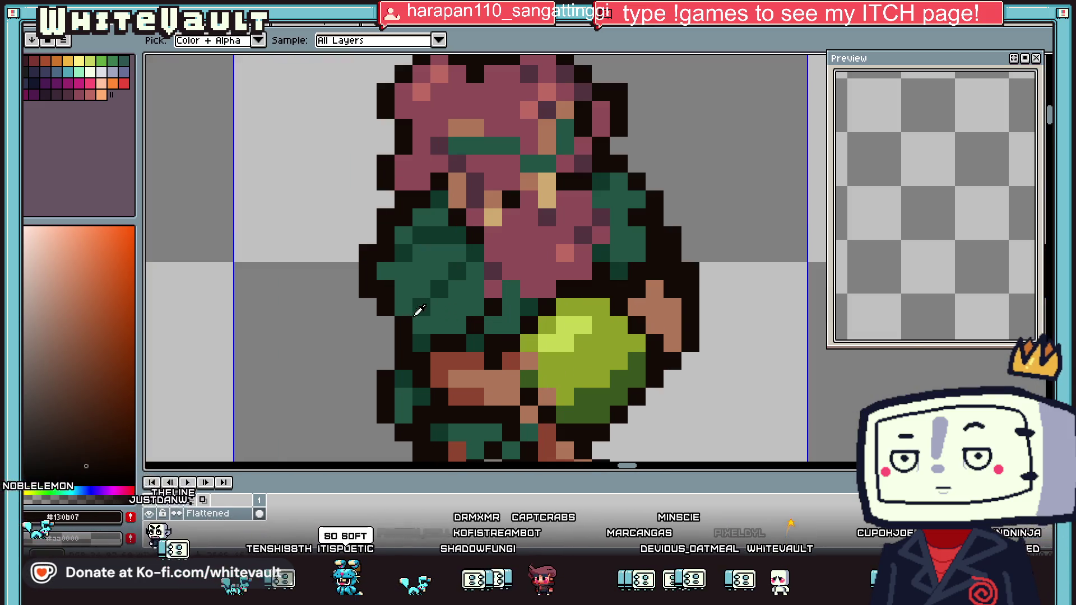
{"action": "left_click", "coordinate": [472, 325], "text": "alt"}
{"action": "left_click", "coordinate": [424, 200], "text": "alt"}
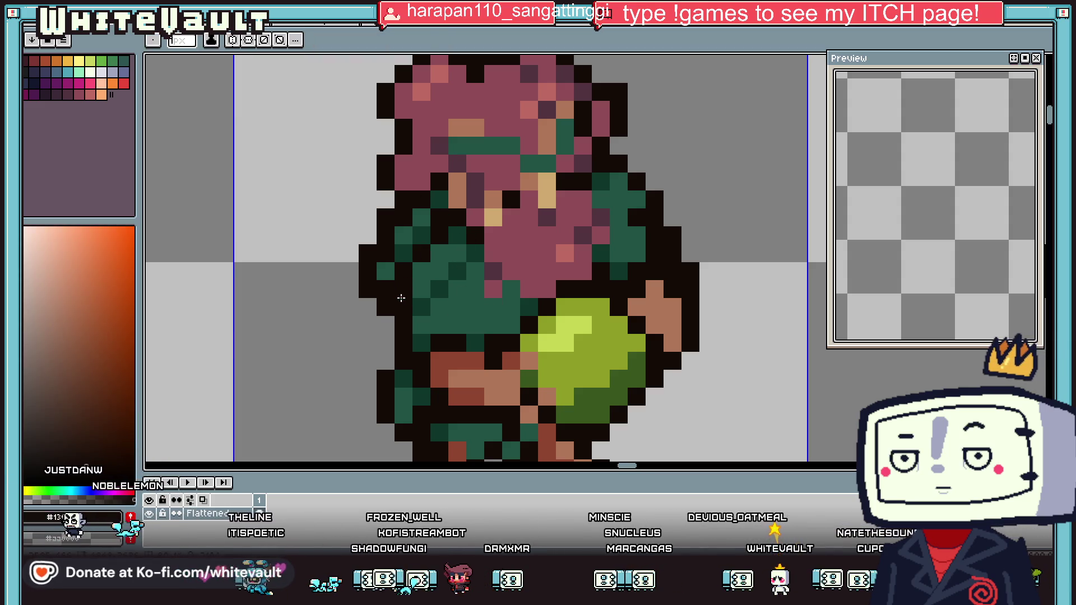
{"action": "left_click", "coordinate": [367, 289], "text": "alt"}
{"action": "mouse_move", "coordinate": [386, 254]}
{"action": "left_mouse_down"}
{"action": "mouse_move", "coordinate": [385, 218]}
{"action": "mouse_move", "coordinate": [421, 218]}
{"action": "left_mouse_up"}
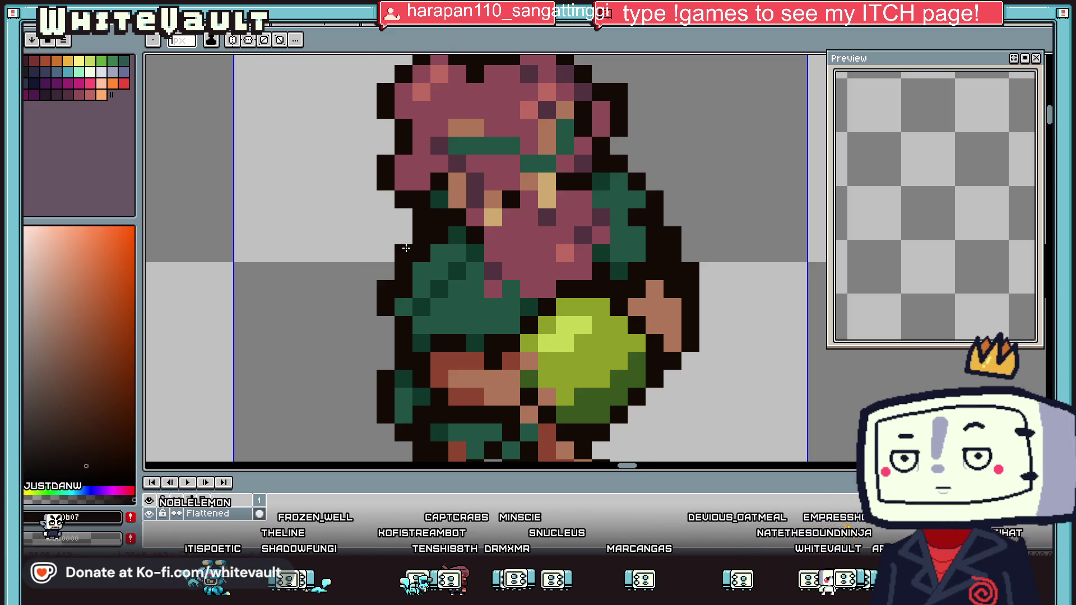
{"action": "key", "text": "alt"}
{"action": "left_click", "coordinate": [395, 314], "text": "alt"}
{"action": "scroll", "coordinate": [448, 292], "scroll_direction": "down", "scroll_amount": 3}
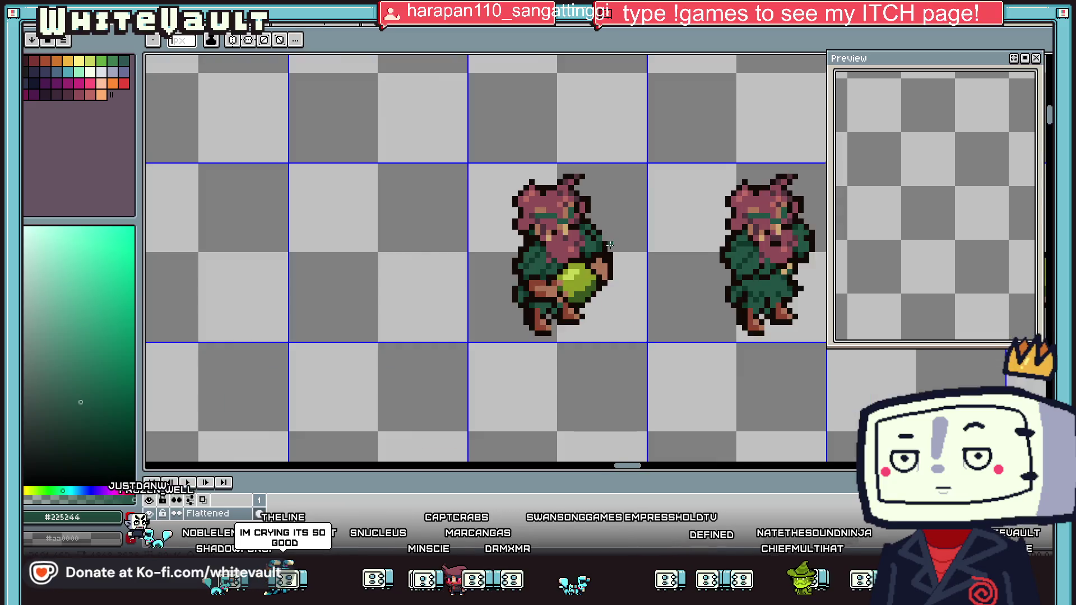
{"action": "scroll", "coordinate": [561, 269], "scroll_direction": "down", "scroll_amount": 1}
{"action": "scroll", "coordinate": [612, 256], "scroll_direction": "down", "scroll_amount": 1}
{"action": "scroll", "coordinate": [611, 256], "scroll_direction": "up", "scroll_amount": 1}
{"action": "scroll", "coordinate": [608, 252], "scroll_direction": "up", "scroll_amount": 1}
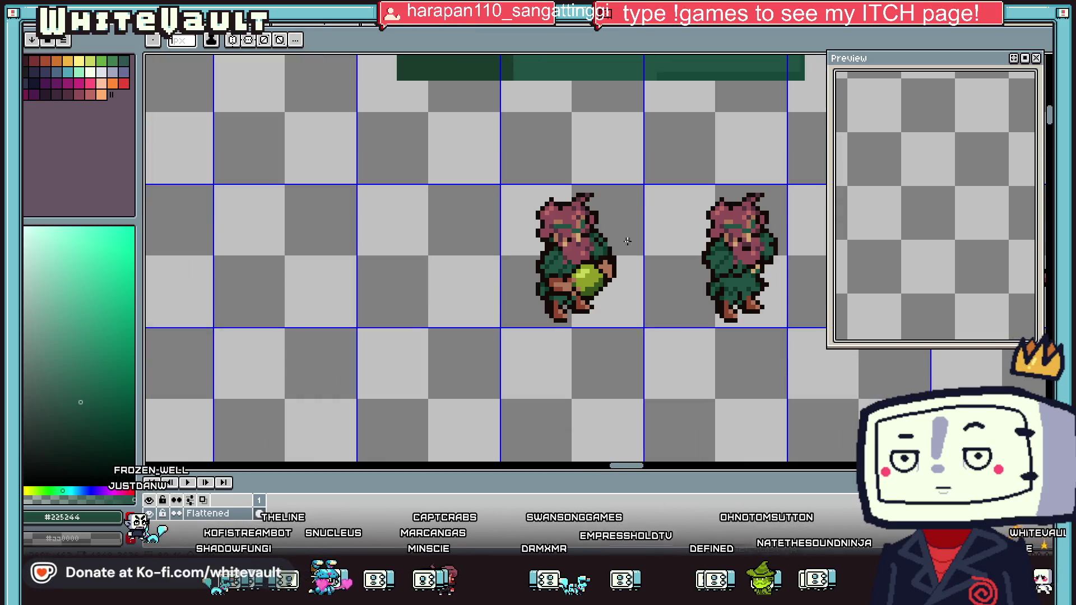
Select the ball-holding character and move it up one pixel
{"action": "key", "text": "m"}
{"action": "left_click_drag", "start_coordinate": [485, 161], "coordinate": [641, 297]}
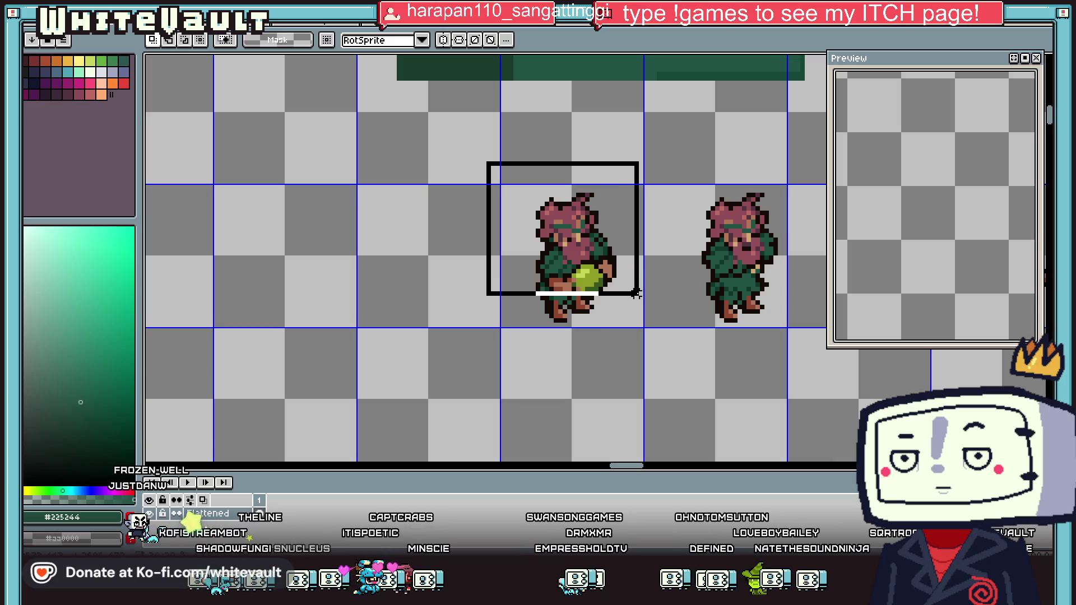
{"action": "scroll", "coordinate": [624, 300], "scroll_direction": "up", "scroll_amount": 2}
{"action": "left_click_drag", "start_coordinate": [637, 259], "coordinate": [634, 251]}
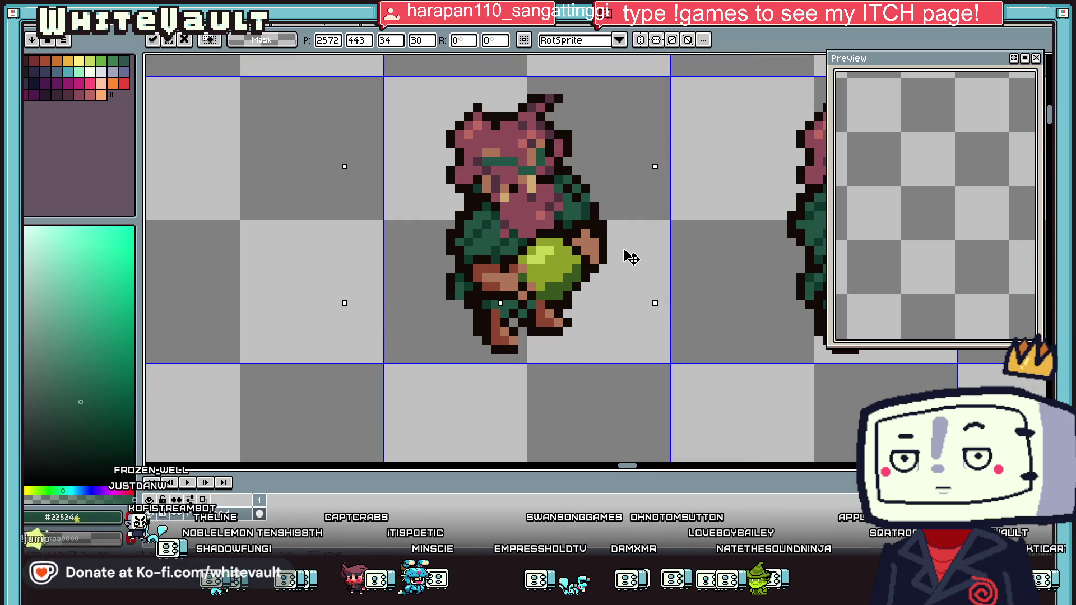
{"action": "scroll", "coordinate": [629, 247], "scroll_direction": "down", "scroll_amount": 6}
{"action": "key", "text": "Return"}
{"action": "scroll", "coordinate": [570, 252], "scroll_direction": "up", "scroll_amount": 5}
Fill the grey gap under the cloak with dark green to form the hem
{"action": "key", "text": "i"}
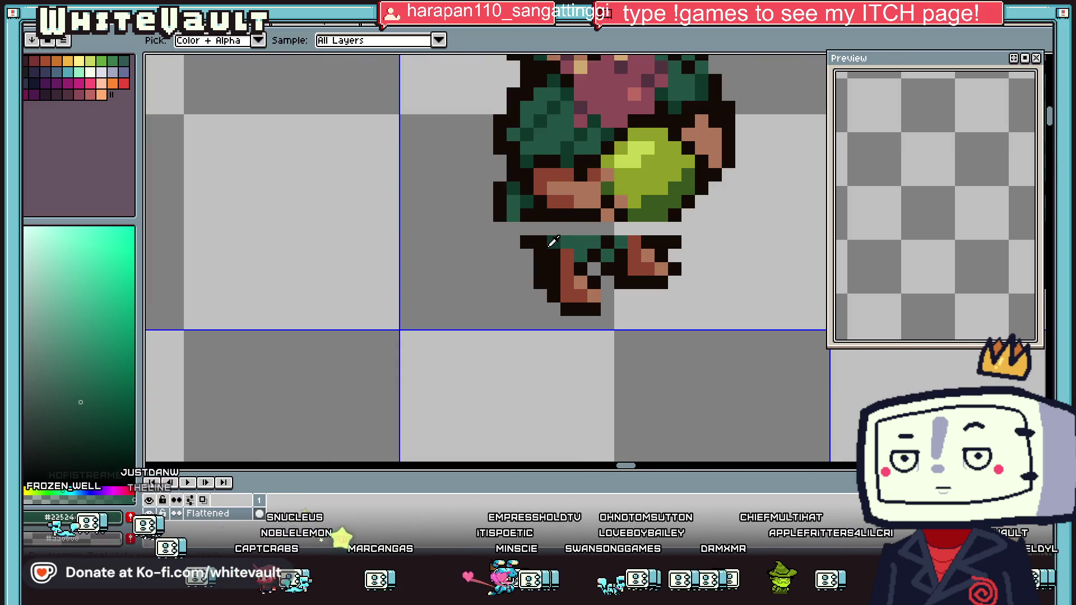
{"action": "scroll", "coordinate": [548, 250], "scroll_direction": "up", "scroll_amount": 1}
{"action": "left_click", "coordinate": [513, 214]}
{"action": "left_click", "coordinate": [566, 253]}
{"action": "key", "text": "b"}
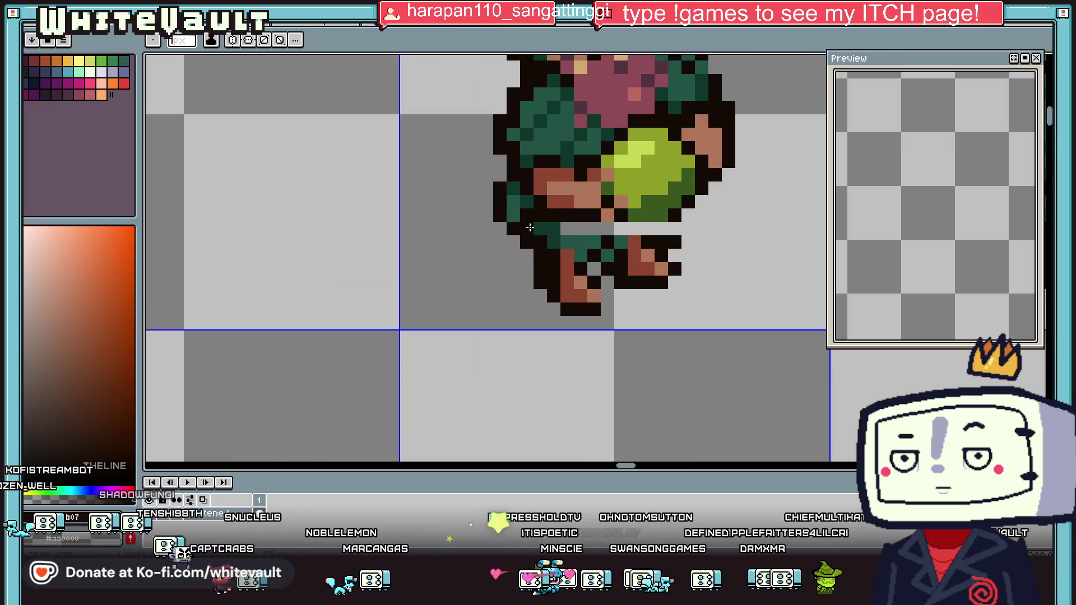
{"action": "key", "text": "i"}
{"action": "left_click", "coordinate": [675, 240]}
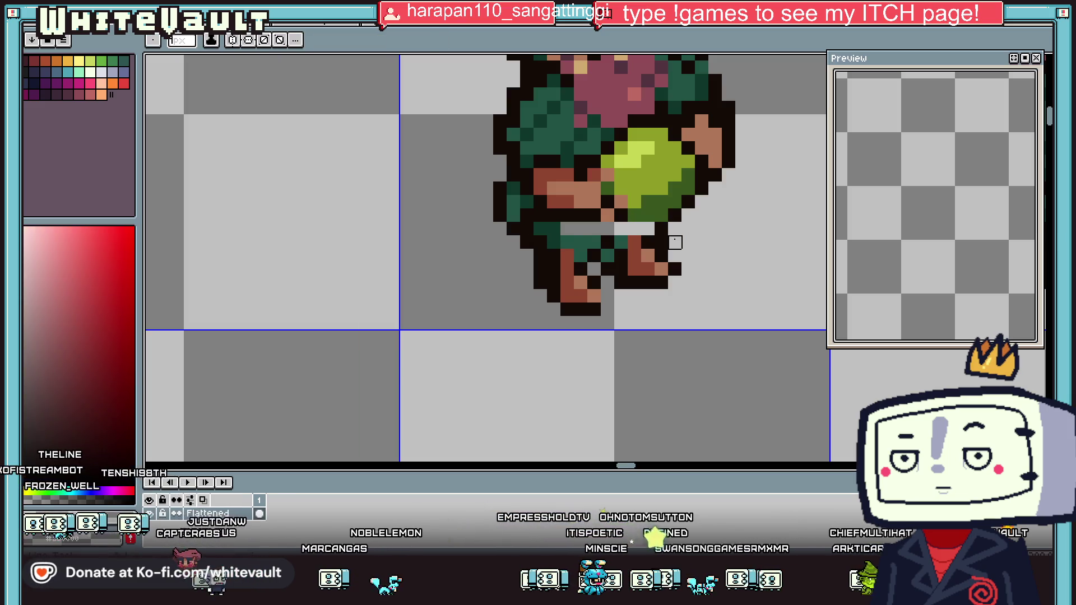
{"action": "left_click", "coordinate": [617, 241]}
{"action": "key", "text": "b"}
{"action": "left_click_drag", "start_coordinate": [651, 229], "coordinate": [560, 228]}
{"action": "key", "text": "i"}
{"action": "scroll", "coordinate": [584, 217], "scroll_direction": "down", "scroll_amount": 2}
{"action": "scroll", "coordinate": [585, 217], "scroll_direction": "down", "scroll_amount": 1}
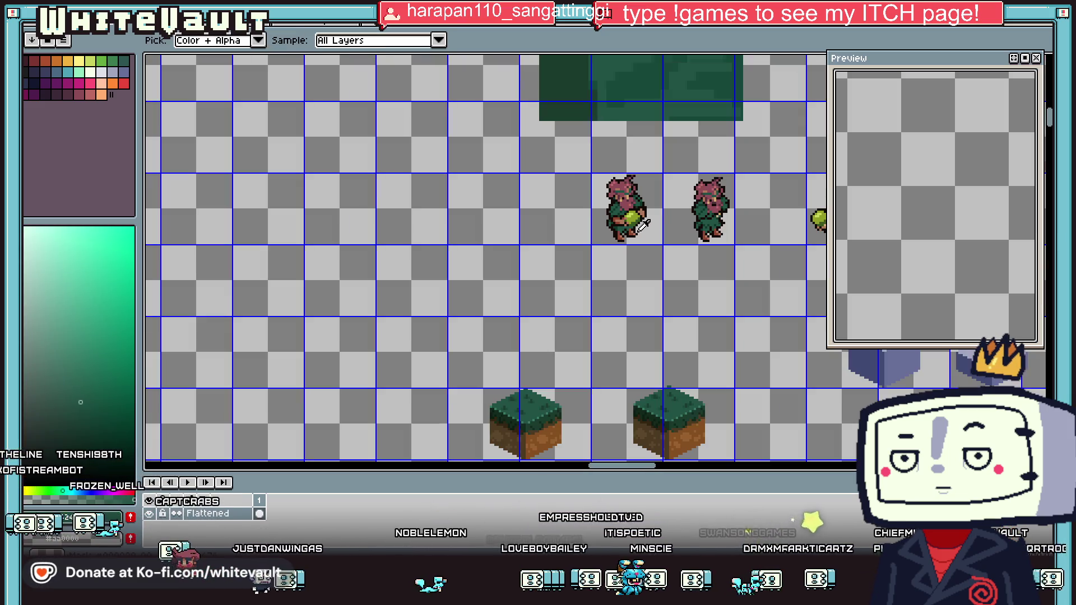
{"action": "scroll", "coordinate": [616, 219], "scroll_direction": "up", "scroll_amount": 2}
{"action": "scroll", "coordinate": [652, 219], "scroll_direction": "up", "scroll_amount": 1}
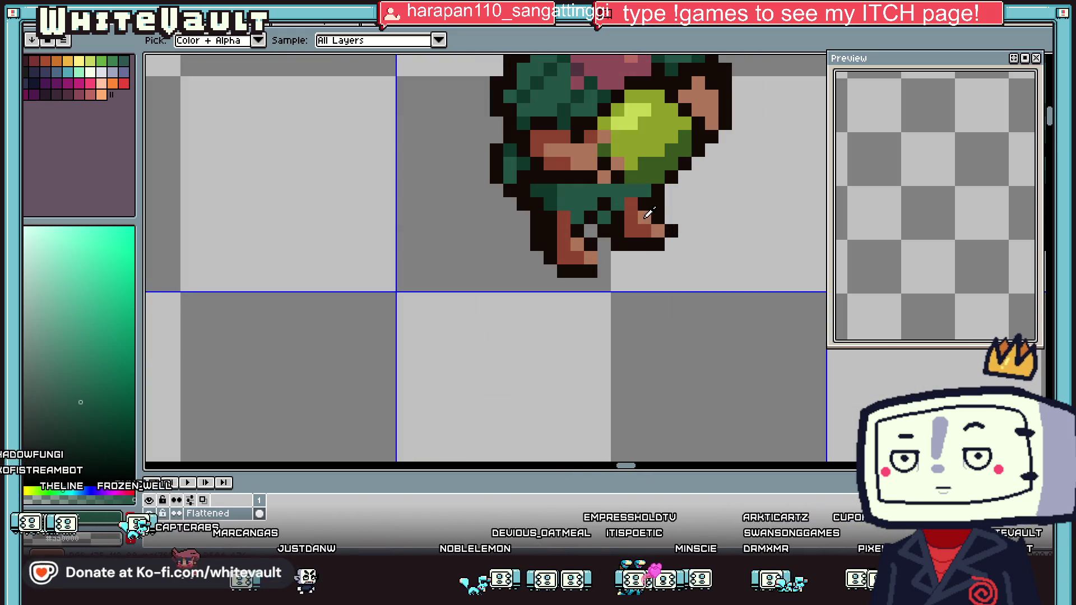
Remove the stray black pixel beside the leg and repaint the right leg red-brown
{"action": "left_click", "coordinate": [653, 215]}
{"action": "key", "text": "b"}
{"action": "left_click", "coordinate": [671, 230]}
{"action": "key", "text": "i"}
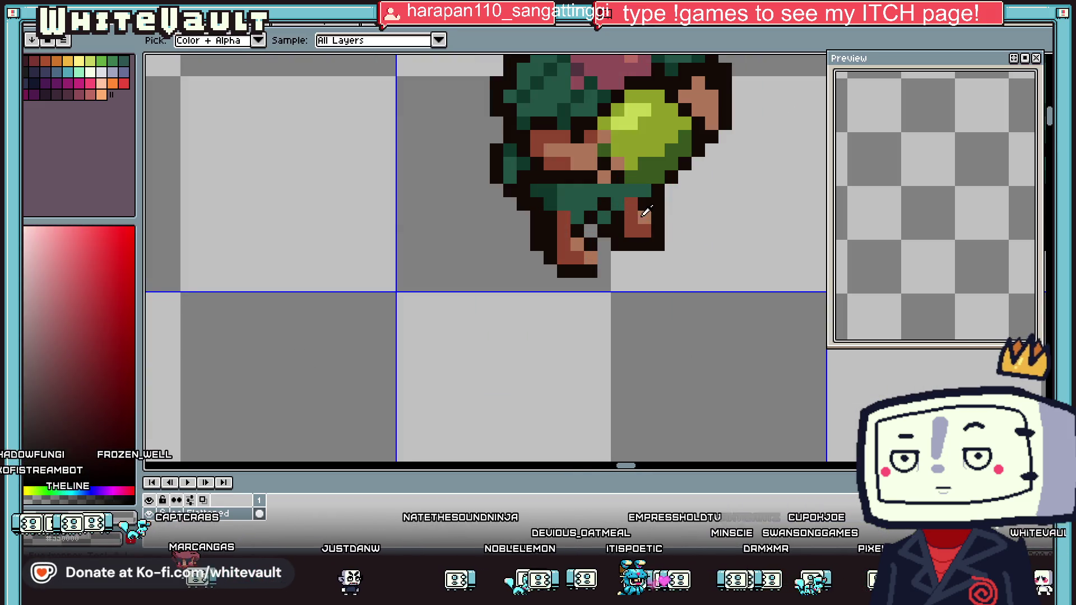
{"action": "left_click", "coordinate": [650, 227]}
{"action": "key", "text": "b"}
{"action": "left_click_drag", "start_coordinate": [645, 218], "coordinate": [645, 204]}
{"action": "key", "text": "i"}
Paint the left leg in the light brown skin colour
{"action": "left_click", "coordinate": [645, 190]}
{"action": "key", "text": "b"}
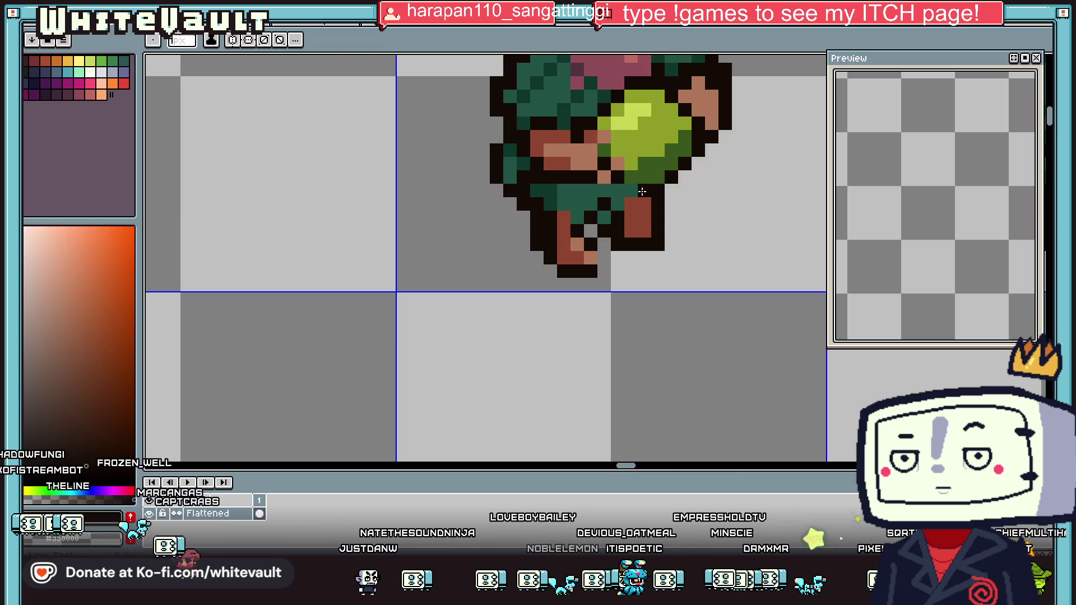
{"action": "key", "text": "i"}
{"action": "left_click", "coordinate": [578, 244]}
{"action": "key", "text": "b"}
{"action": "left_click_drag", "start_coordinate": [577, 236], "coordinate": [581, 224]}
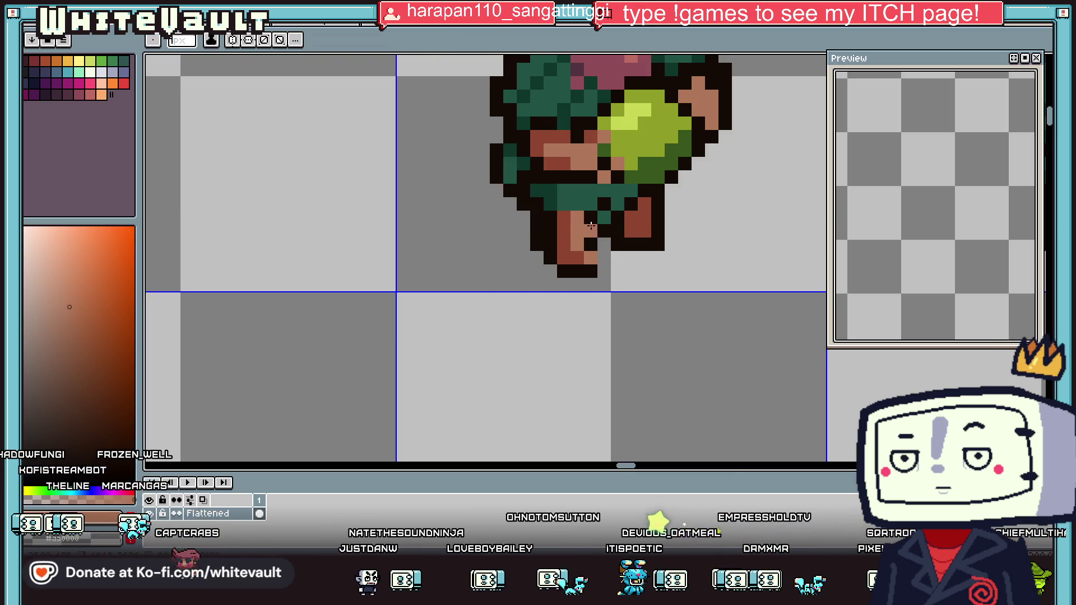
{"action": "key", "text": "i"}
{"action": "scroll", "coordinate": [616, 255], "scroll_direction": "down", "scroll_amount": 4}
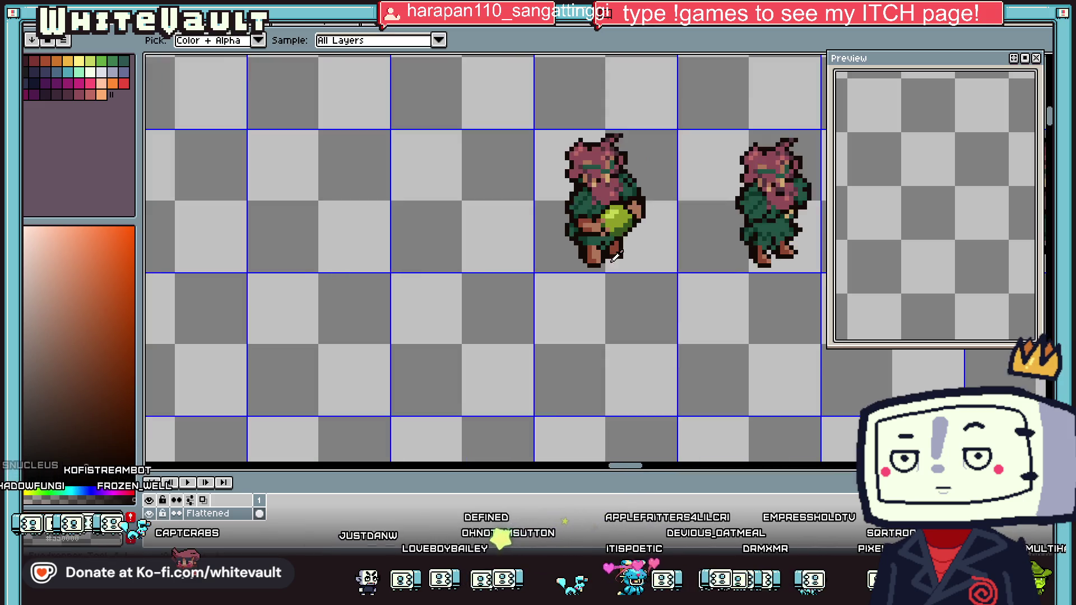
{"action": "scroll", "coordinate": [637, 254], "scroll_direction": "down", "scroll_amount": 1}
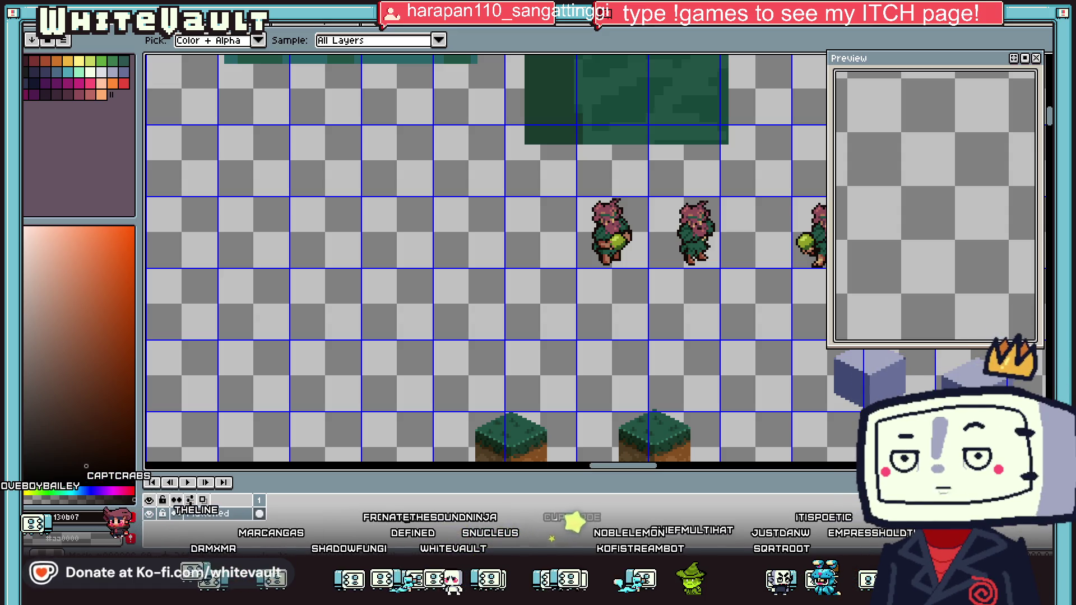
Sample the cloak's dark green from the sprite and repaint a few cloak pixels with it
{"action": "scroll", "coordinate": [665, 259], "scroll_direction": "up", "scroll_amount": 3}
{"action": "scroll", "coordinate": [665, 259], "scroll_direction": "up", "scroll_amount": 2}
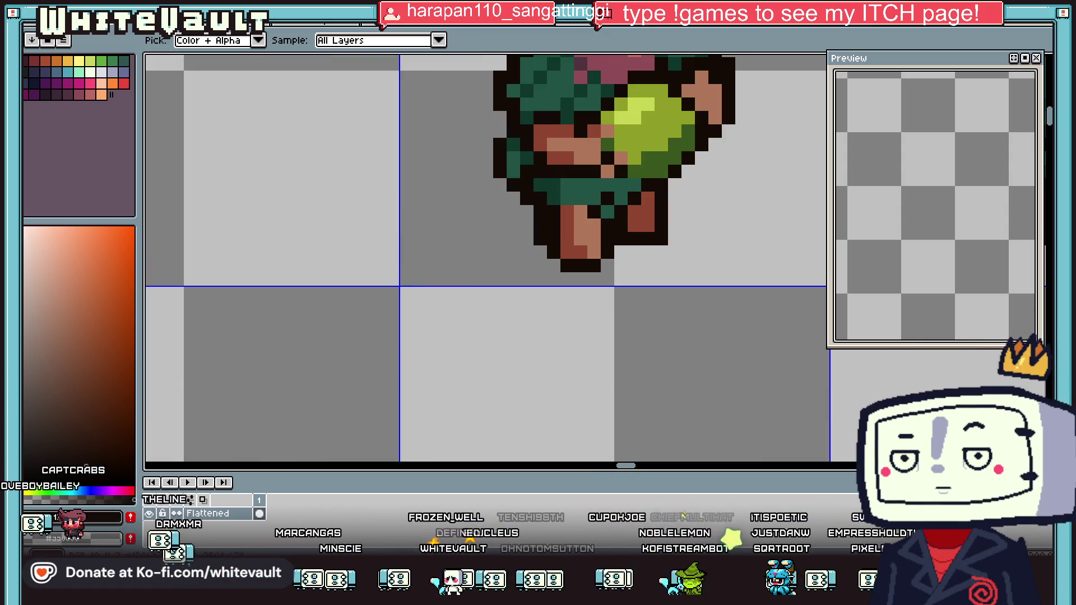
{"action": "scroll", "coordinate": [677, 195], "scroll_direction": "down", "scroll_amount": 4}
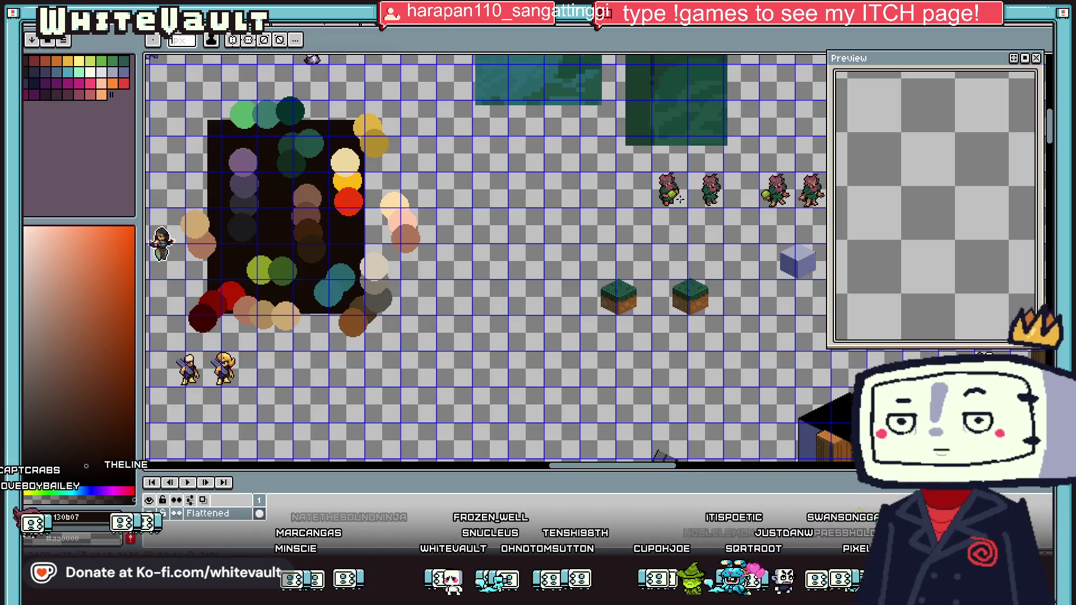
{"action": "scroll", "coordinate": [677, 195], "scroll_direction": "up", "scroll_amount": 3}
{"action": "scroll", "coordinate": [677, 195], "scroll_direction": "up", "scroll_amount": 1}
{"action": "scroll", "coordinate": [667, 208], "scroll_direction": "down", "scroll_amount": 3}
{"action": "scroll", "coordinate": [656, 224], "scroll_direction": "down", "scroll_amount": 1}
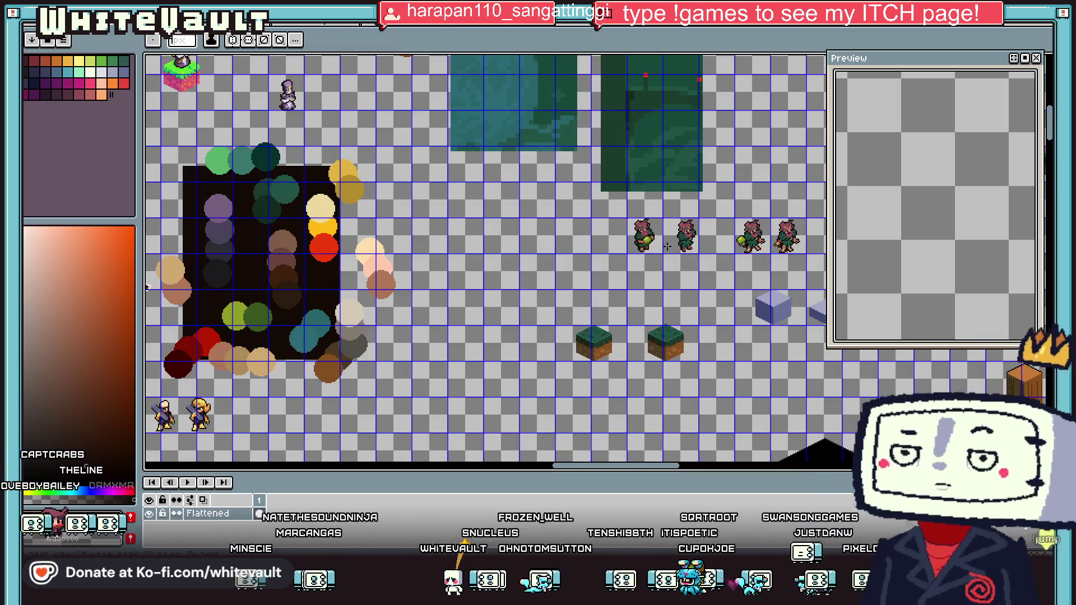
{"action": "scroll", "coordinate": [649, 235], "scroll_direction": "up", "scroll_amount": 3}
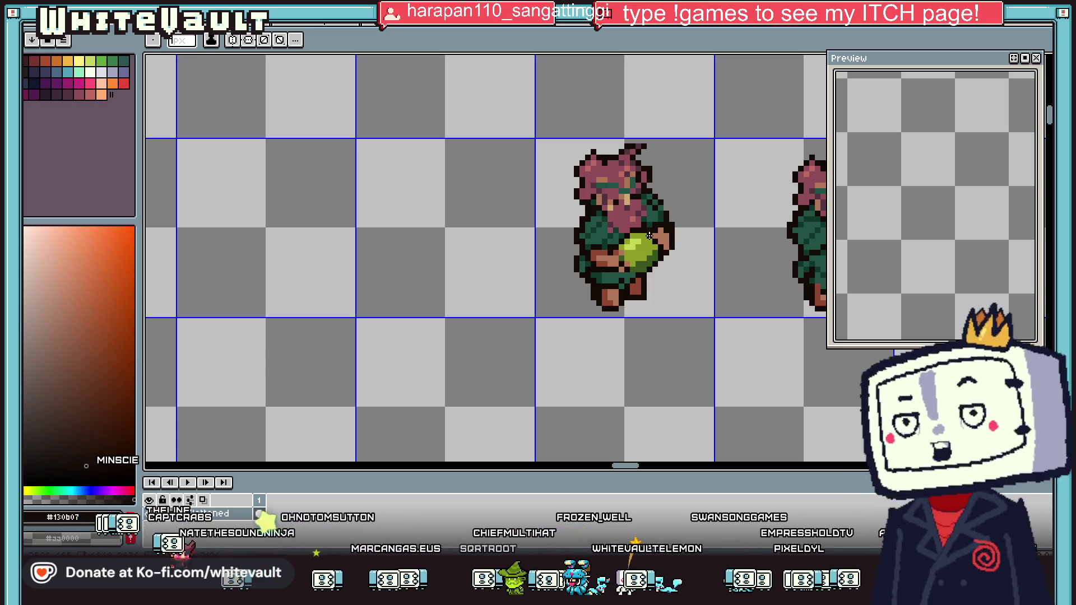
{"action": "scroll", "coordinate": [649, 236], "scroll_direction": "down", "scroll_amount": 1}
{"action": "scroll", "coordinate": [649, 235], "scroll_direction": "down", "scroll_amount": 2}
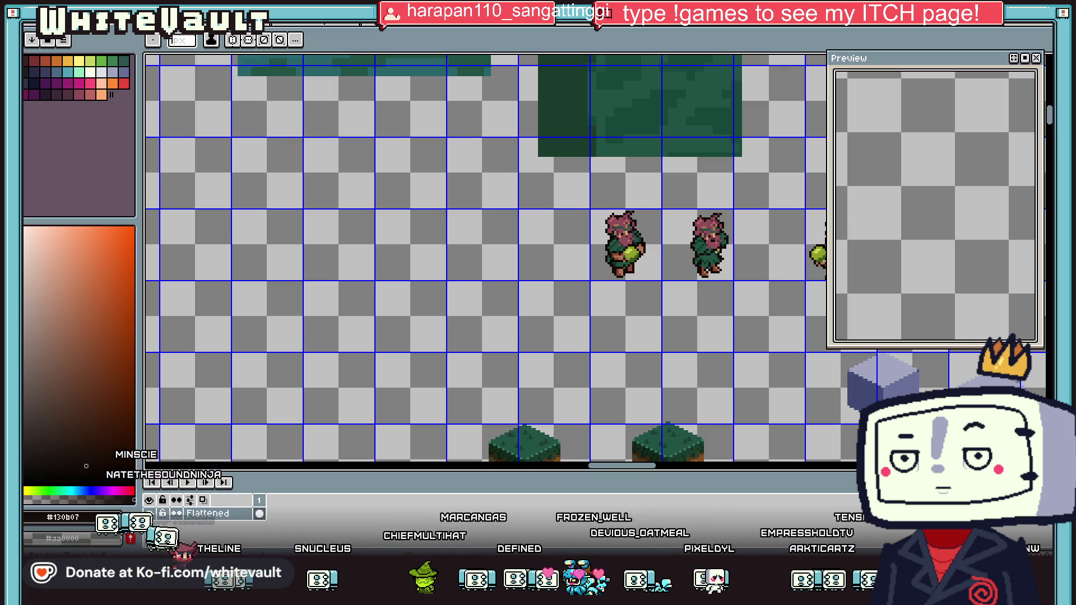
{"action": "scroll", "coordinate": [603, 227], "scroll_direction": "up", "scroll_amount": 1}
{"action": "scroll", "coordinate": [603, 227], "scroll_direction": "up", "scroll_amount": 1}
{"action": "key", "text": "i"}
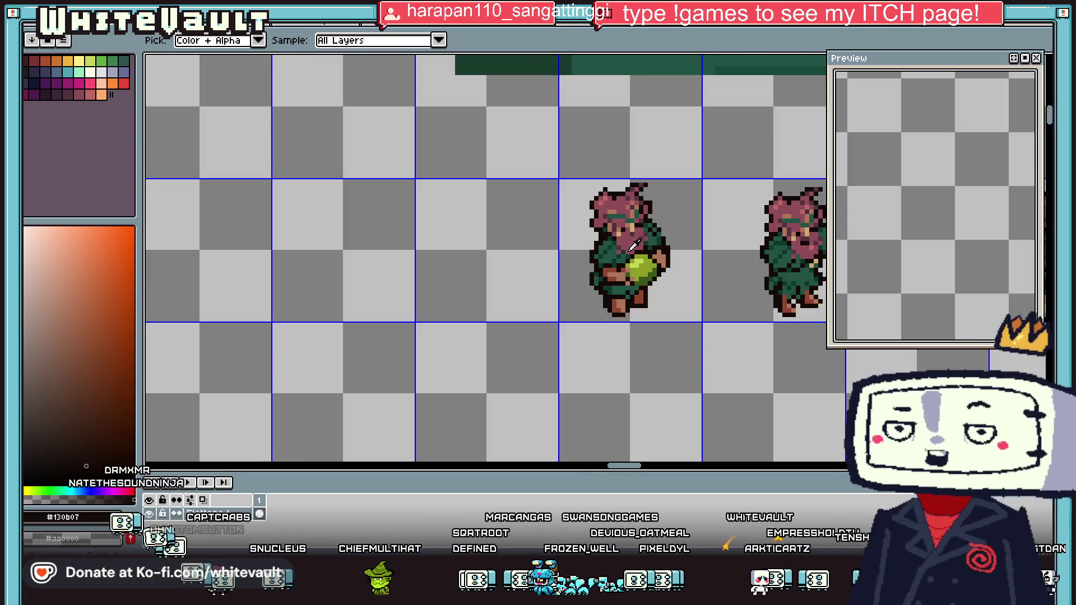
{"action": "scroll", "coordinate": [603, 227], "scroll_direction": "up", "scroll_amount": 3}
{"action": "scroll", "coordinate": [603, 227], "scroll_direction": "up", "scroll_amount": 1}
{"action": "left_click", "coordinate": [603, 227]}
{"action": "key", "text": "b"}
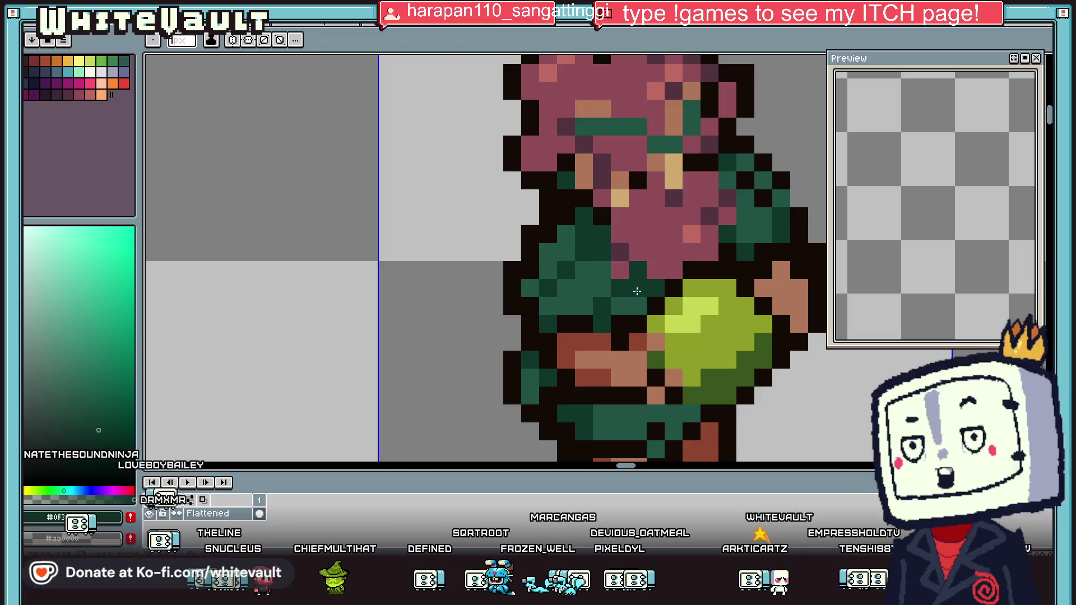
{"action": "left_click_drag", "start_coordinate": [733, 200], "coordinate": [756, 180]}
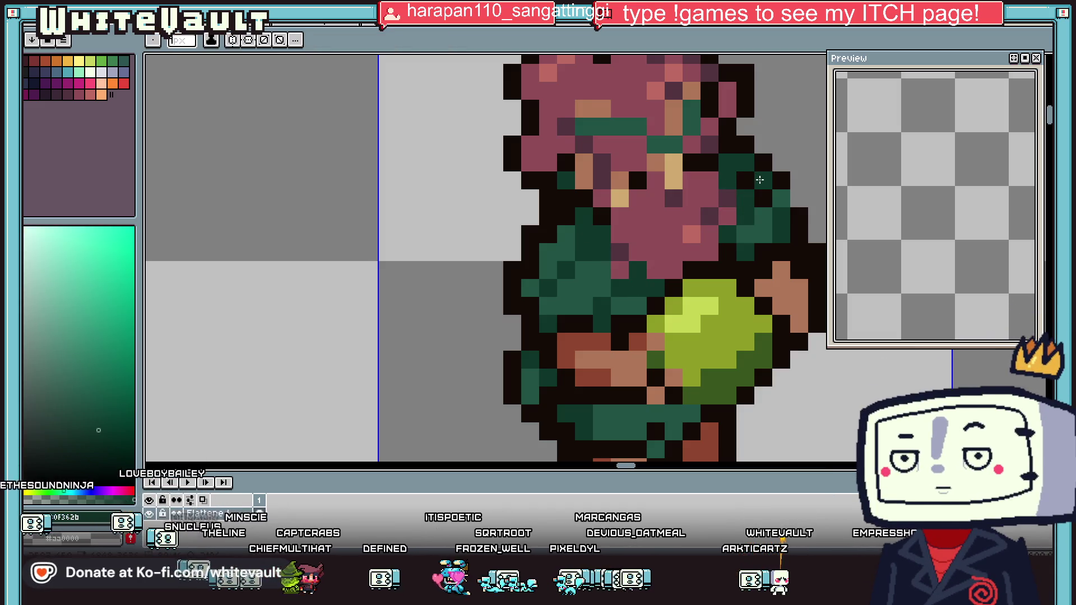
Zoom out over the sheet and switch to the rectangular marquee to box the ball-holding character
{"action": "key", "text": "i"}
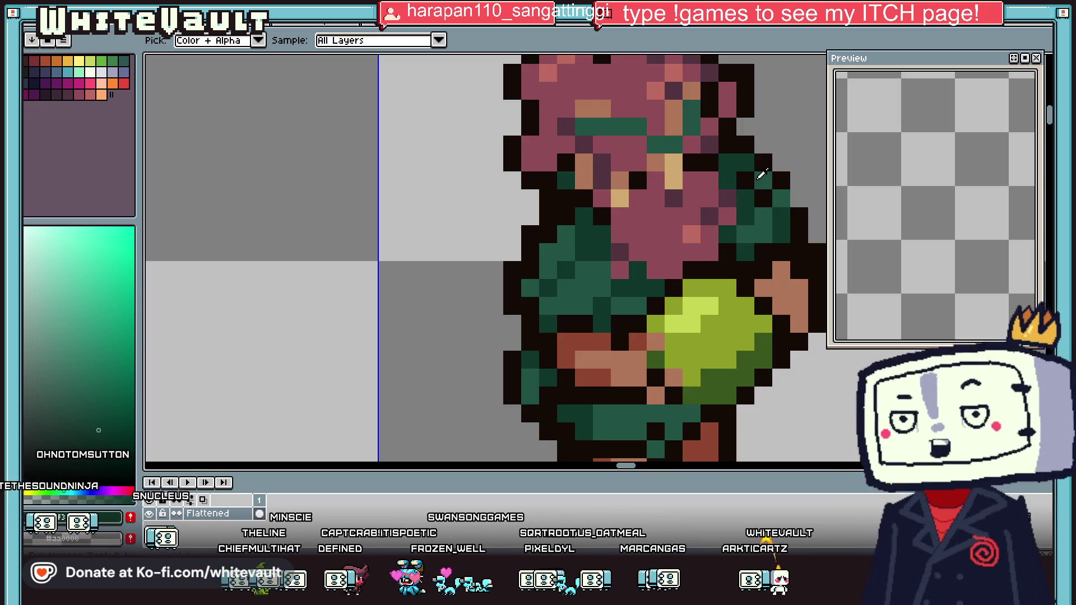
{"action": "scroll", "coordinate": [664, 171], "scroll_direction": "down", "scroll_amount": 3}
{"action": "scroll", "coordinate": [665, 171], "scroll_direction": "up", "scroll_amount": 1}
{"action": "key", "text": "b"}
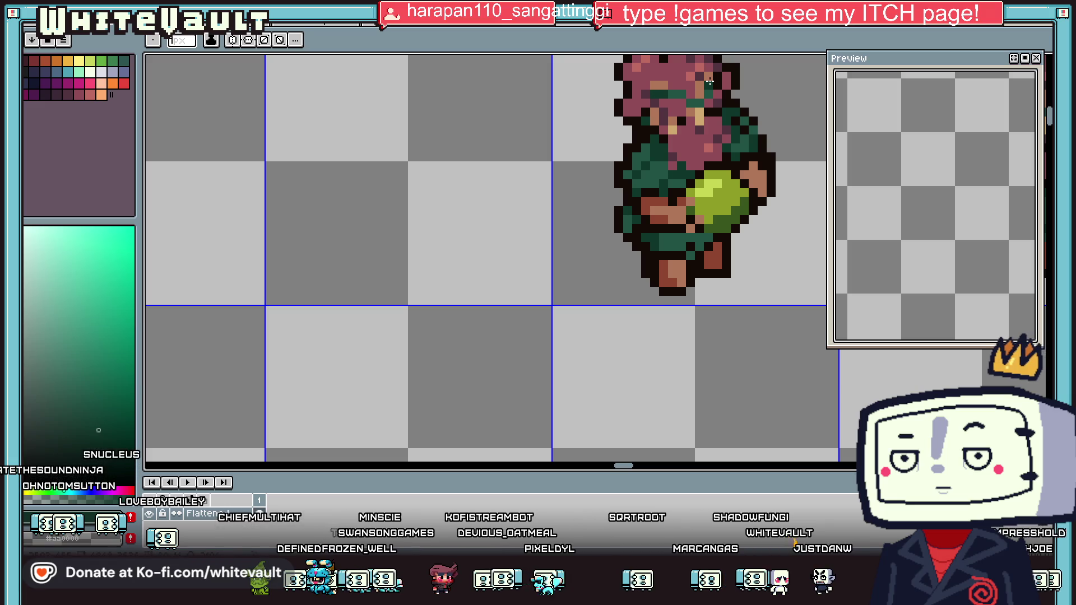
{"action": "scroll", "coordinate": [724, 107], "scroll_direction": "down", "scroll_amount": 3}
{"action": "scroll", "coordinate": [772, 115], "scroll_direction": "up", "scroll_amount": 1}
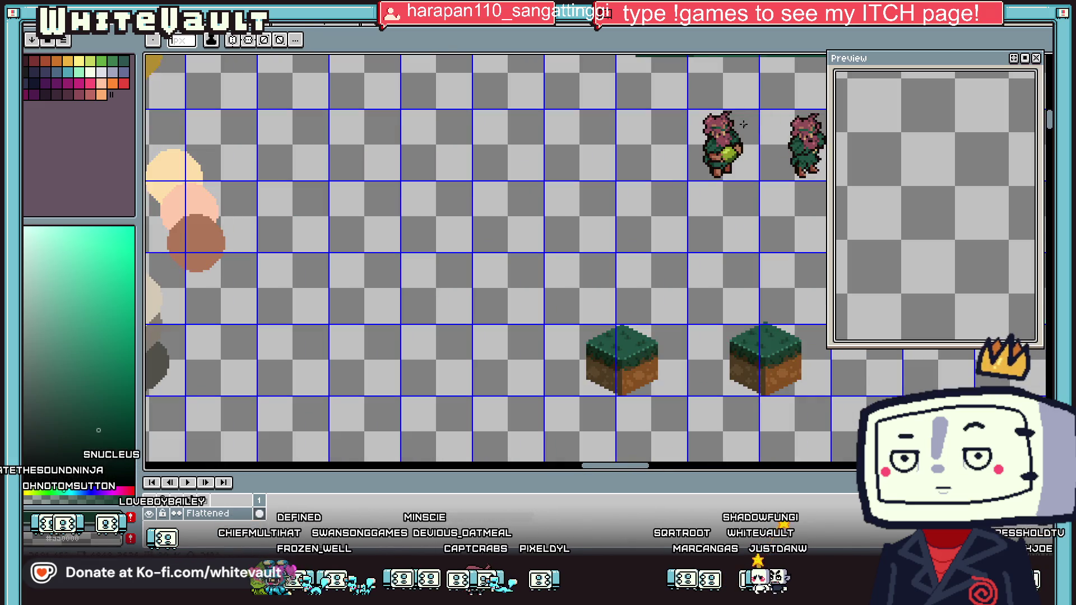
{"action": "key", "text": "i"}
{"action": "scroll", "coordinate": [745, 121], "scroll_direction": "down", "scroll_amount": 2}
{"action": "scroll", "coordinate": [772, 137], "scroll_direction": "up", "scroll_amount": 2}
{"action": "key", "text": "m"}
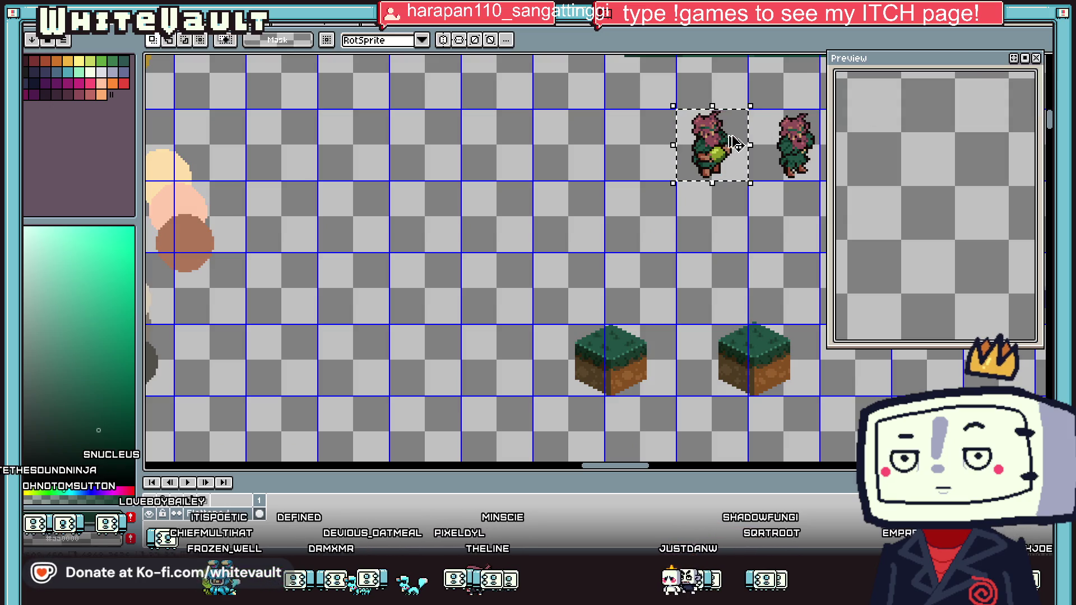
In the animation file, review the frames and delete the extra one, leaving four frames
{"action": "key", "text": "ctrl+Tab"}
{"action": "key", "text": "ctrl+Tab"}
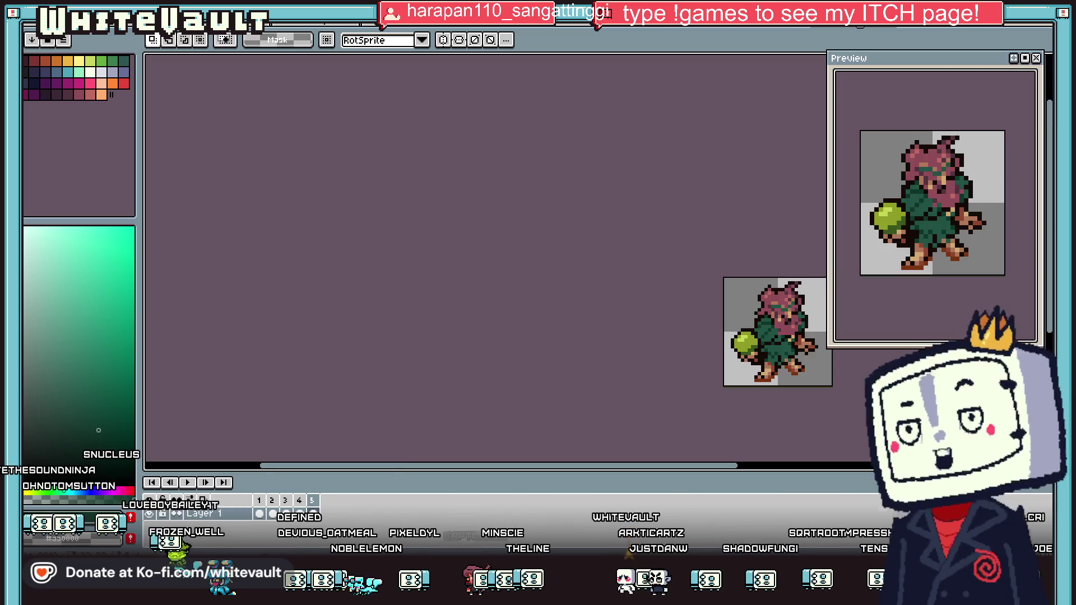
{"action": "left_click", "coordinate": [273, 514]}
{"action": "left_click", "coordinate": [287, 514]}
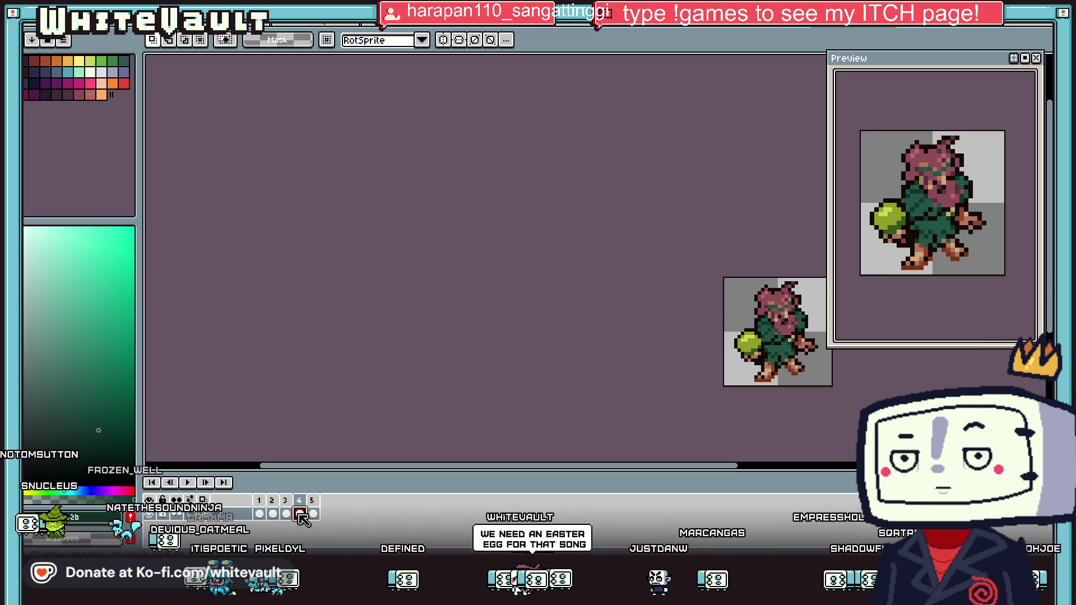
{"action": "right_click", "coordinate": [301, 504]}
{"action": "left_click", "coordinate": [347, 522]}
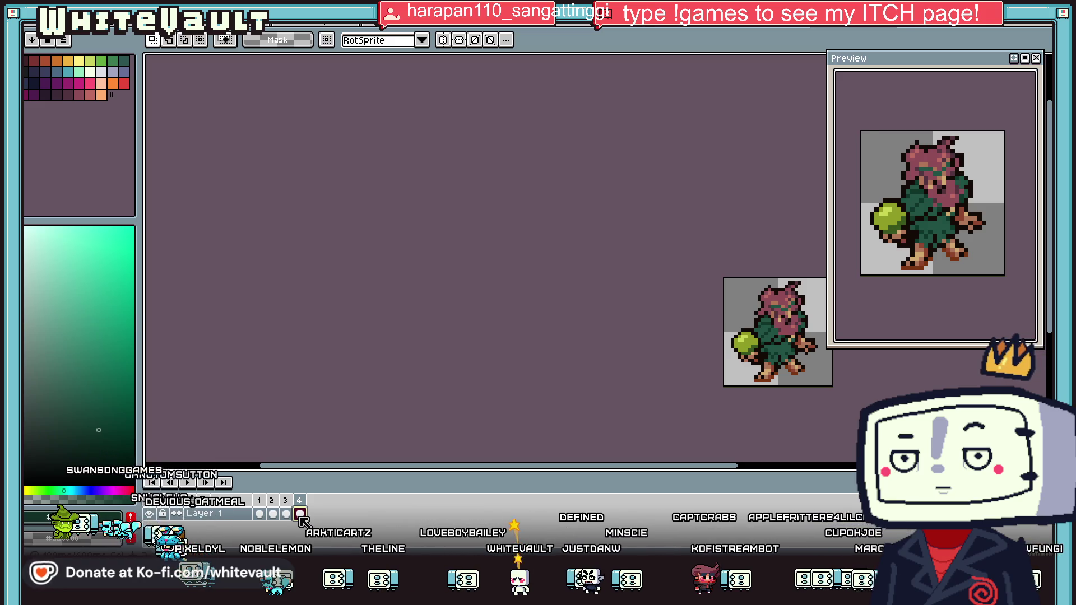
Add an empty fifth frame and create a tag named 'Tag' spanning frames 1–4
{"action": "right_click", "coordinate": [300, 514]}
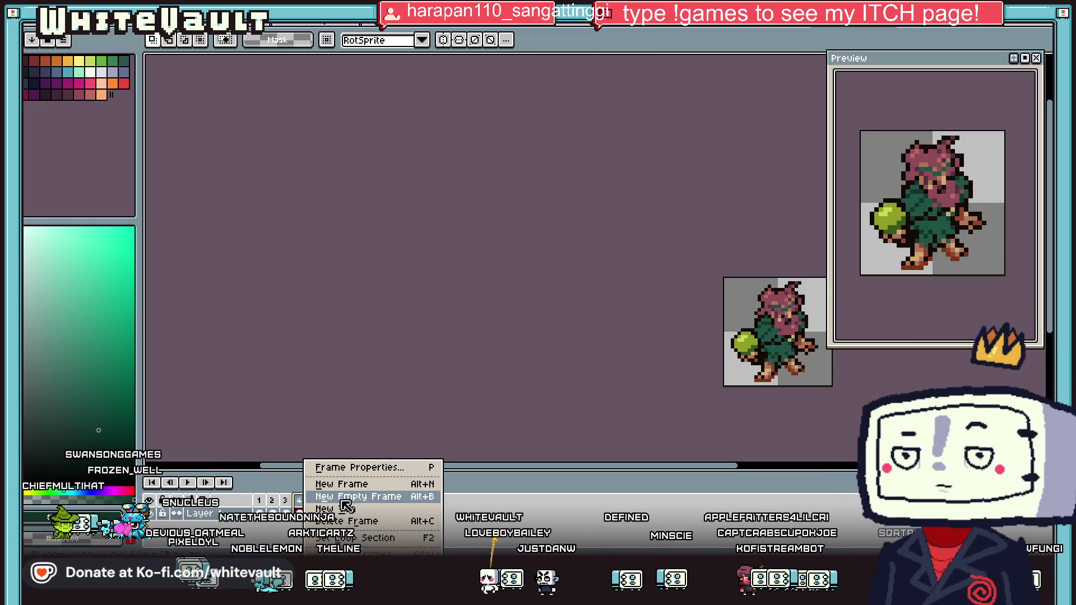
{"action": "left_click", "coordinate": [343, 484]}
{"action": "left_click", "coordinate": [261, 512]}
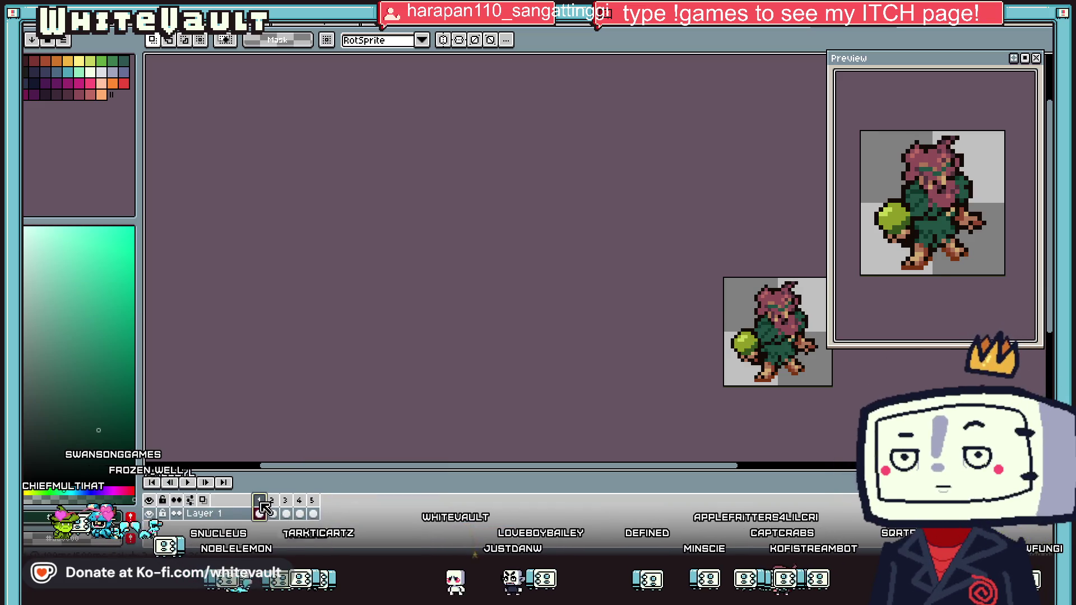
{"action": "right_click", "coordinate": [310, 508]}
{"action": "left_click", "coordinate": [292, 504]}
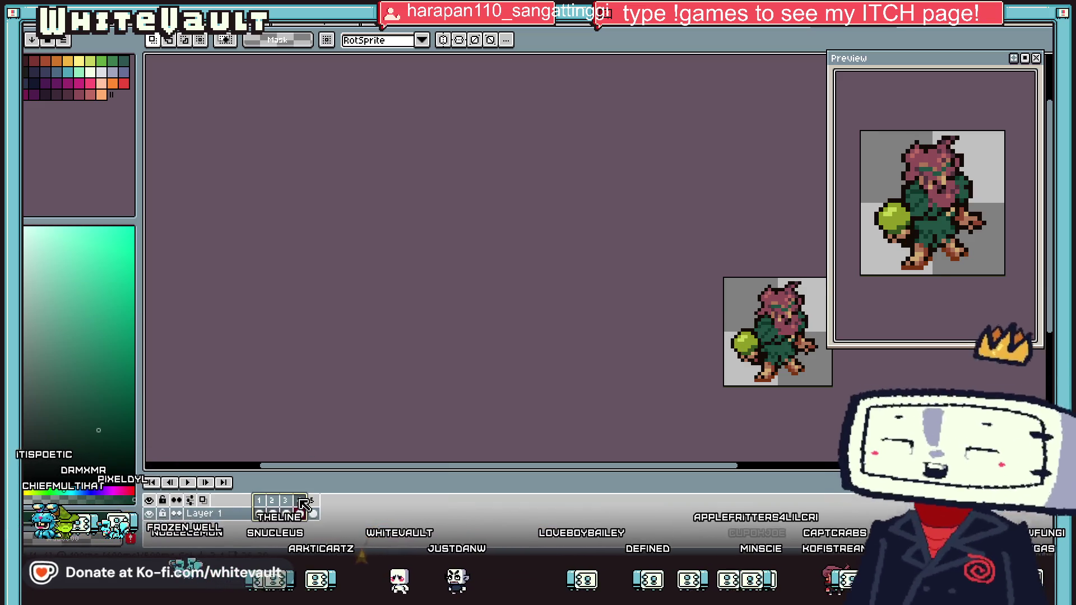
{"action": "right_click", "coordinate": [299, 502]}
{"action": "left_click", "coordinate": [377, 514]}
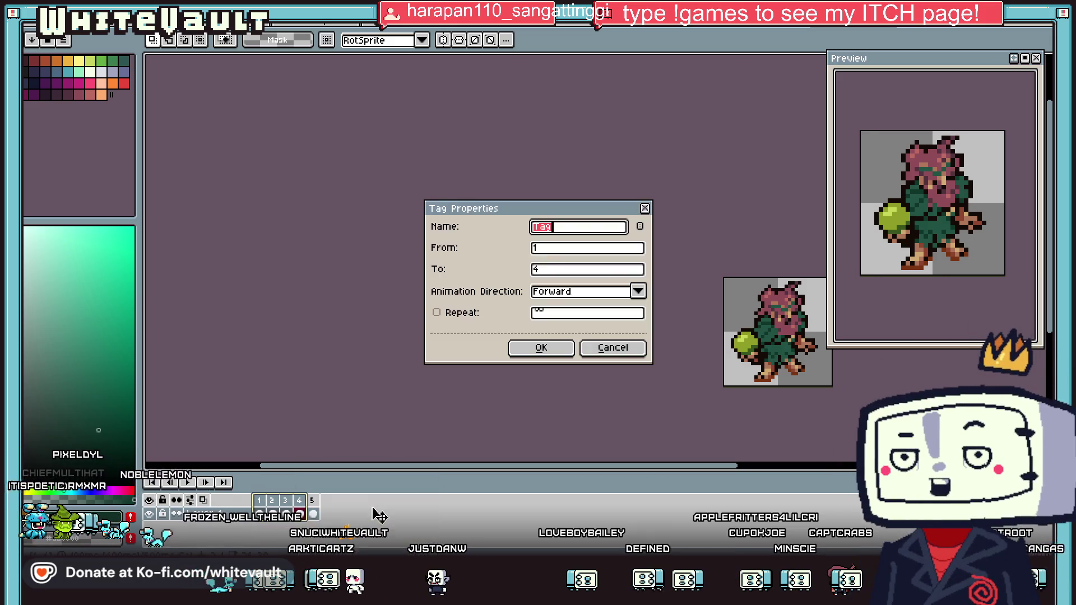
{"action": "left_click", "coordinate": [547, 350]}
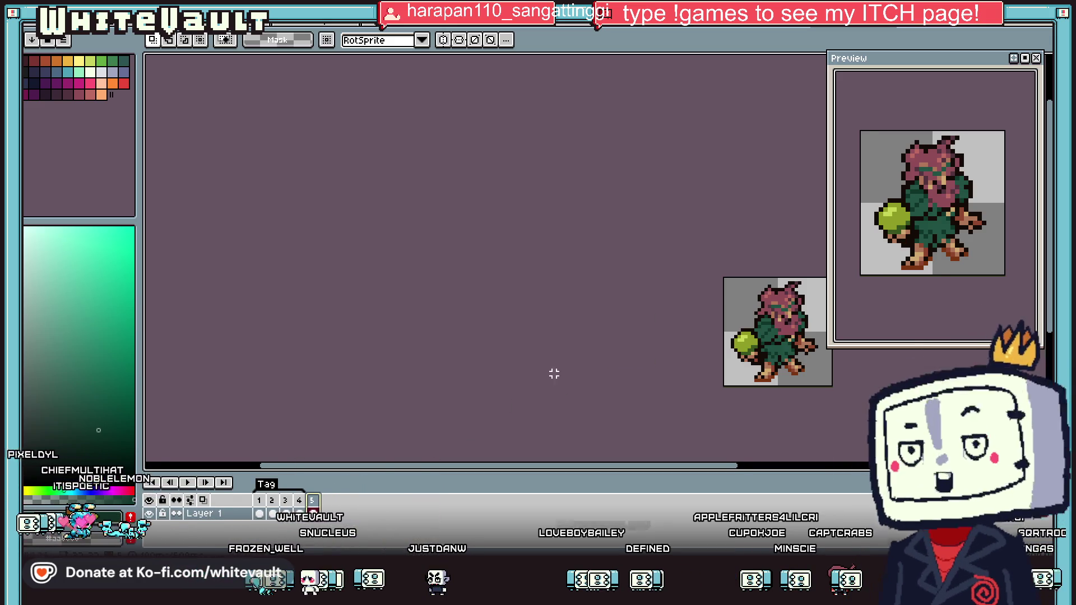
{"action": "scroll", "coordinate": [714, 288], "scroll_direction": "down", "scroll_amount": 3}
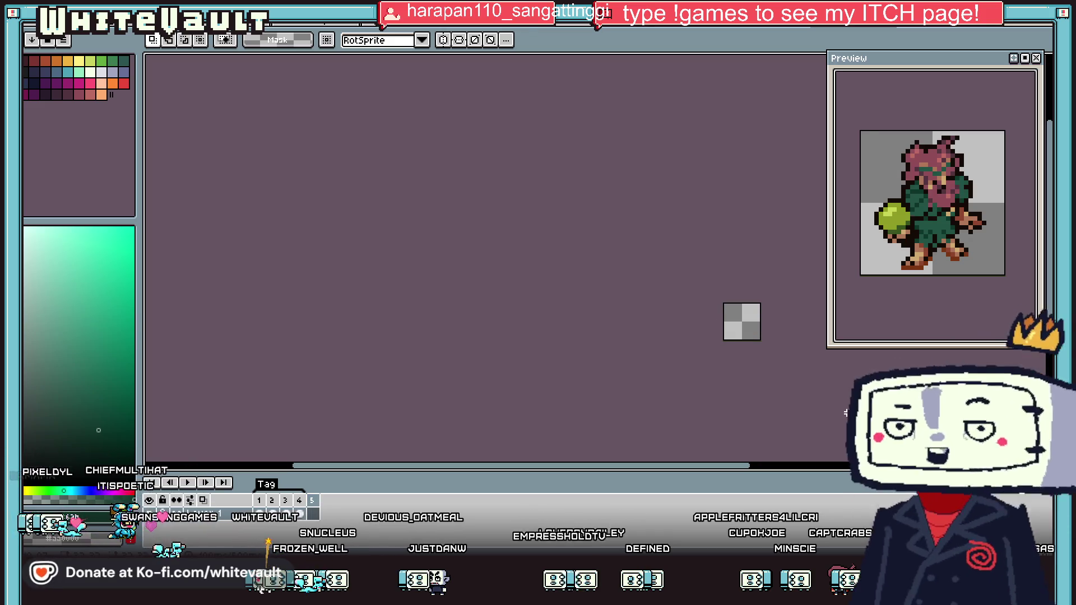
Paste the character into frame 5, duplicate it into frames 6–7, and tag frames 5–7
{"action": "key", "text": "shift+h"}
{"action": "scroll", "coordinate": [794, 333], "scroll_direction": "up", "scroll_amount": 3}
{"action": "key", "text": "Return"}
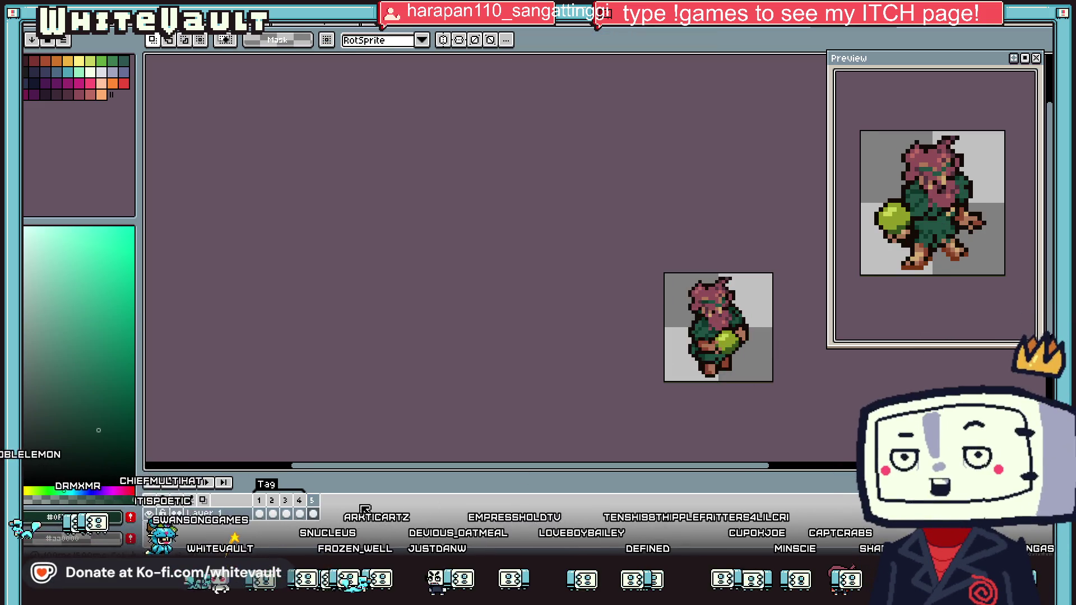
{"action": "key", "text": "alt+n"}
{"action": "key", "text": "alt+n"}
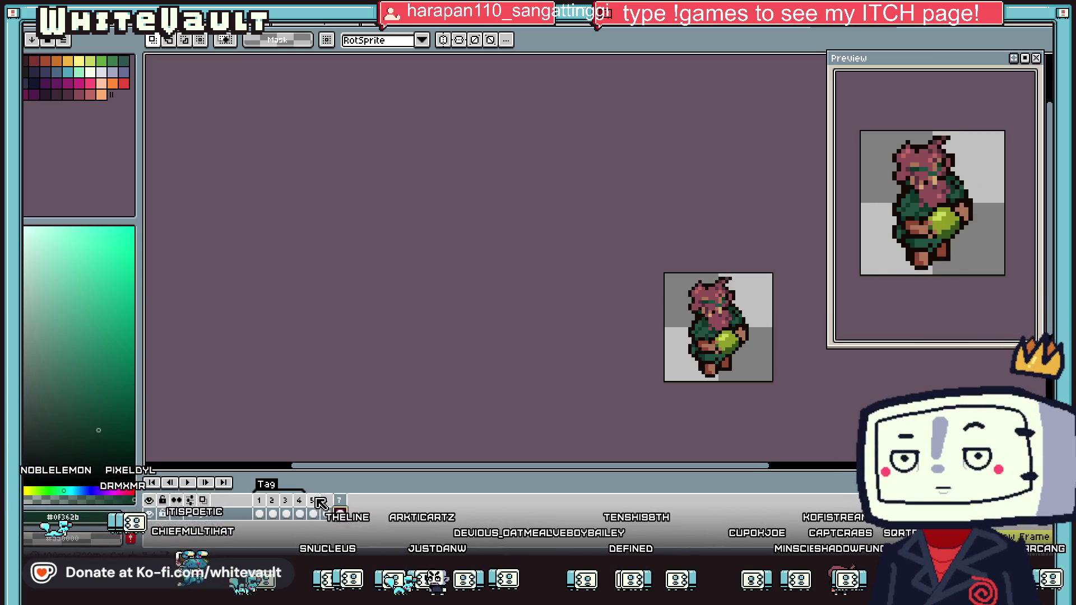
{"action": "right_click", "coordinate": [339, 513]}
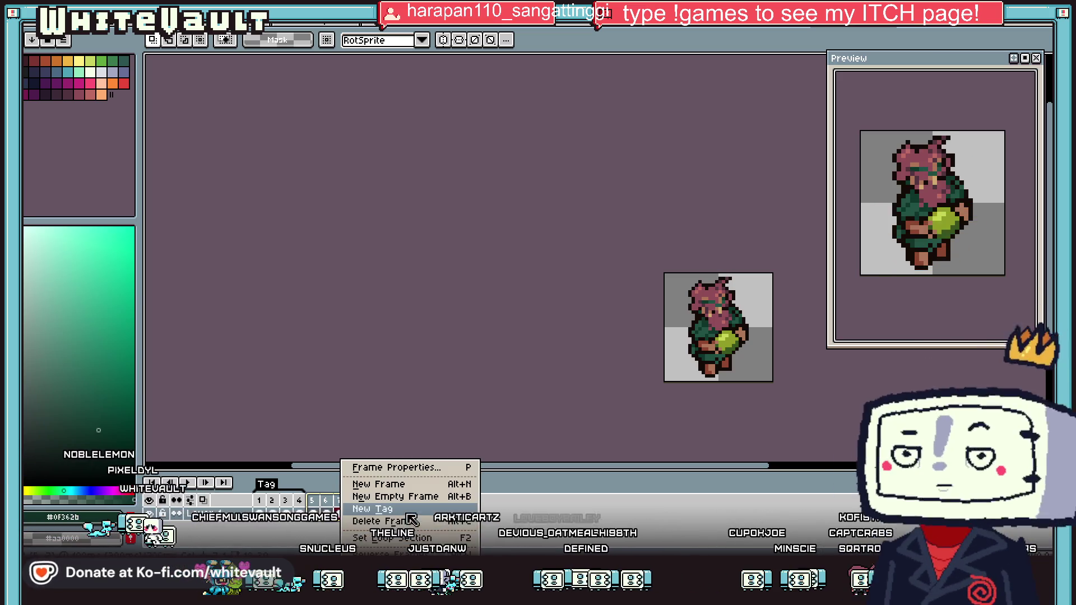
{"action": "left_click", "coordinate": [373, 508]}
{"action": "left_click", "coordinate": [544, 347]}
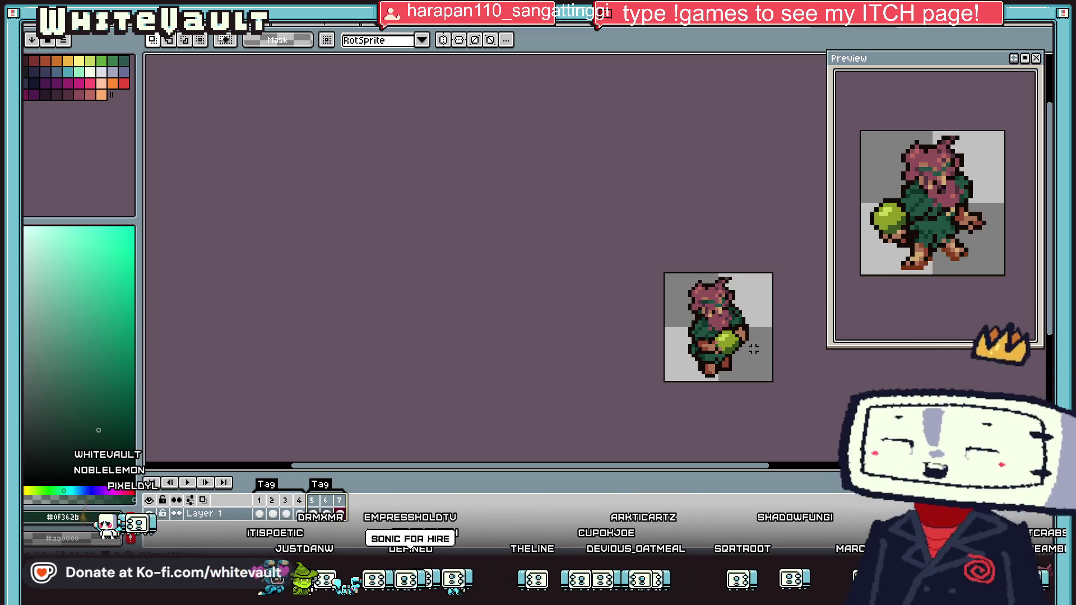
Select the character's lower legs and nudge them up, left and down by a pixel
{"action": "scroll", "coordinate": [773, 368], "scroll_direction": "up", "scroll_amount": 1}
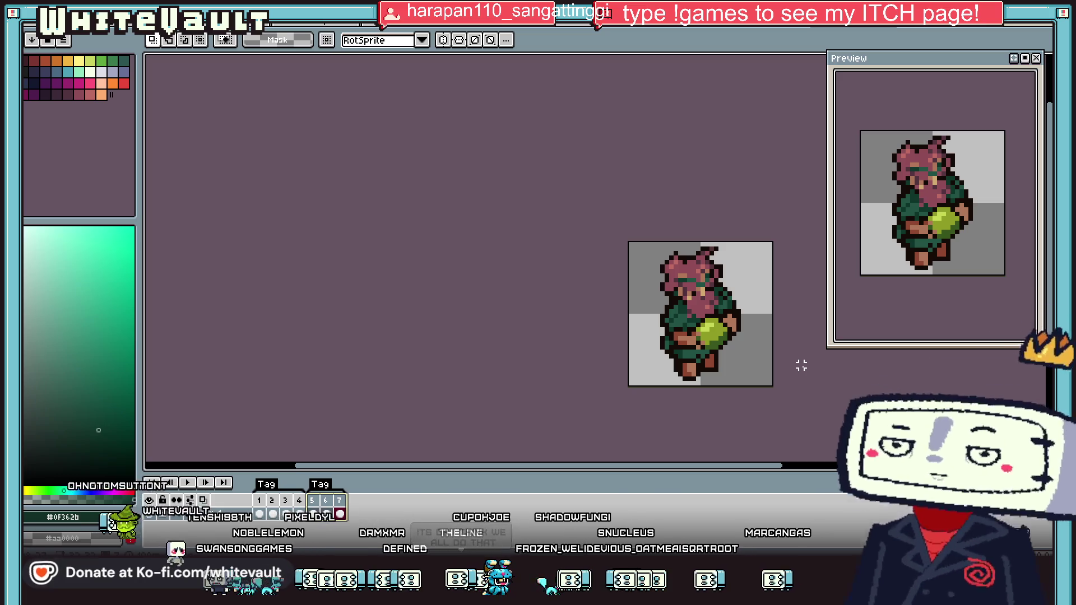
{"action": "scroll", "coordinate": [779, 356], "scroll_direction": "up", "scroll_amount": 1}
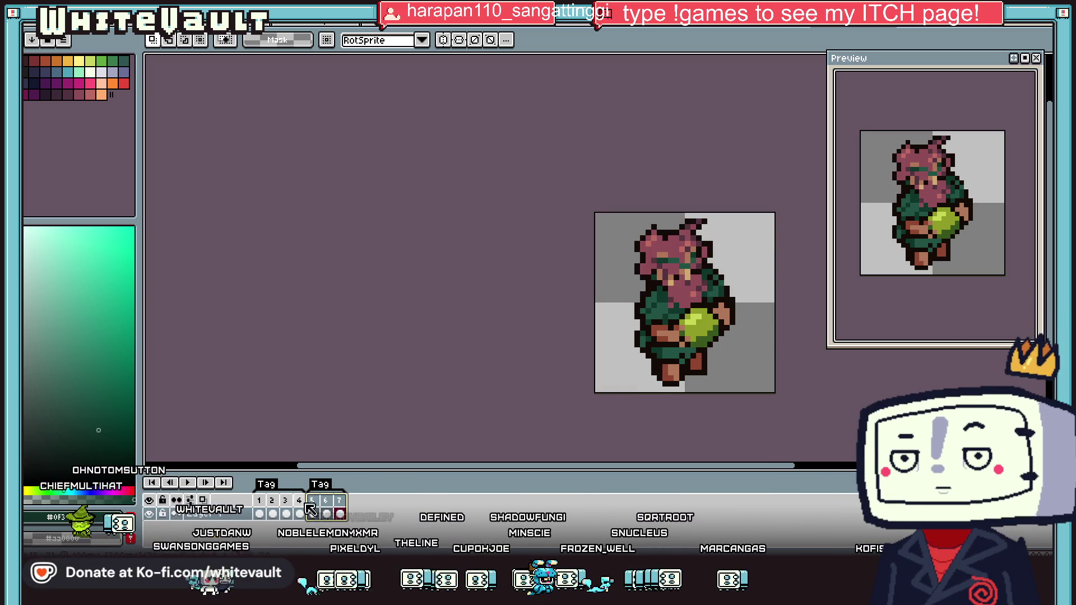
{"action": "left_click_drag", "start_coordinate": [704, 344], "coordinate": [773, 401]}
{"action": "key", "text": "Up"}
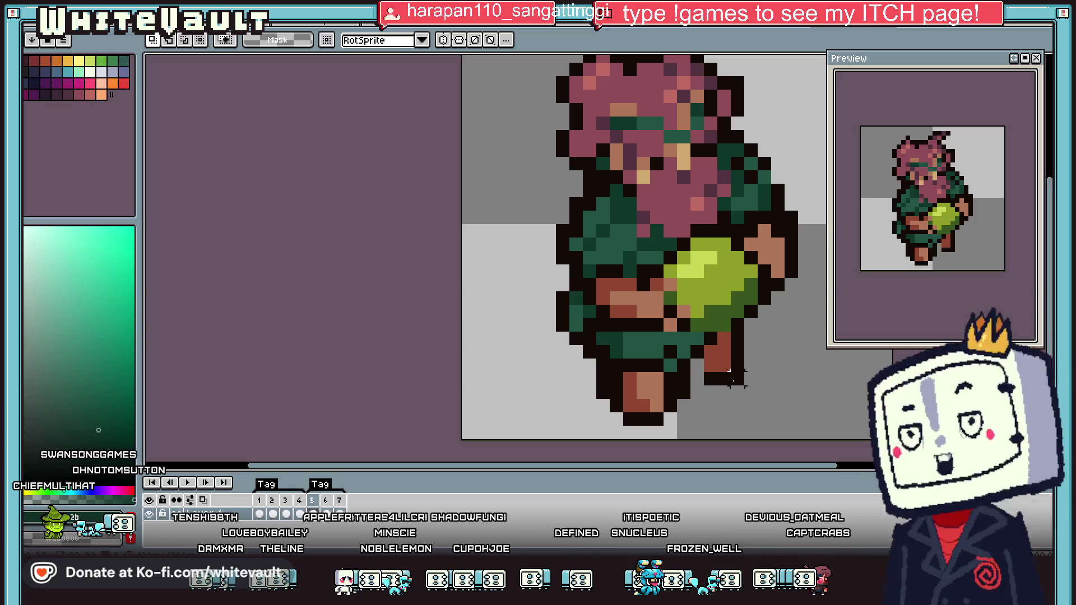
{"action": "key", "text": "Left"}
{"action": "key", "text": "Down"}
{"action": "key", "text": "Return"}
{"action": "scroll", "coordinate": [723, 352], "scroll_direction": "up", "scroll_amount": 2}
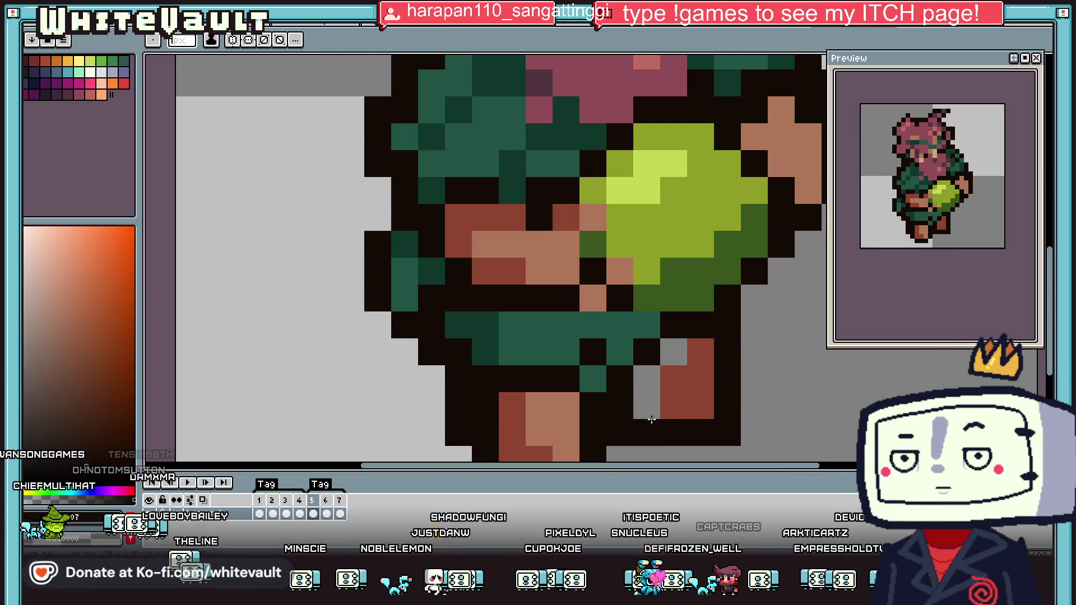
Shift the lower leg one pixel left and sample the leg's orange-brown colour
{"action": "scroll", "coordinate": [698, 382], "scroll_direction": "down", "scroll_amount": 5}
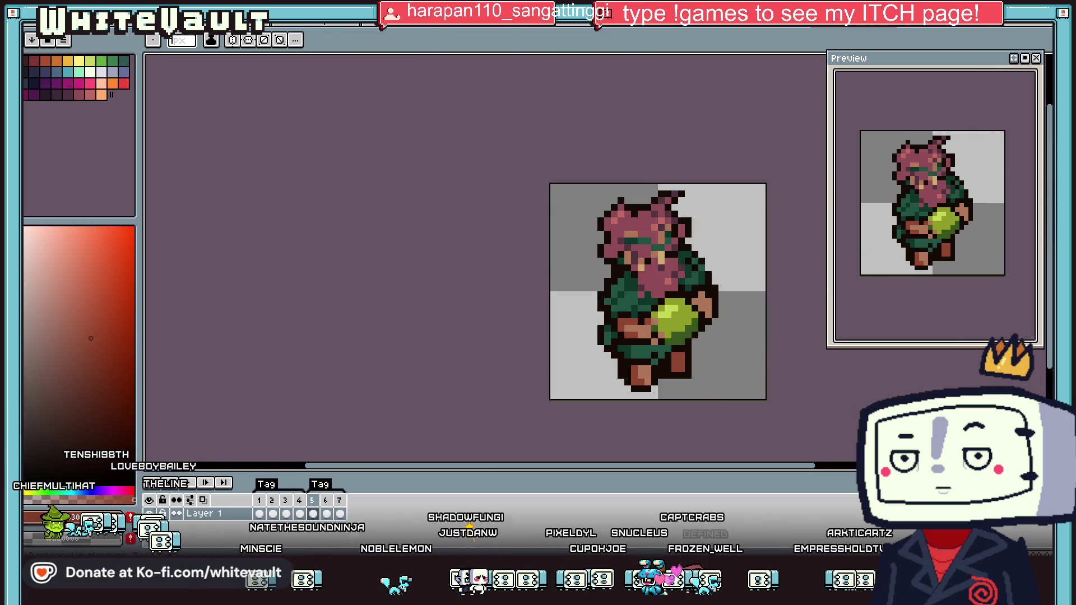
{"action": "key", "text": "m"}
{"action": "scroll", "coordinate": [660, 392], "scroll_direction": "up", "scroll_amount": 2}
{"action": "mouse_move", "coordinate": [576, 358]}
{"action": "left_mouse_down"}
{"action": "mouse_move", "coordinate": [660, 419]}
{"action": "mouse_move", "coordinate": [647, 419]}
{"action": "left_mouse_up"}
{"action": "key", "text": "ctrl+d"}
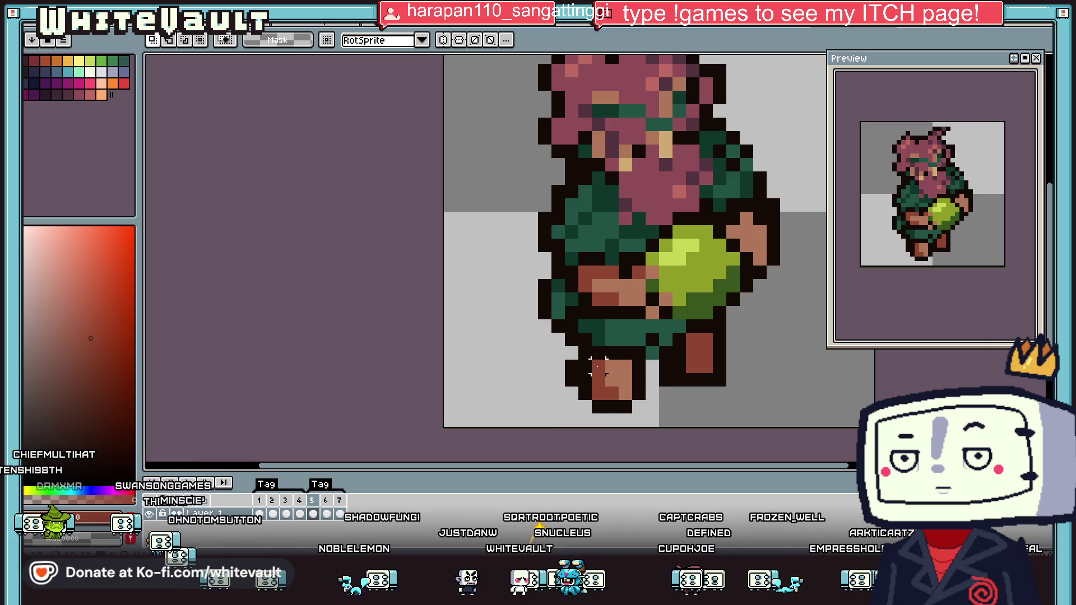
{"action": "key", "text": "b"}
{"action": "left_click", "coordinate": [616, 376], "text": "alt"}
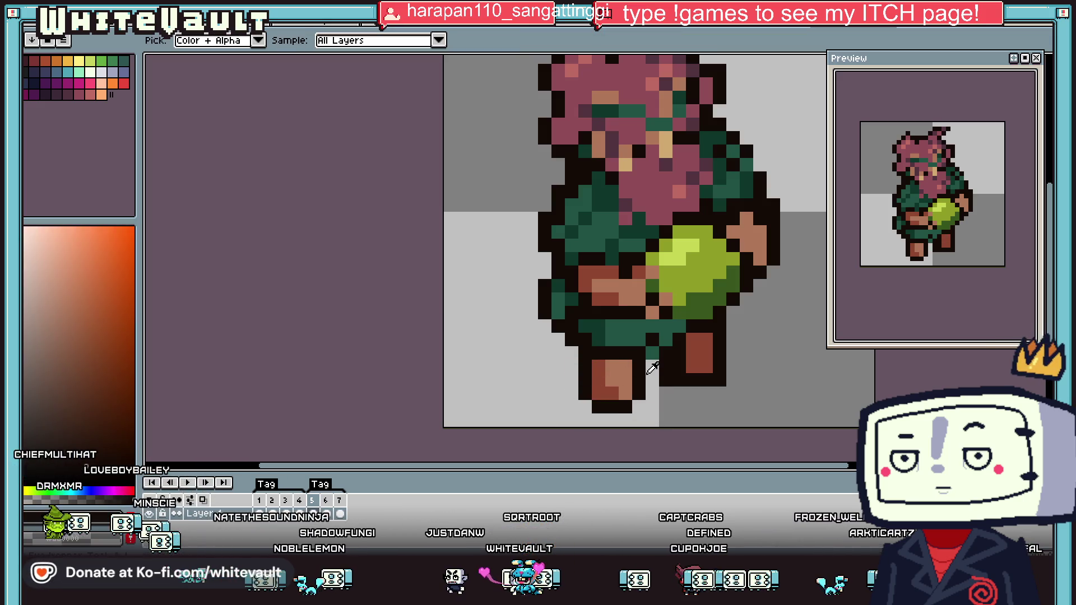
{"action": "key", "text": "i"}
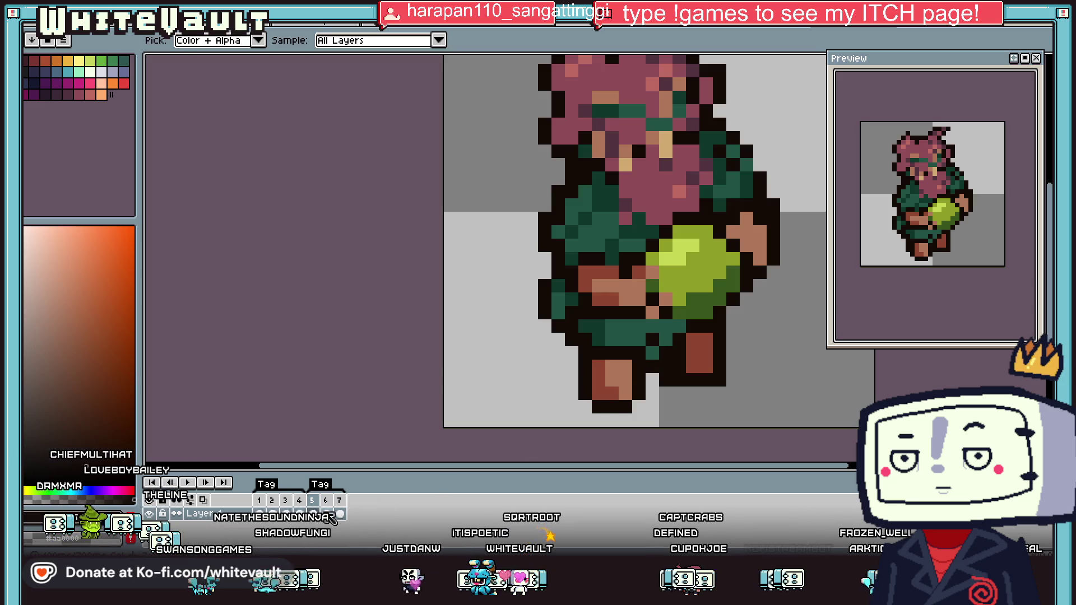
In frame 6, shift the lower legs one pixel right and the right foot one pixel left
{"action": "left_click", "coordinate": [330, 514]}
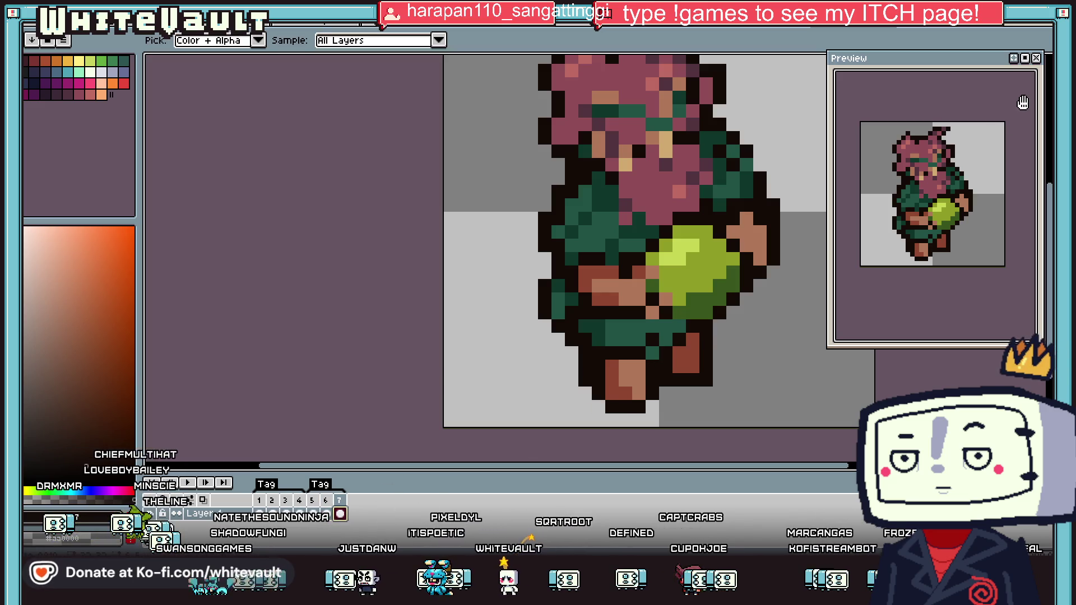
{"action": "key", "text": "m"}
{"action": "left_click_drag", "start_coordinate": [585, 325], "coordinate": [661, 396]}
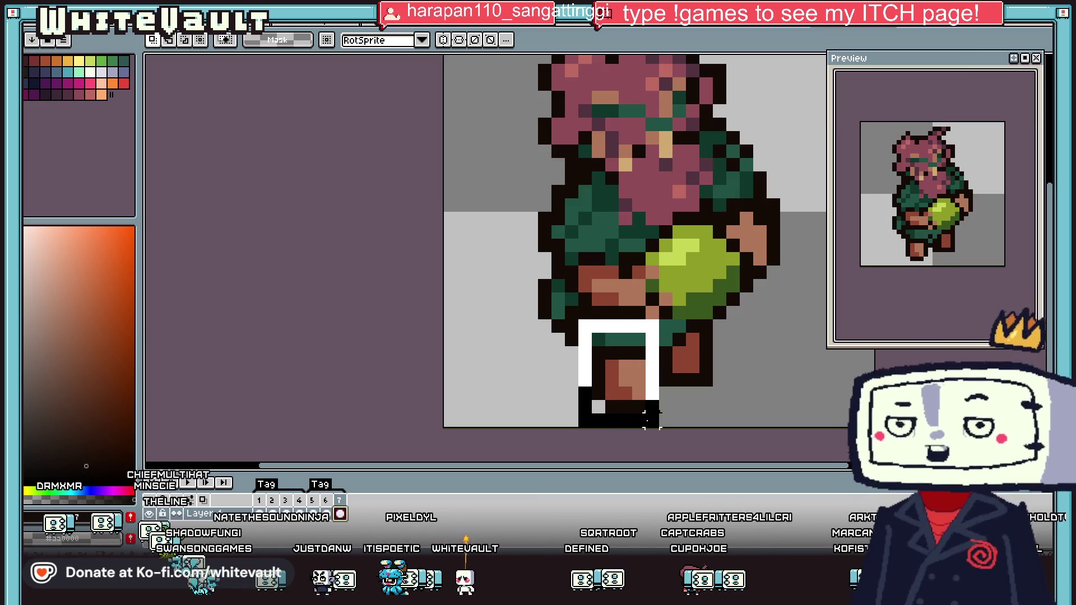
{"action": "key", "text": "Right"}
{"action": "key", "text": "ctrl+d"}
{"action": "scroll", "coordinate": [693, 354], "scroll_direction": "up", "scroll_amount": 1}
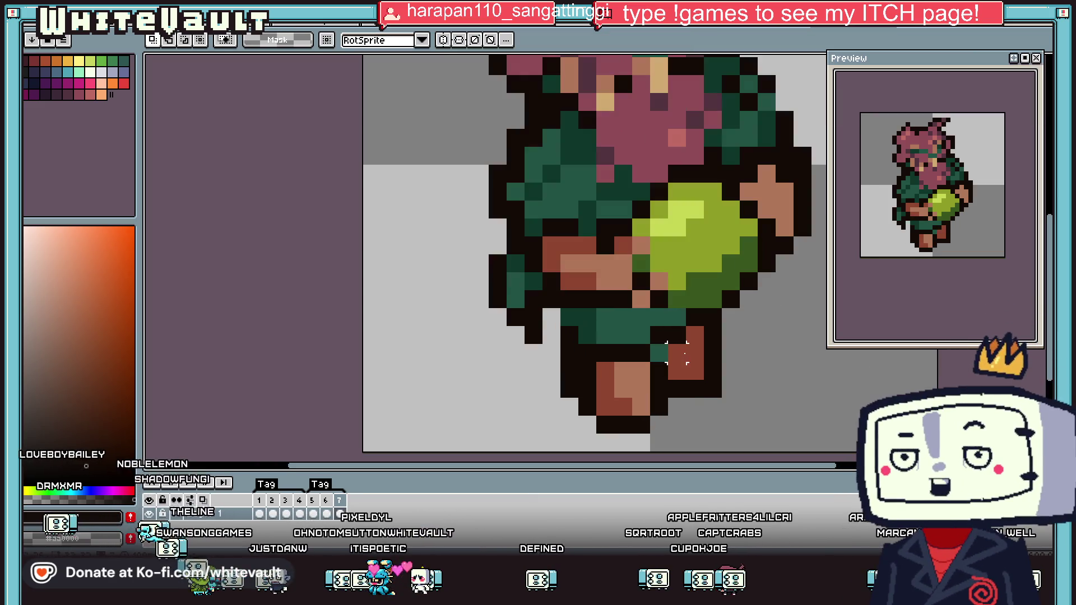
{"action": "mouse_move", "coordinate": [683, 323]}
{"action": "left_mouse_down"}
{"action": "mouse_move", "coordinate": [814, 400]}
{"action": "mouse_move", "coordinate": [785, 391]}
{"action": "left_mouse_up"}
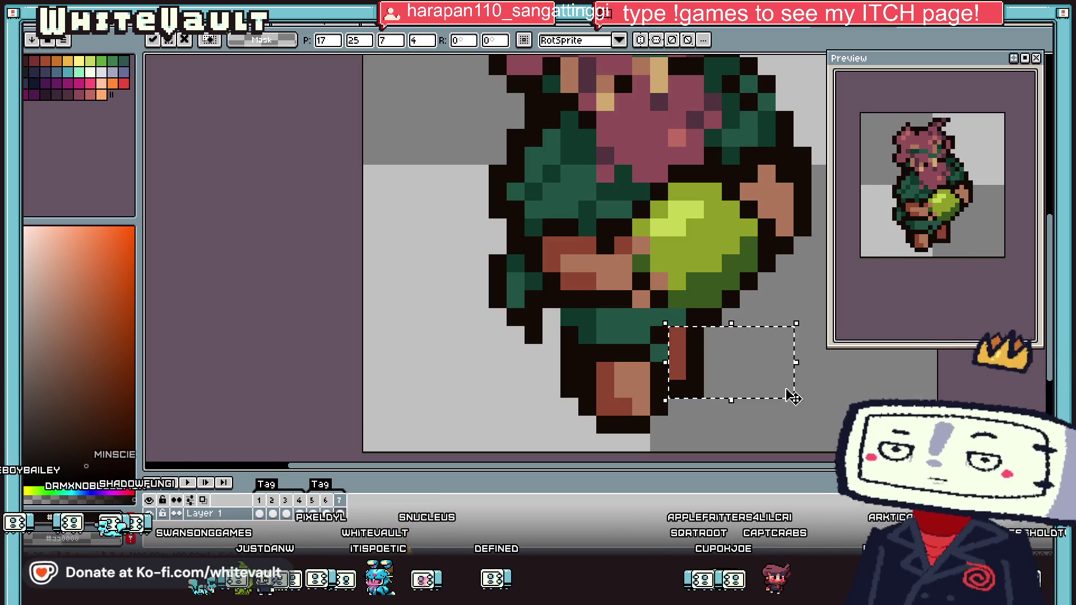
{"action": "key", "text": "ctrl+d"}
Eyedrop the cloak's dark green and the skin tone to touch up pixels near the rear leg
{"action": "key", "text": "b"}
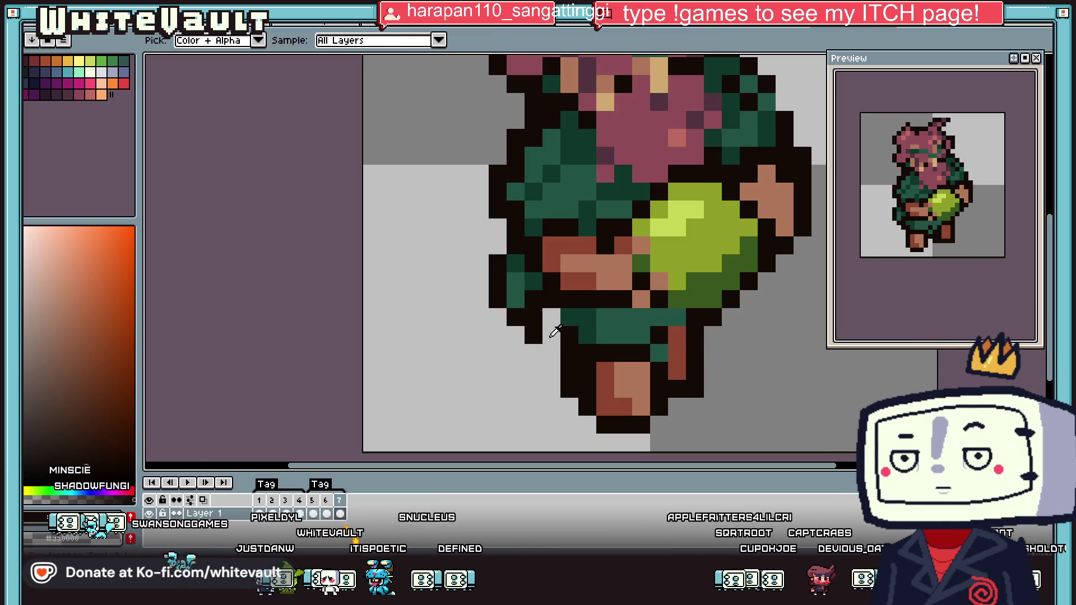
{"action": "left_click", "coordinate": [555, 315], "text": "alt"}
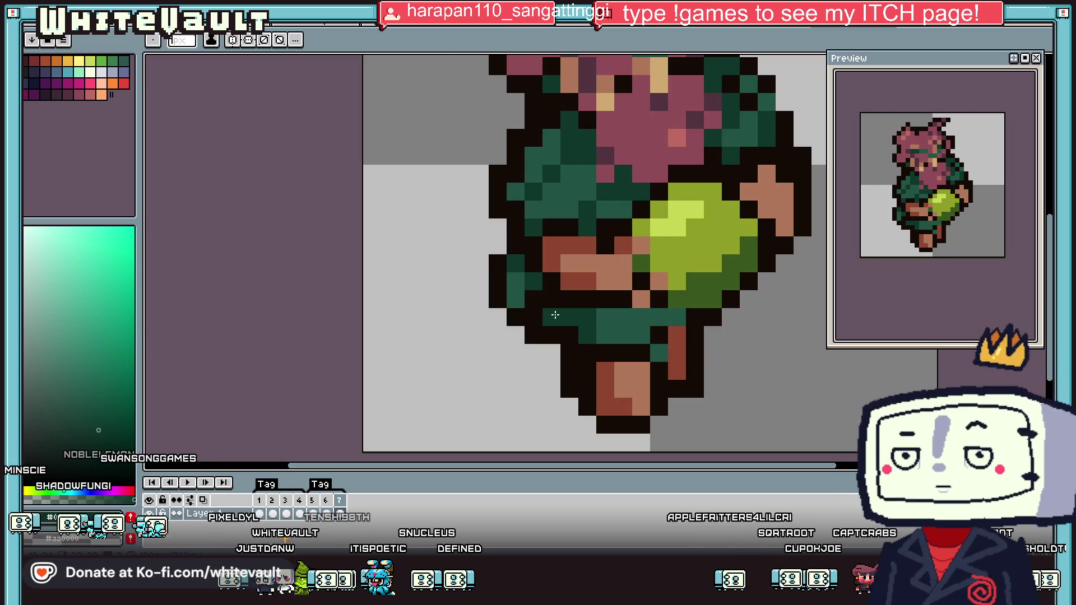
{"action": "key", "text": "i"}
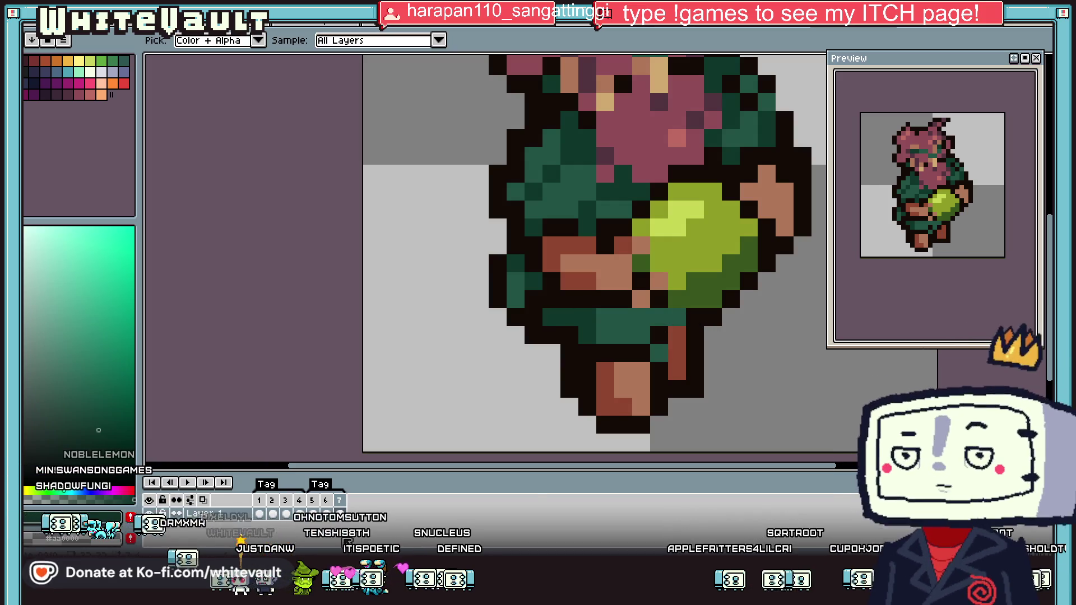
{"action": "left_click", "coordinate": [680, 338]}
{"action": "key", "text": "b"}
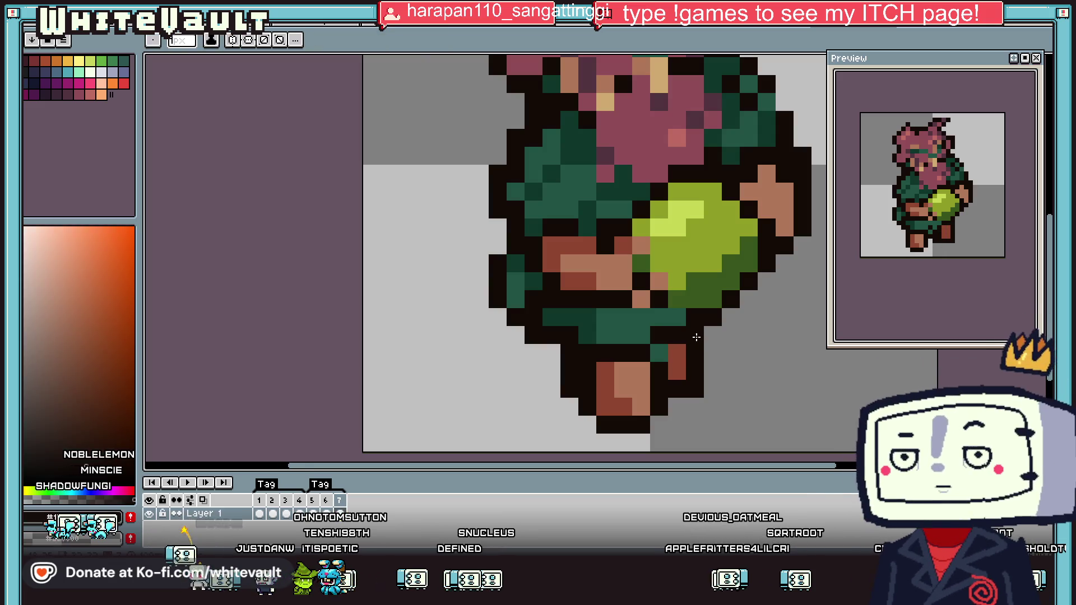
{"action": "scroll", "coordinate": [695, 328], "scroll_direction": "down", "scroll_amount": 5}
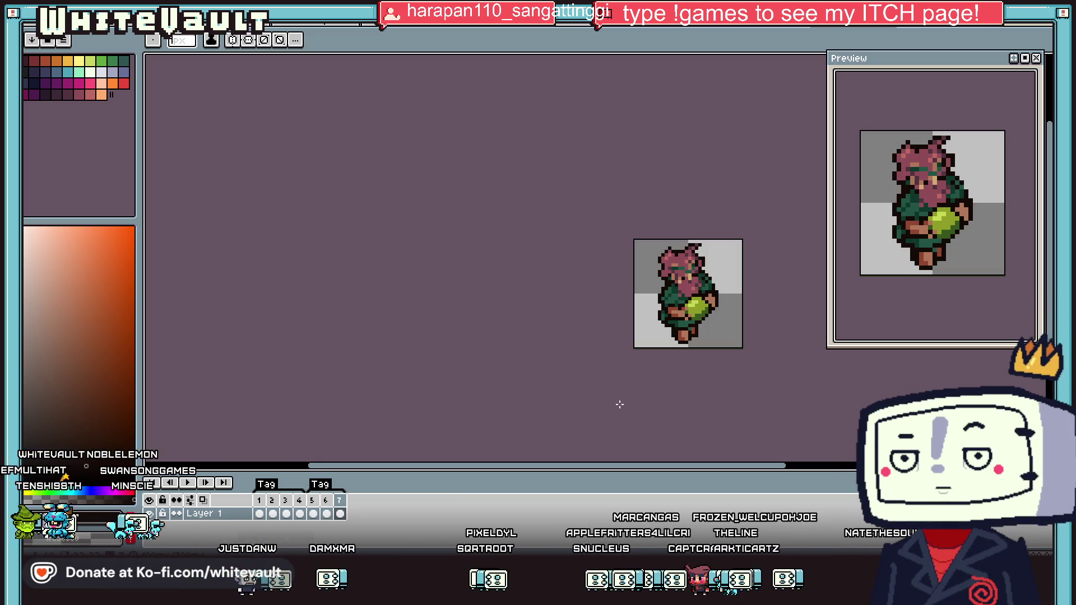
Select the character from head to ball and stretch the selection downward to lengthen it
{"action": "scroll", "coordinate": [719, 284], "scroll_direction": "up", "scroll_amount": 1}
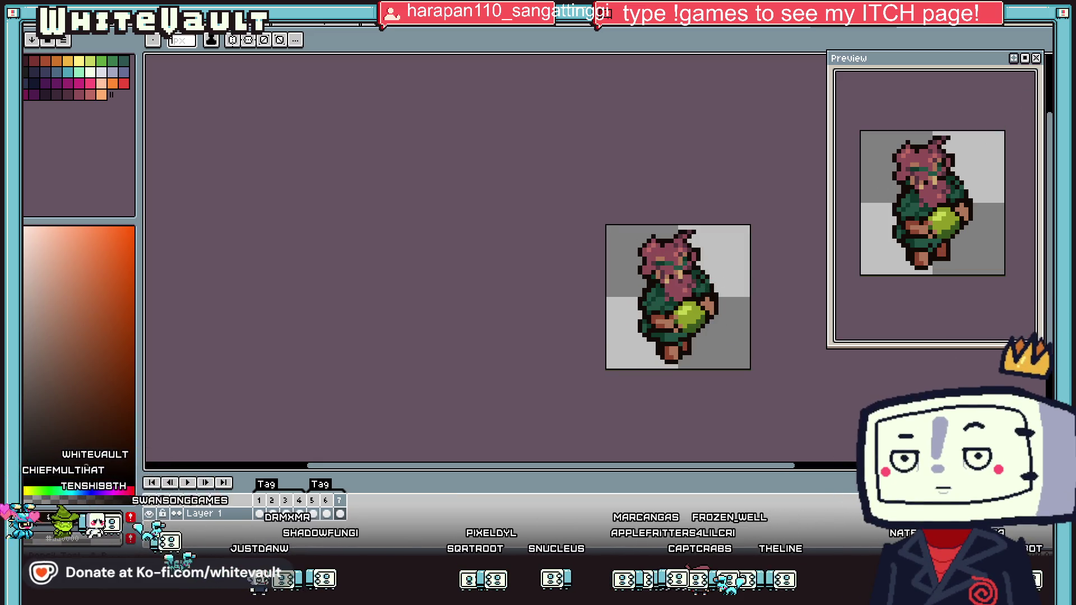
{"action": "key", "text": "m"}
{"action": "scroll", "coordinate": [612, 282], "scroll_direction": "up", "scroll_amount": 1}
{"action": "left_click_drag", "start_coordinate": [600, 208], "coordinate": [789, 354]}
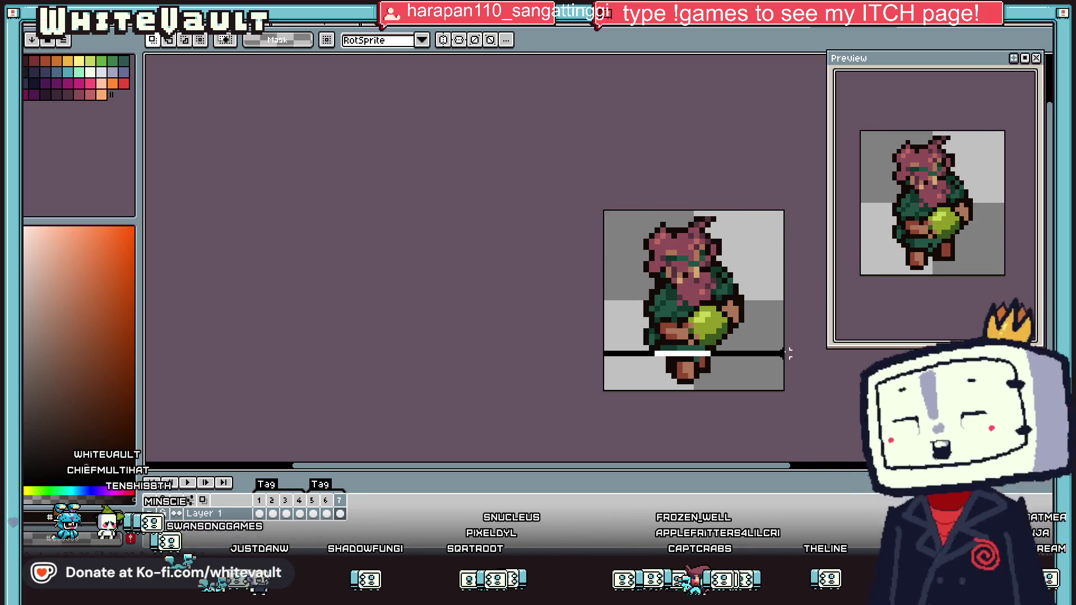
{"action": "scroll", "coordinate": [728, 353], "scroll_direction": "up", "scroll_amount": 3}
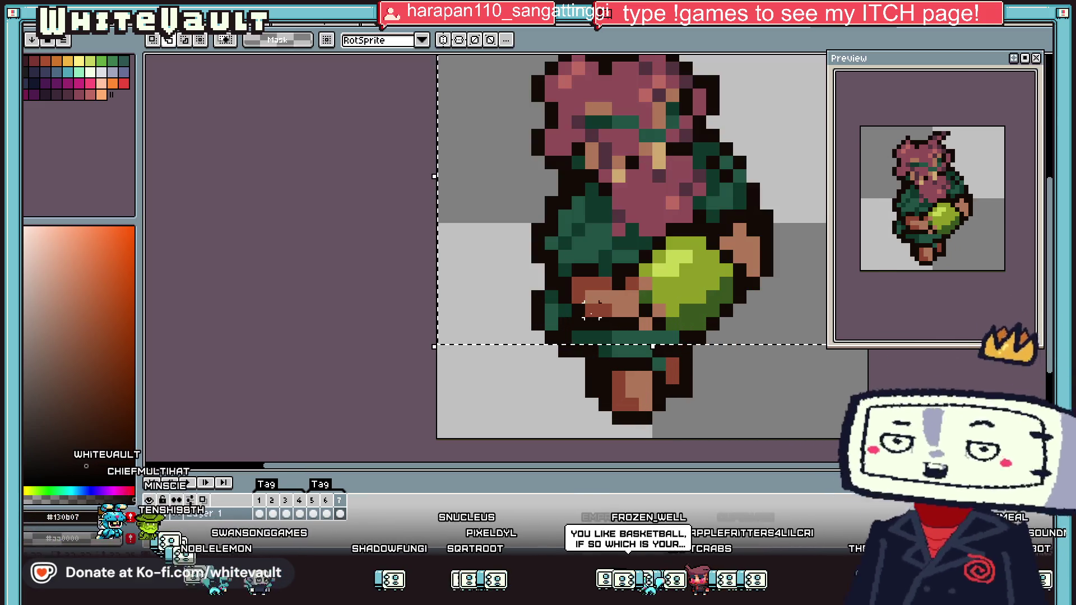
{"action": "left_click_drag", "start_coordinate": [749, 352], "coordinate": [751, 365]}
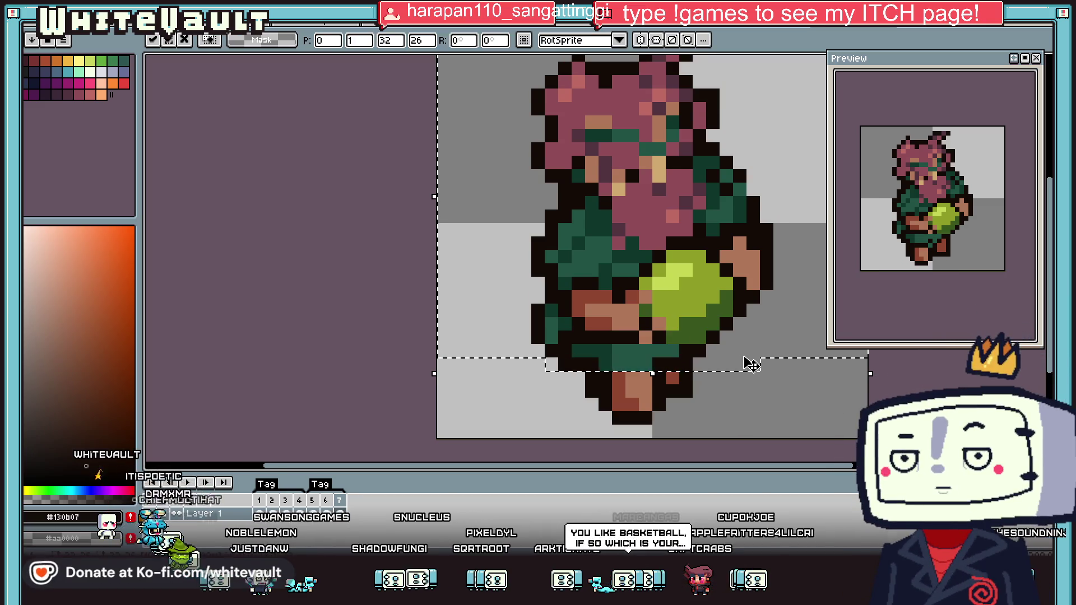
{"action": "scroll", "coordinate": [745, 361], "scroll_direction": "down", "scroll_amount": 2}
{"action": "key", "text": "Return"}
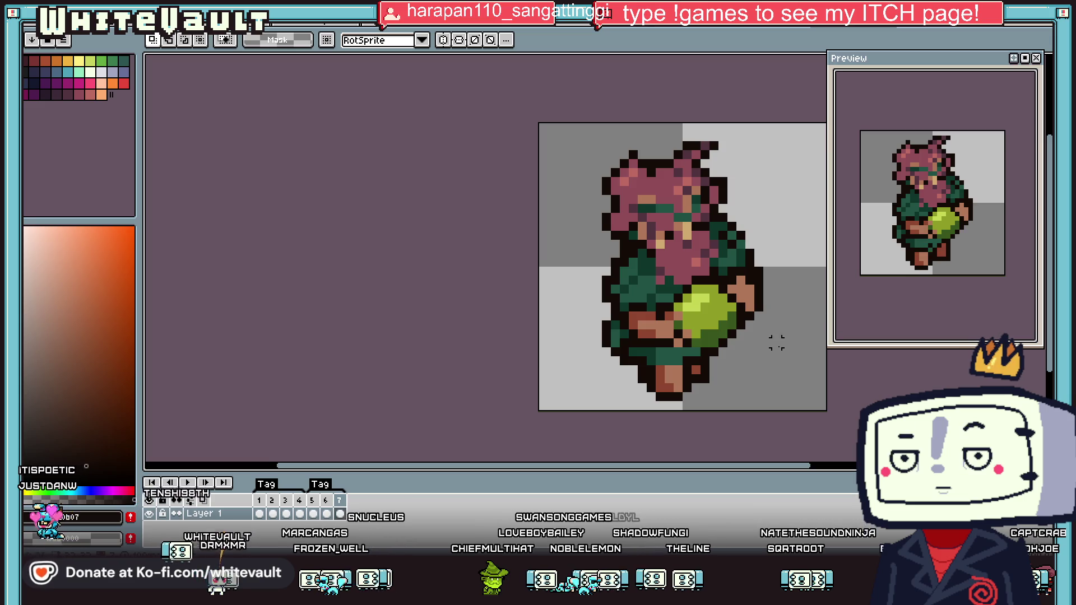
Compare frames 5 and 7, ending on frame 5 zoomed in on the sprite
{"action": "scroll", "coordinate": [760, 284], "scroll_direction": "down", "scroll_amount": 4}
{"action": "scroll", "coordinate": [760, 285], "scroll_direction": "up", "scroll_amount": 1}
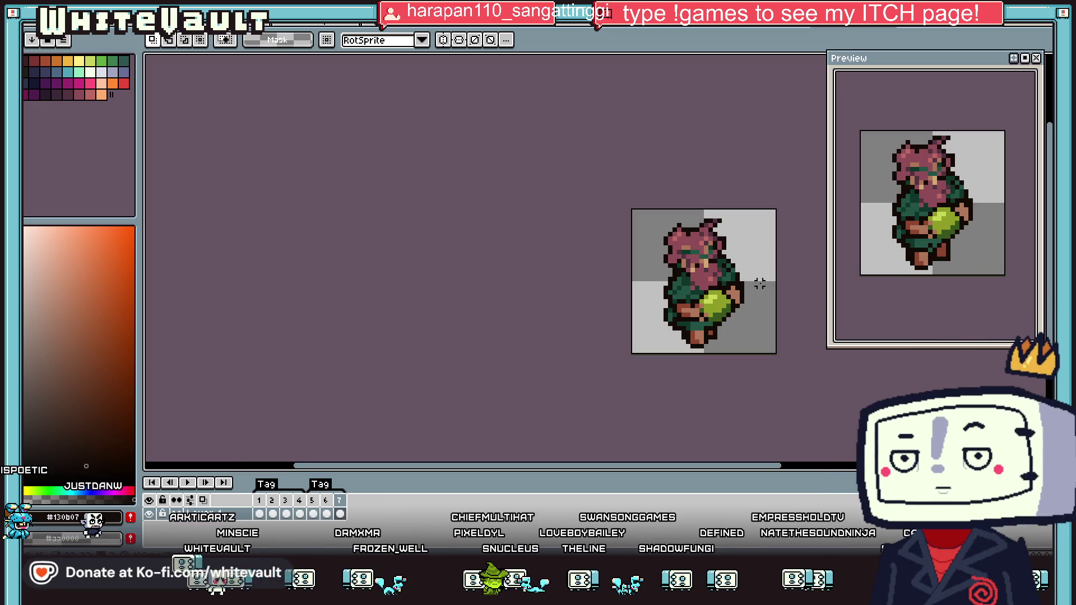
{"action": "scroll", "coordinate": [763, 314], "scroll_direction": "up", "scroll_amount": 1}
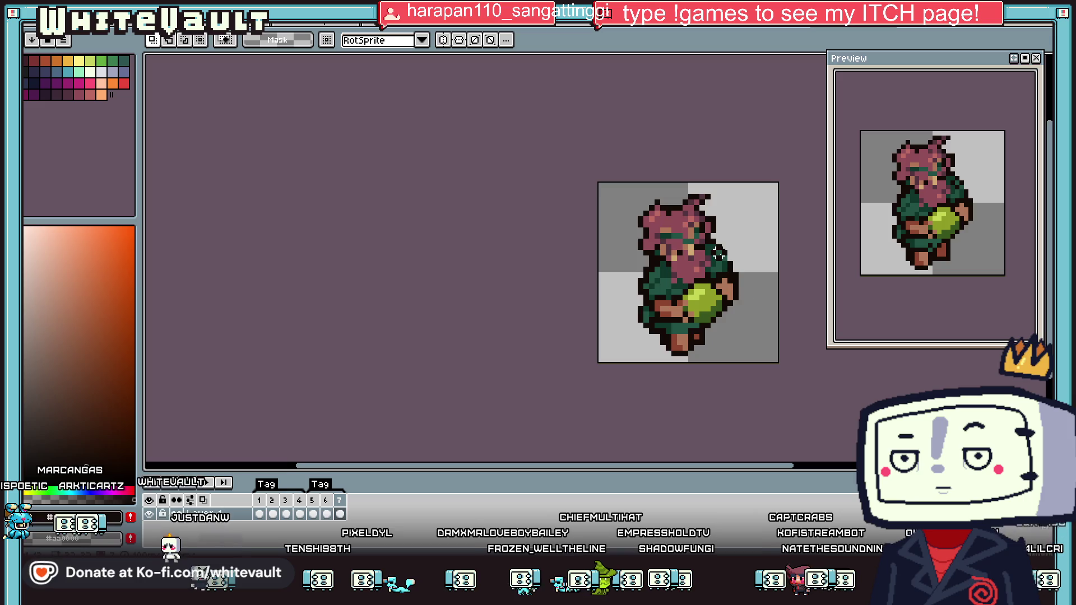
{"action": "scroll", "coordinate": [763, 315], "scroll_direction": "down", "scroll_amount": 1}
{"action": "left_click", "coordinate": [312, 513]}
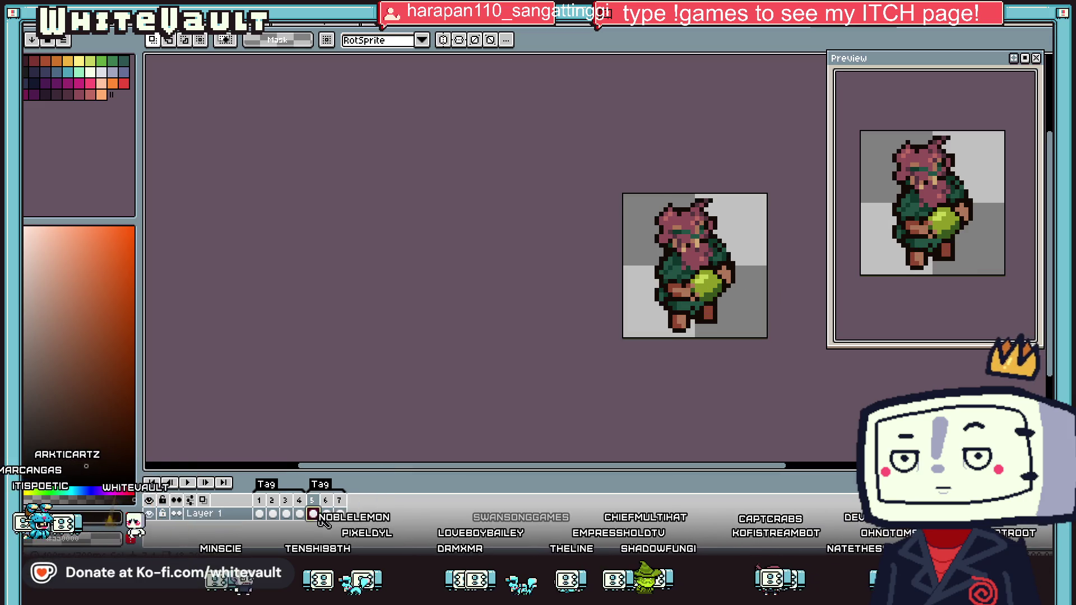
{"action": "left_click", "coordinate": [339, 514]}
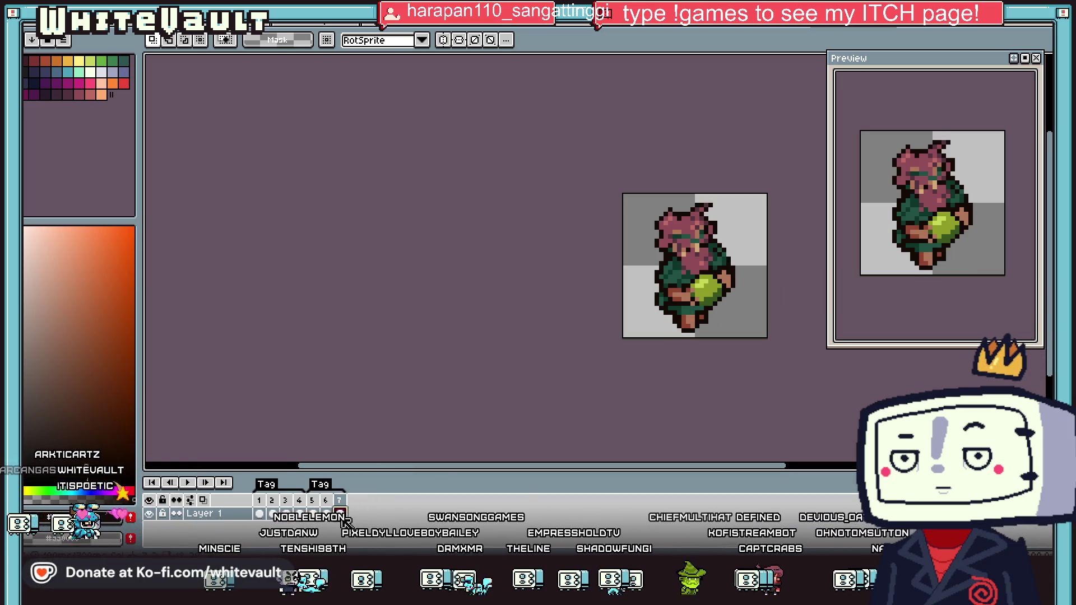
{"action": "left_click", "coordinate": [312, 513]}
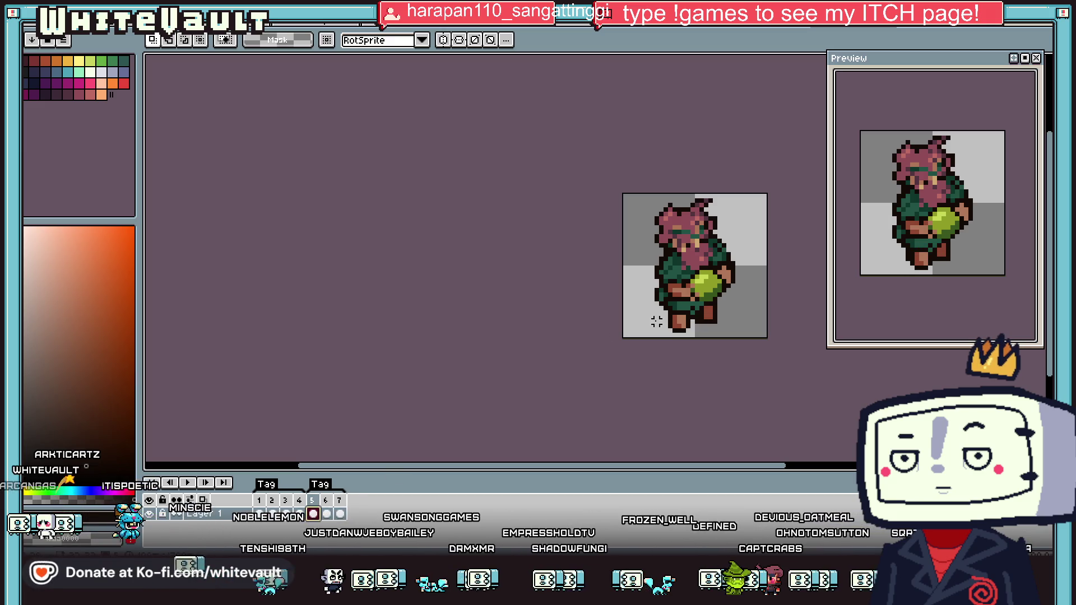
{"action": "scroll", "coordinate": [696, 258], "scroll_direction": "up", "scroll_amount": 1}
{"action": "scroll", "coordinate": [695, 257], "scroll_direction": "up", "scroll_amount": 4}
Select the arm-and-ball area in frame 5 and move it left and down
{"action": "left_click_drag", "start_coordinate": [650, 253], "coordinate": [792, 328]}
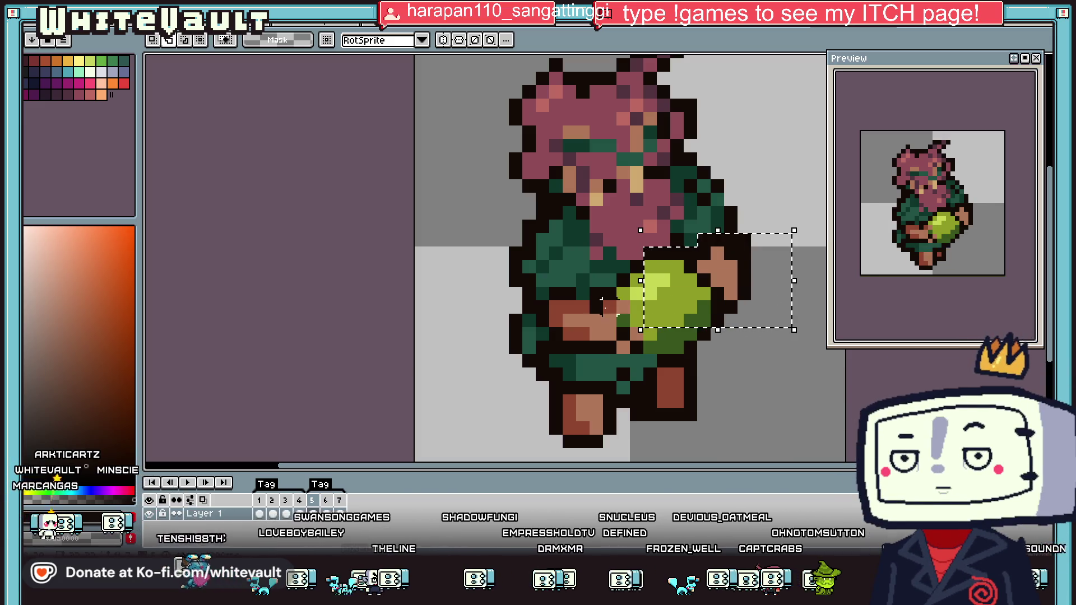
{"action": "key", "text": "Left"}
{"action": "left_click_drag", "start_coordinate": [577, 260], "coordinate": [738, 354]}
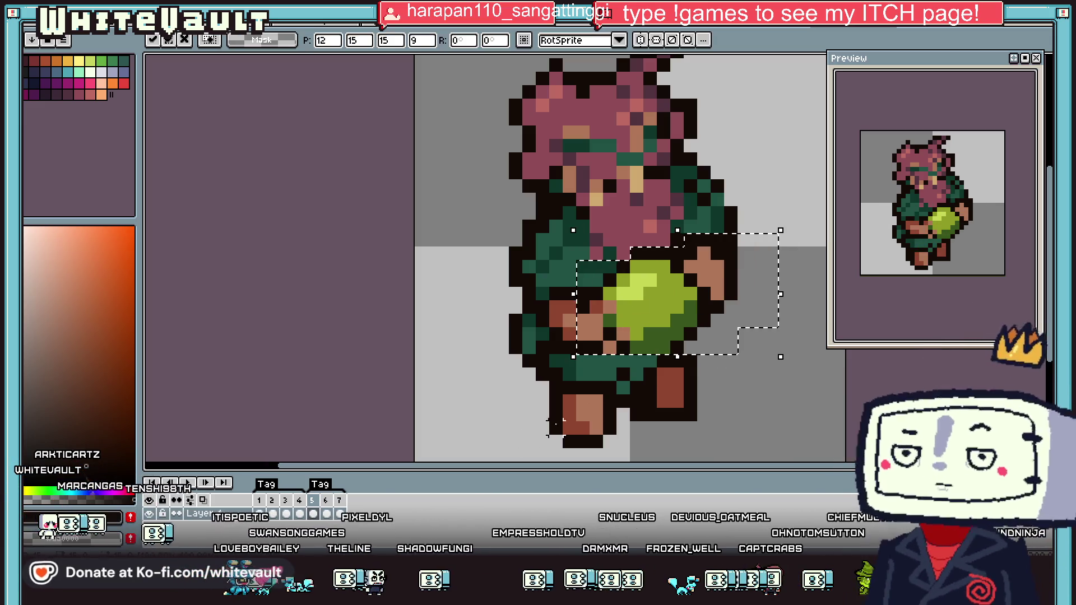
{"action": "key", "text": "Return"}
In frame 7, position the copied ball over the body, then clear the selection
{"action": "key", "text": "Right"}
{"action": "key", "text": "Right"}
{"action": "left_click_drag", "start_coordinate": [644, 262], "coordinate": [807, 343]}
{"action": "left_click_drag", "start_coordinate": [723, 303], "coordinate": [718, 347]}
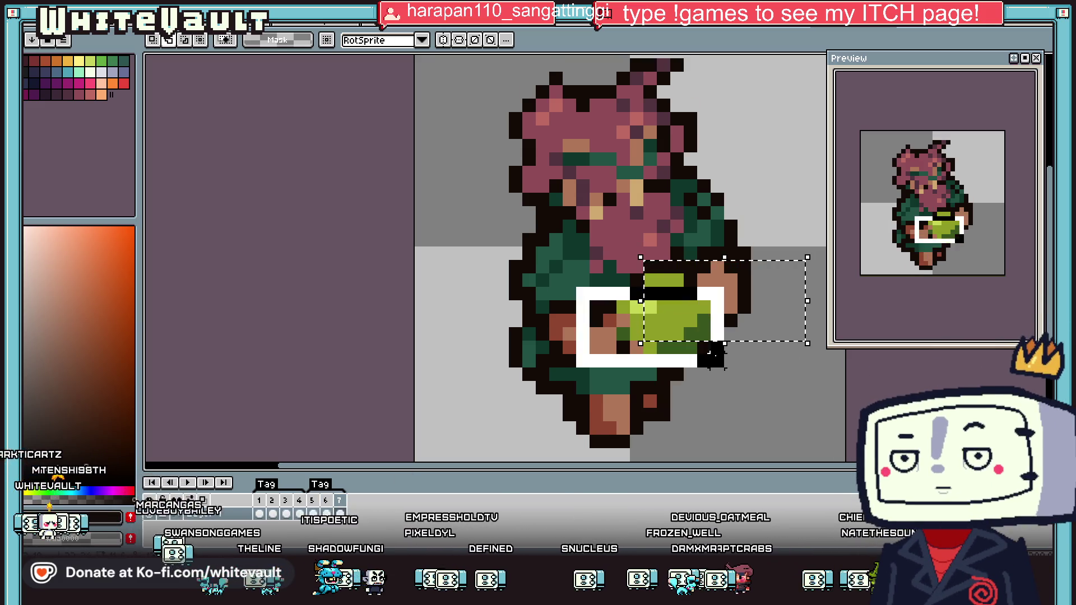
{"action": "scroll", "coordinate": [726, 339], "scroll_direction": "down", "scroll_amount": 2}
{"action": "scroll", "coordinate": [729, 337], "scroll_direction": "down", "scroll_amount": 1}
{"action": "key", "text": "ctrl+z"}
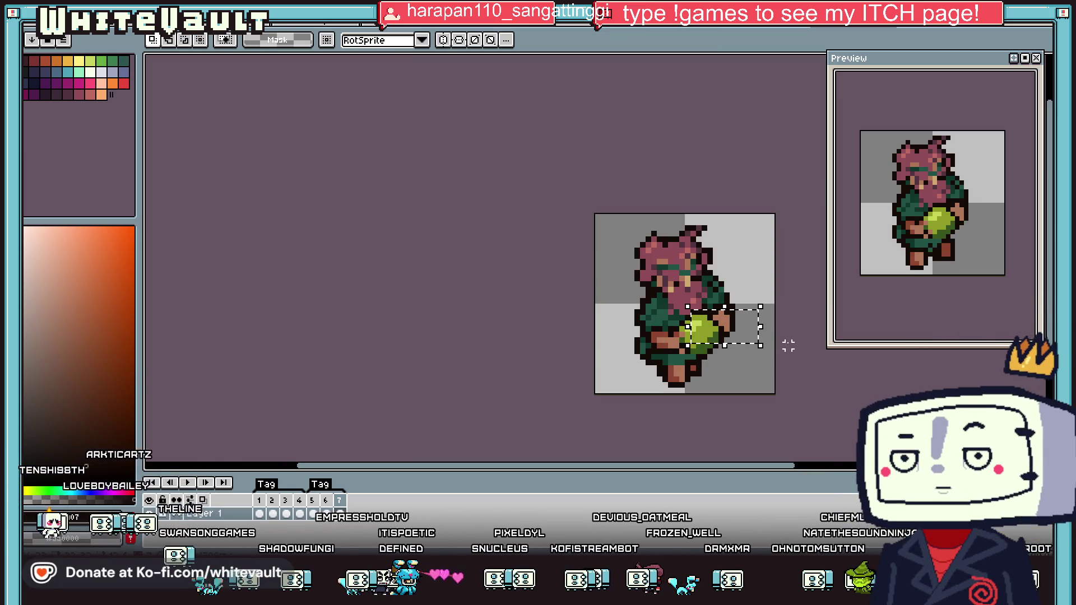
{"action": "scroll", "coordinate": [995, 268], "scroll_direction": "down", "scroll_amount": 1}
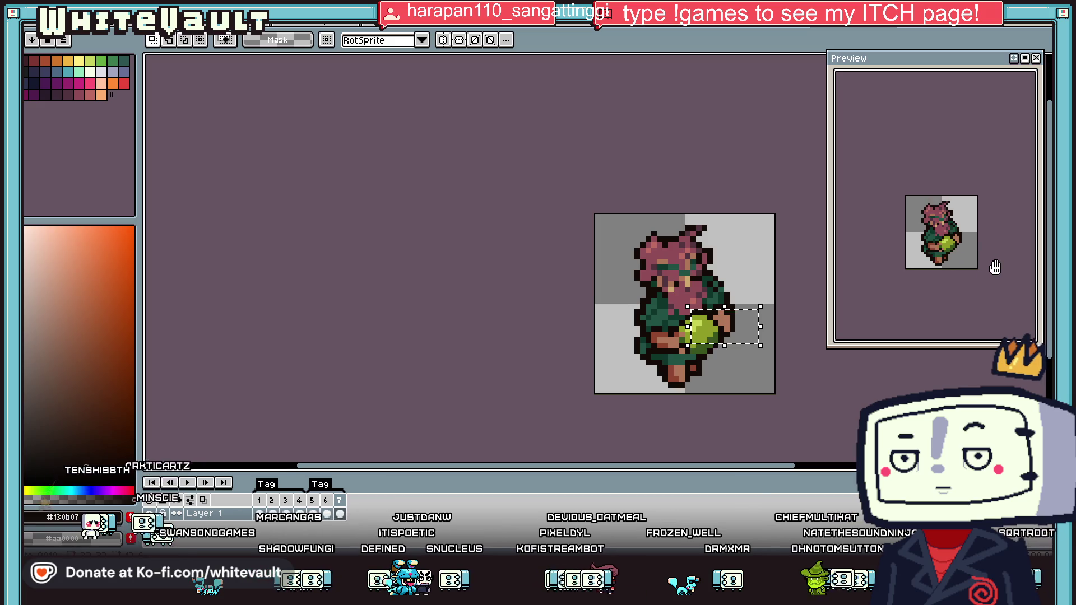
{"action": "key", "text": "ctrl+z"}
{"action": "left_click", "coordinate": [799, 365]}
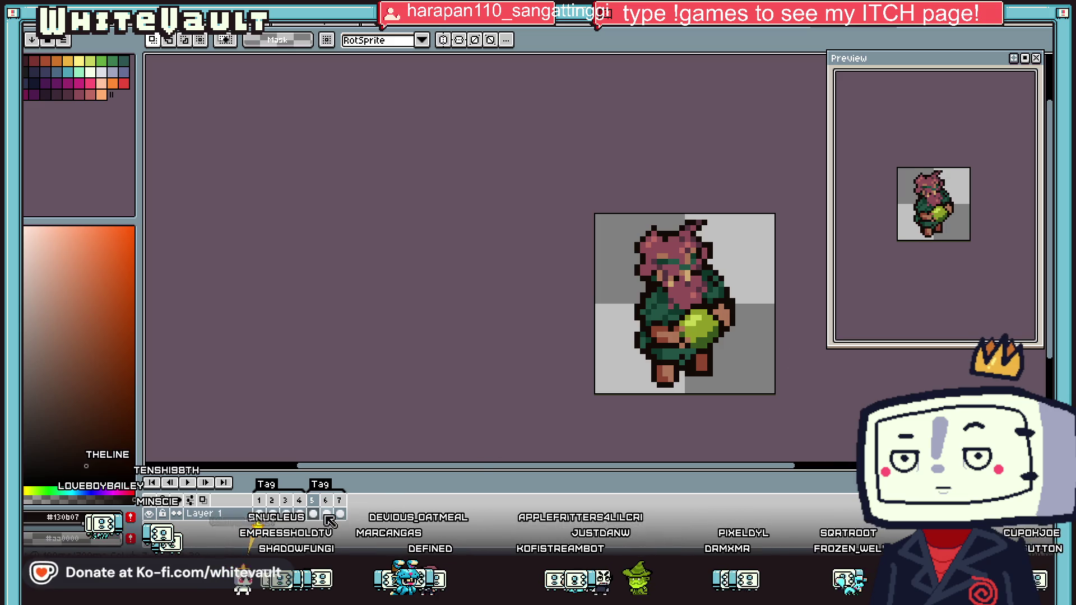
In frame 7, select the hair tuft, nudge it one pixel, and deselect
{"action": "key", "text": "Right"}
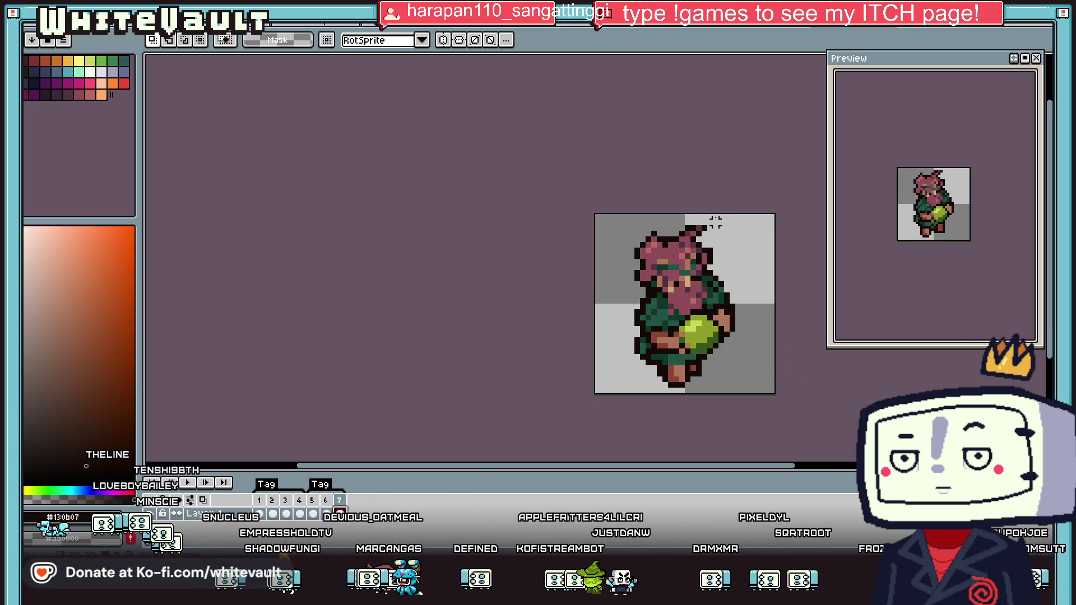
{"action": "scroll", "coordinate": [708, 213], "scroll_direction": "up", "scroll_amount": 2}
{"action": "scroll", "coordinate": [707, 220], "scroll_direction": "up", "scroll_amount": 2}
{"action": "left_click_drag", "start_coordinate": [717, 207], "coordinate": [658, 284]}
{"action": "key", "text": "Up"}
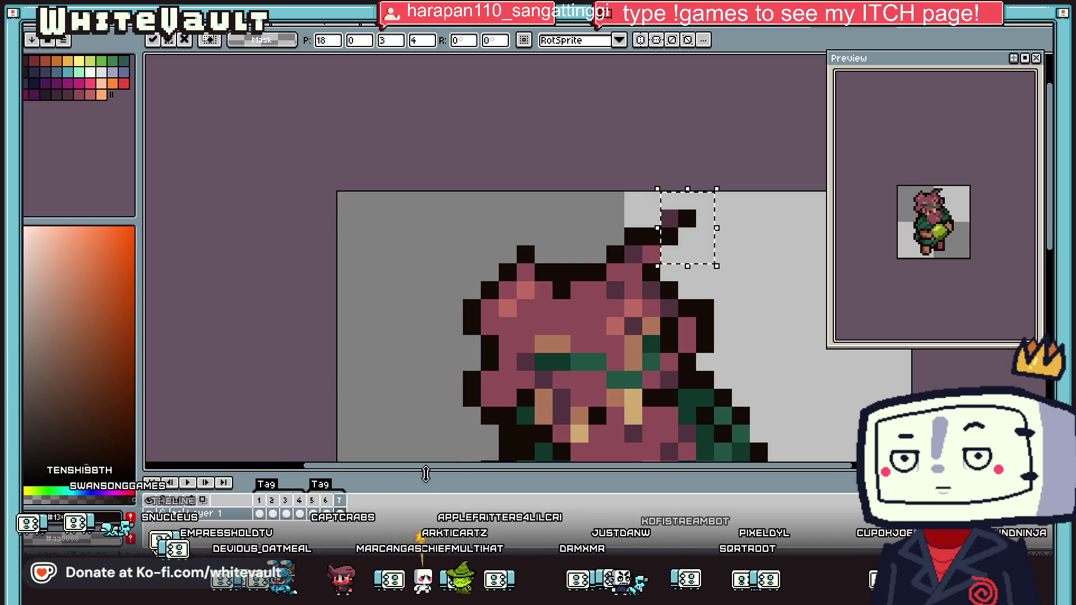
{"action": "key", "text": "Left"}
{"action": "key", "text": "Down"}
{"action": "key", "text": "ctrl+d"}
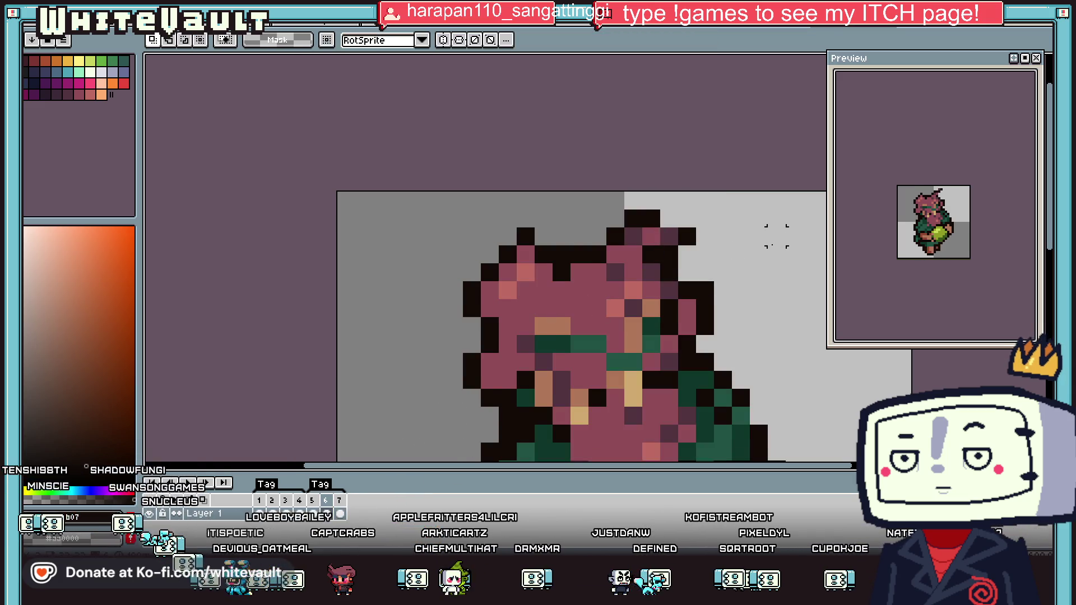
{"action": "scroll", "coordinate": [777, 236], "scroll_direction": "down", "scroll_amount": 5}
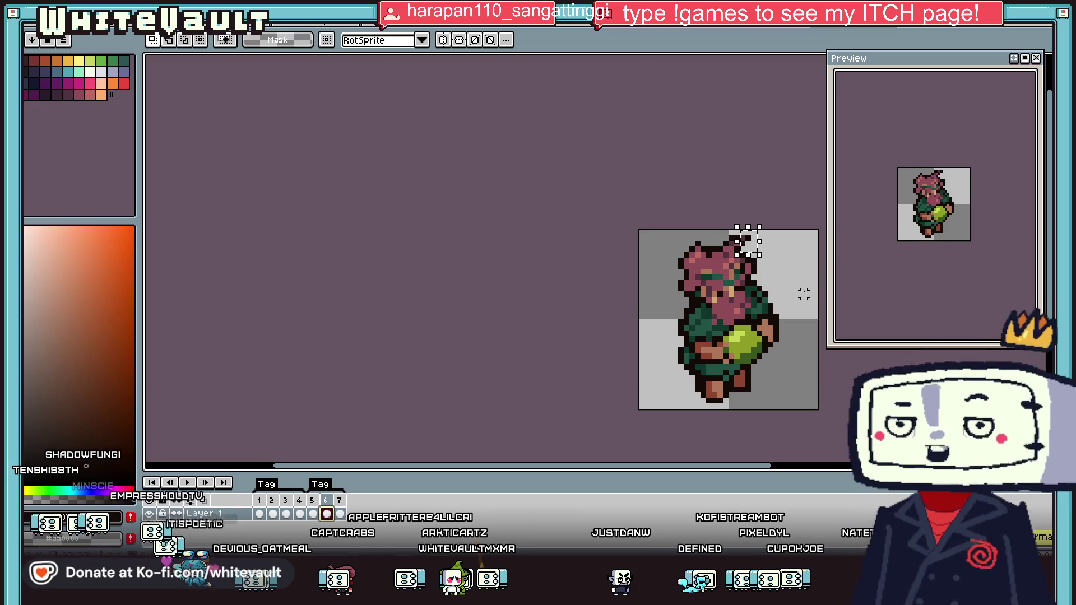
{"action": "key", "text": "ctrl+d"}
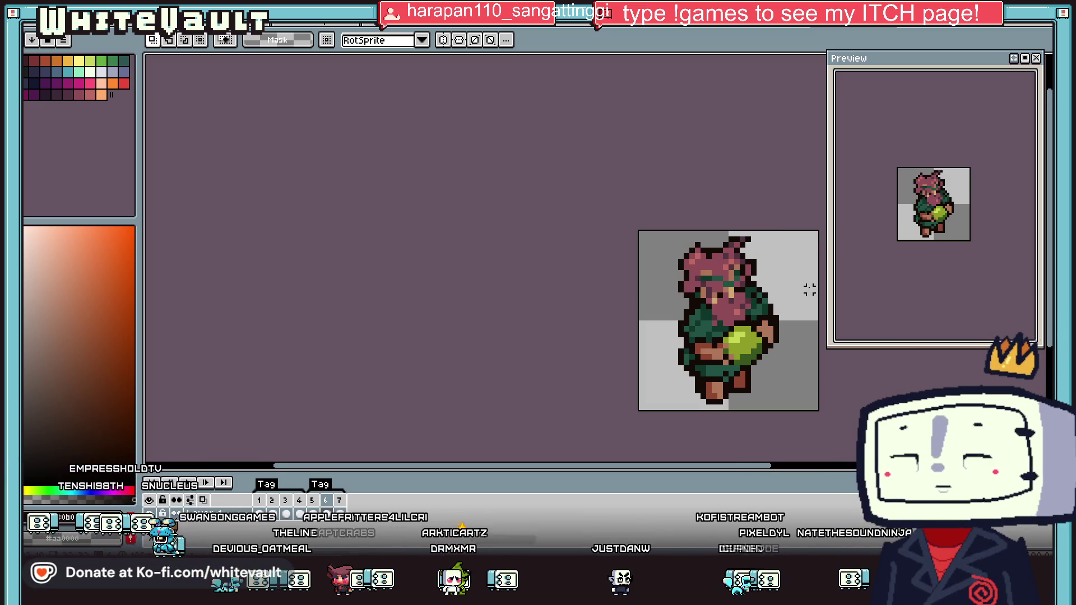
{"action": "key", "text": "period"}
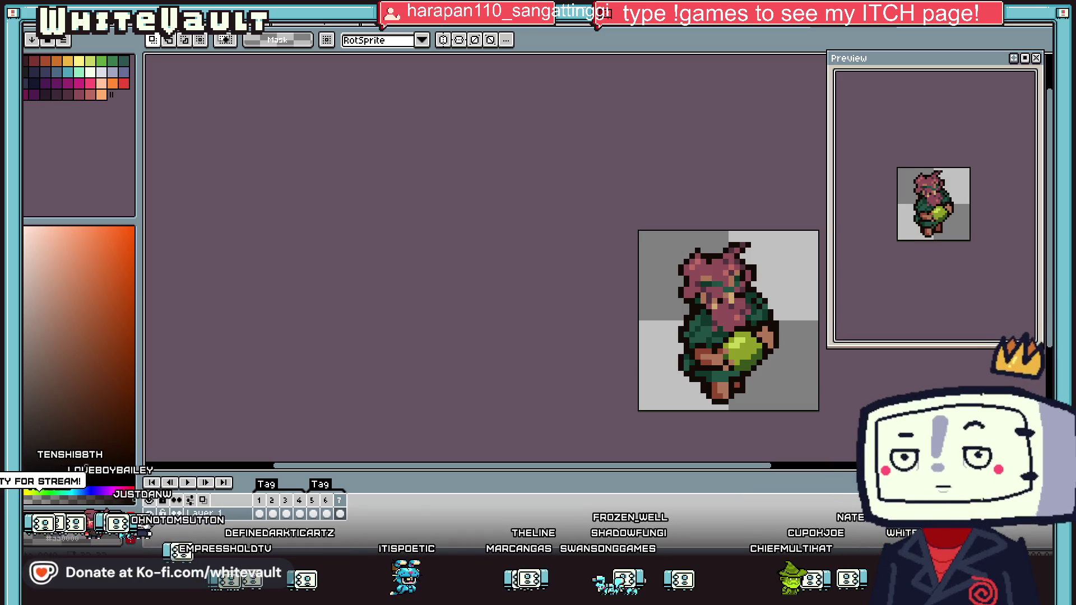
Cycle through the open files until the large character sprite sheet is shown
{"action": "key", "text": "ctrl+Tab"}
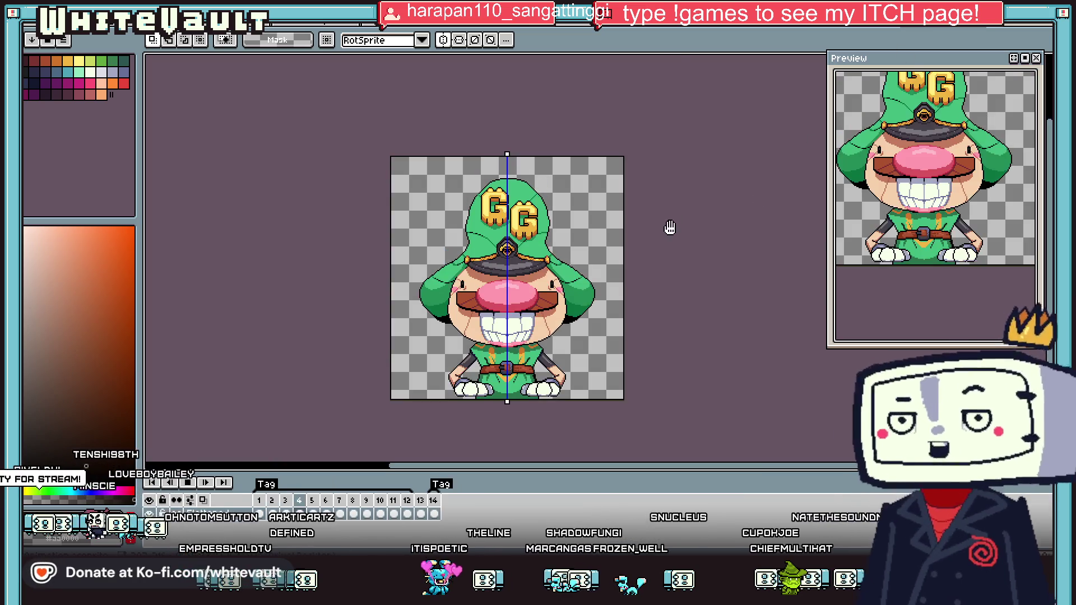
{"action": "key", "text": "ctrl+Tab"}
{"action": "key", "text": "ctrl+Tab"}
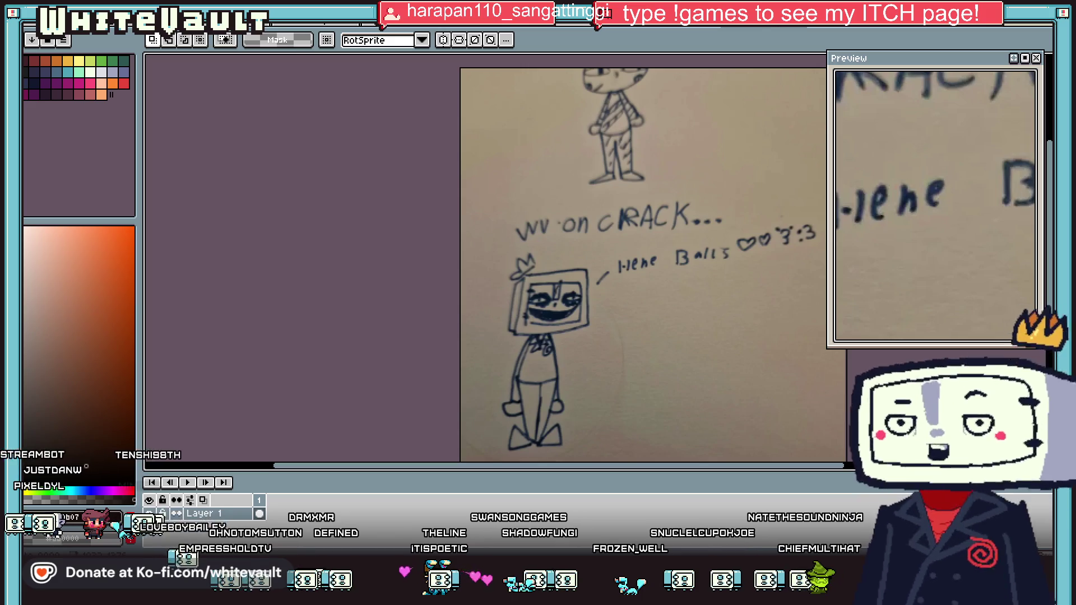
{"action": "key", "text": "ctrl+Tab"}
{"action": "key", "text": "ctrl+Tab"}
{"action": "key", "text": "ctrl+Tab"}
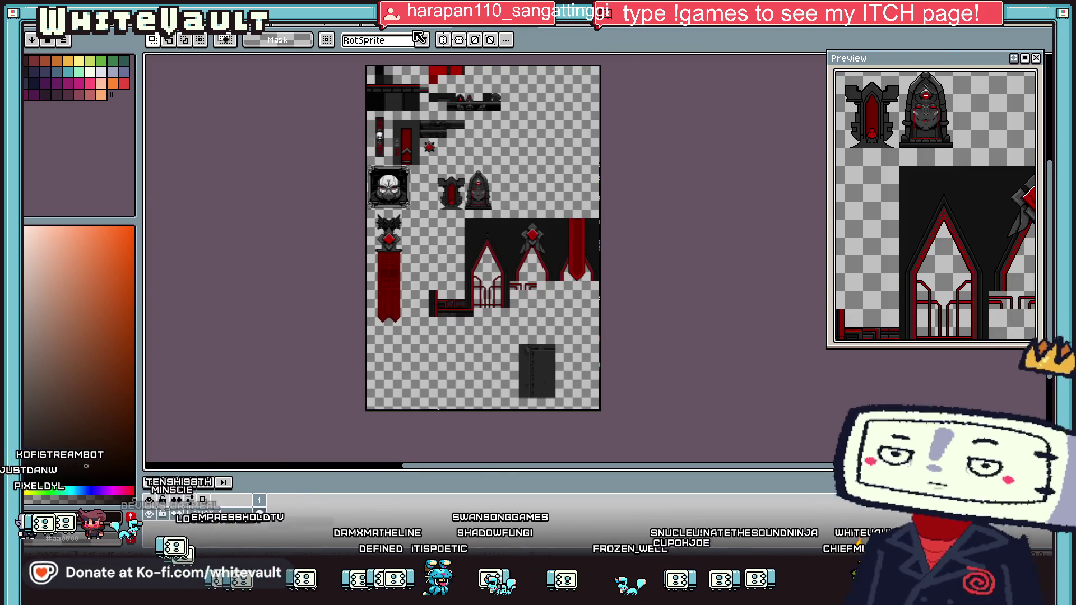
{"action": "key", "text": "ctrl+Tab"}
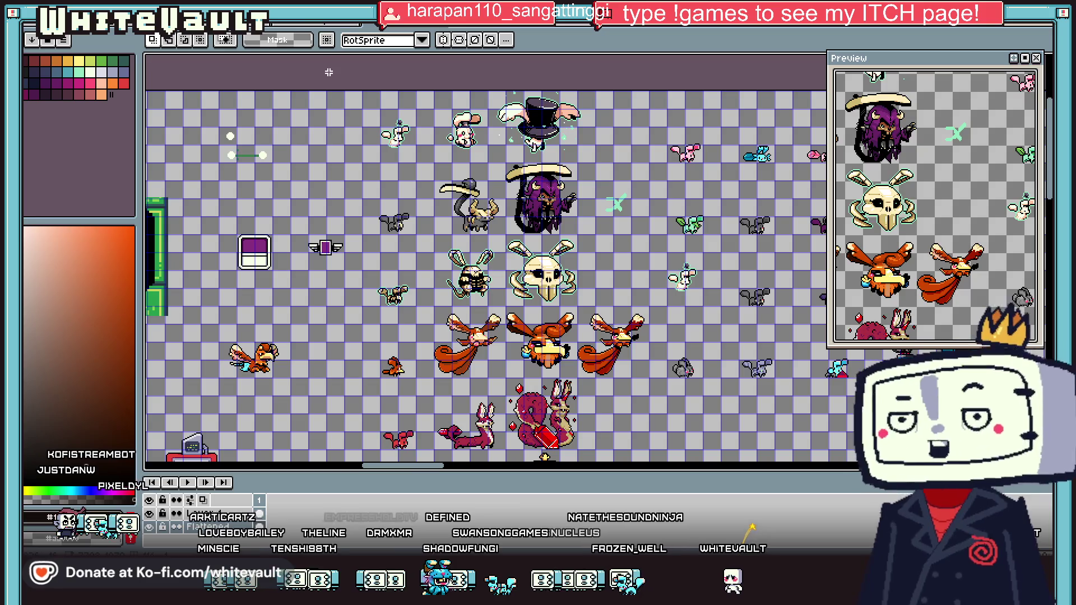
{"action": "key", "text": "ctrl+Tab"}
{"action": "key", "text": "ctrl+Tab"}
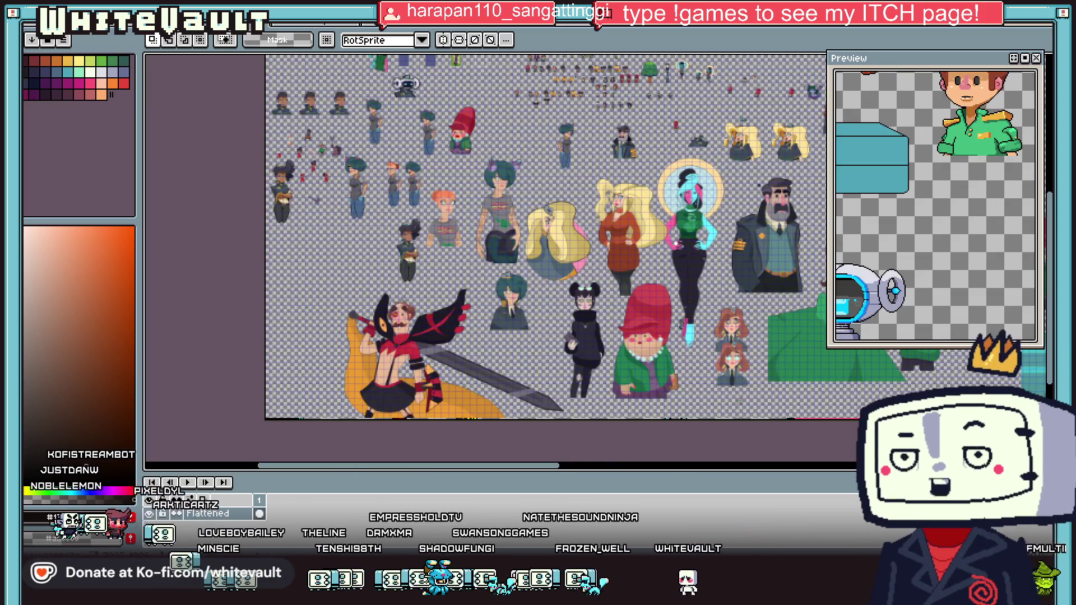